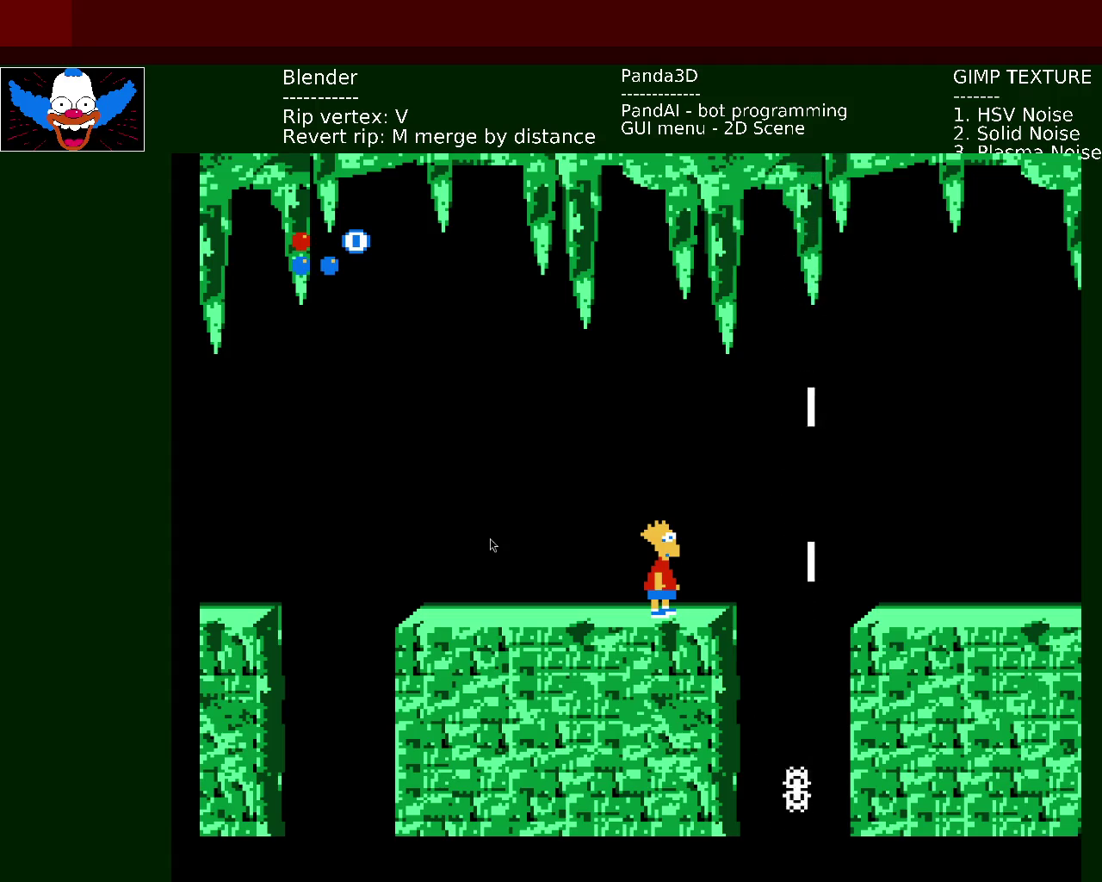
# - Walk Bart right, jump the cave gap for the diamond, and hop up the floating platforms
pyautogui.press('Right')
pyautogui.press('Right')
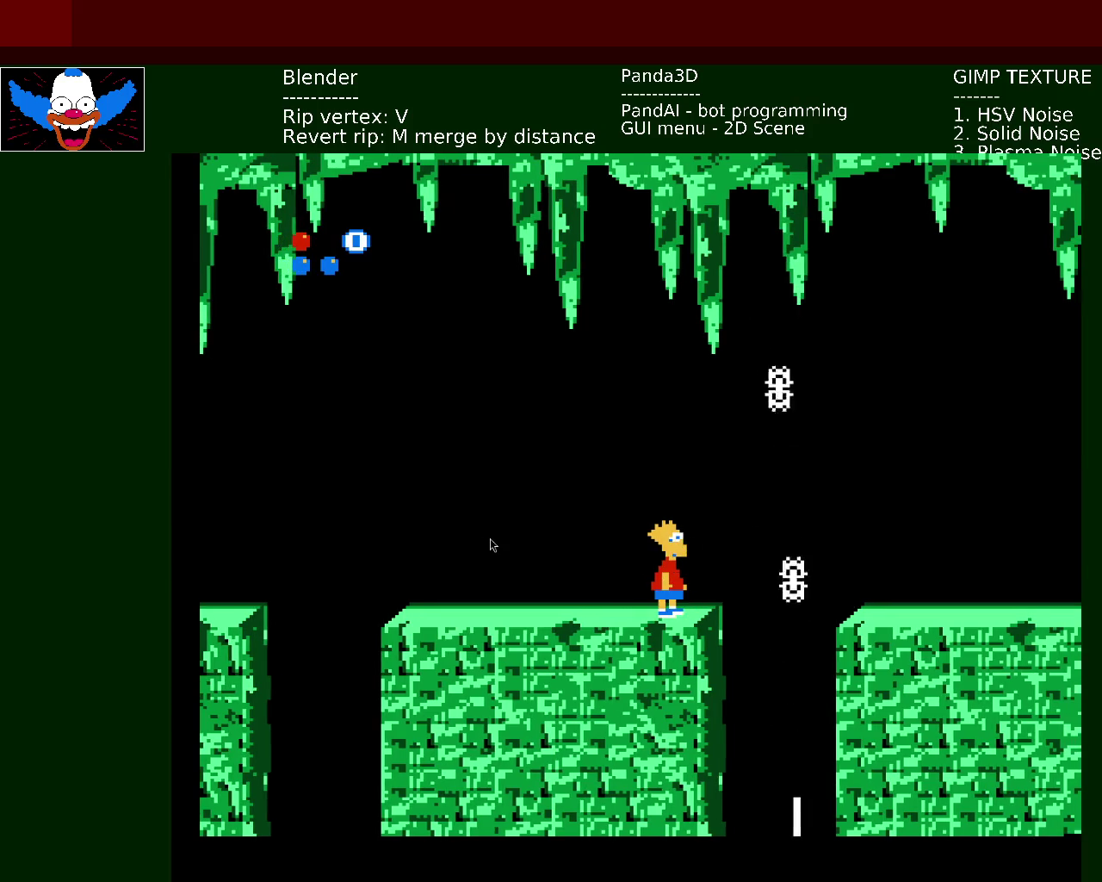
pyautogui.press('Right')
pyautogui.press('z')
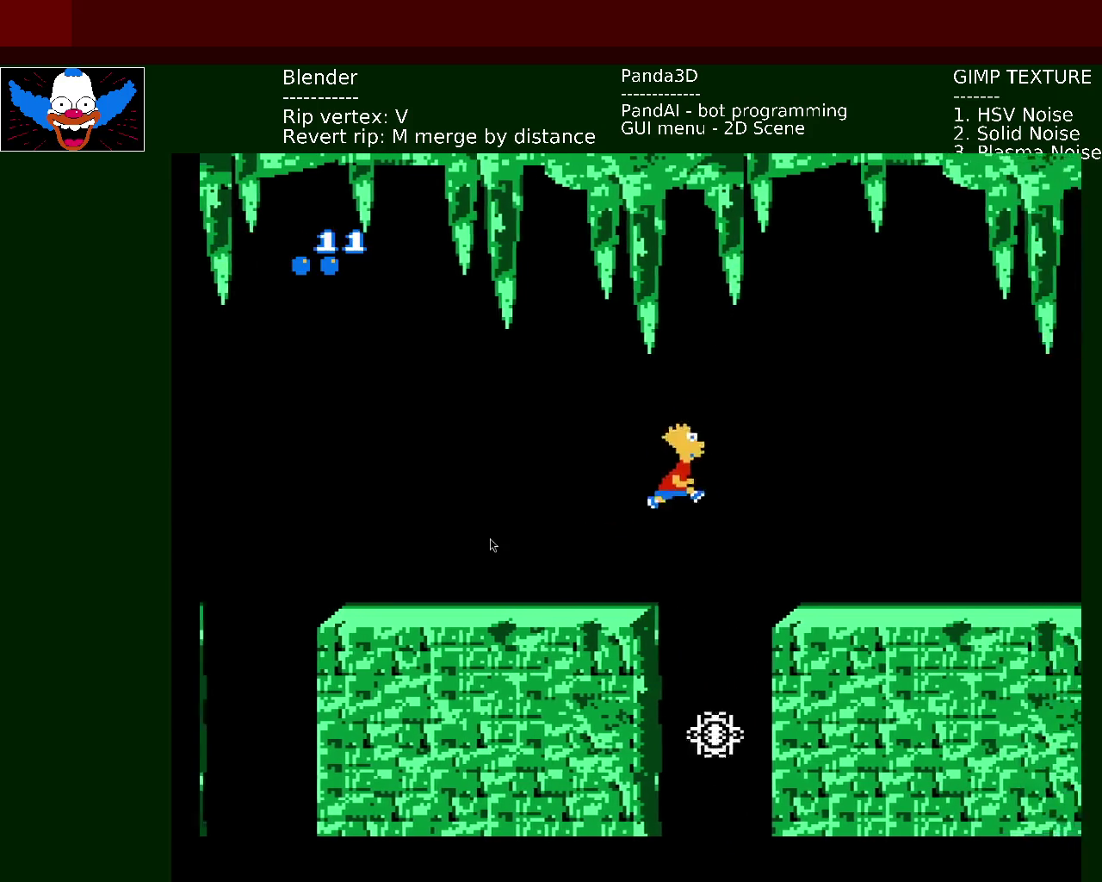
pyautogui.press('Right')
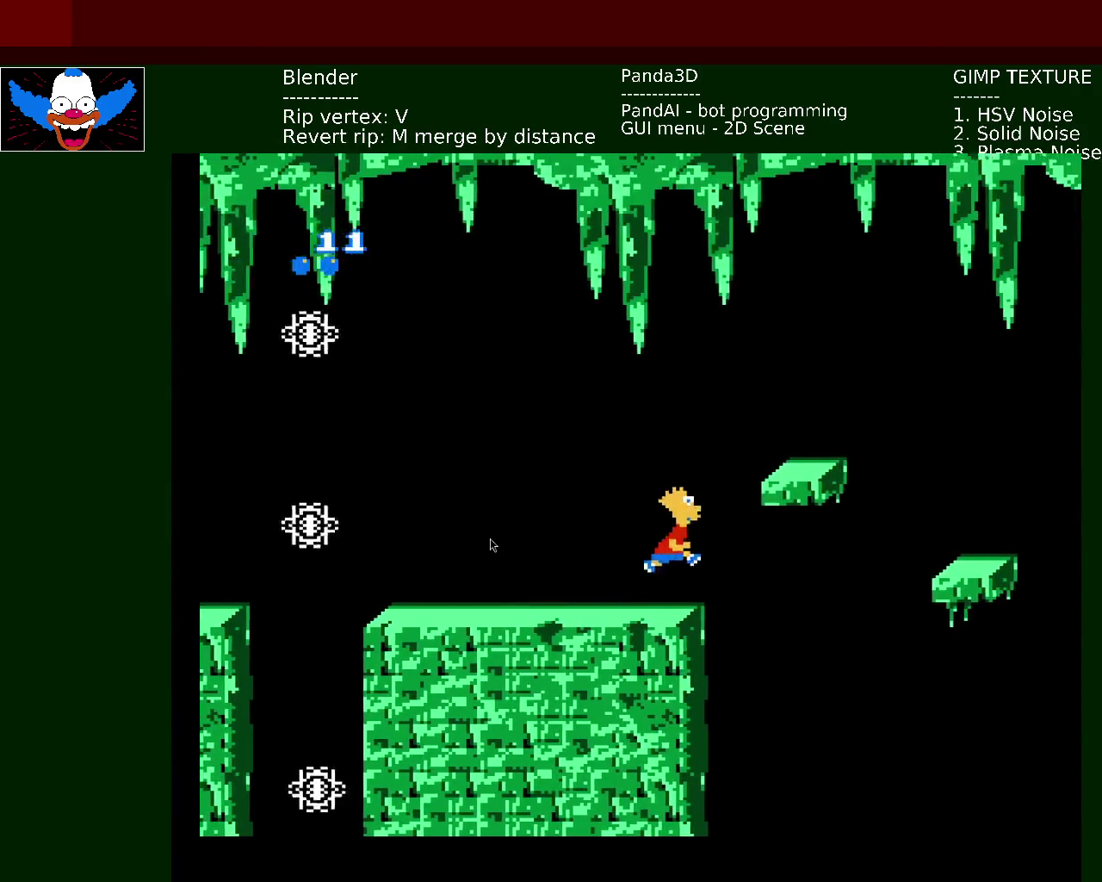
pyautogui.press('z')
pyautogui.press('z')
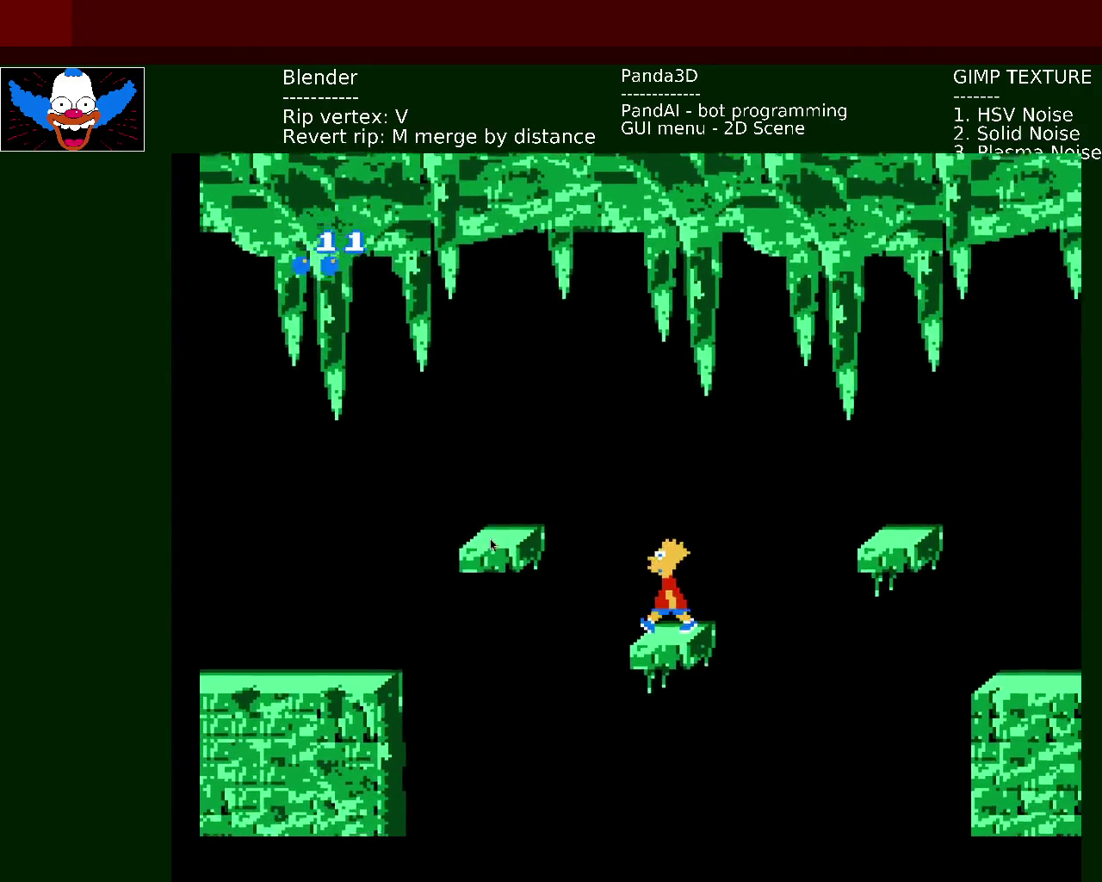
pyautogui.press('z')
pyautogui.press('Right')
pyautogui.press('Right')
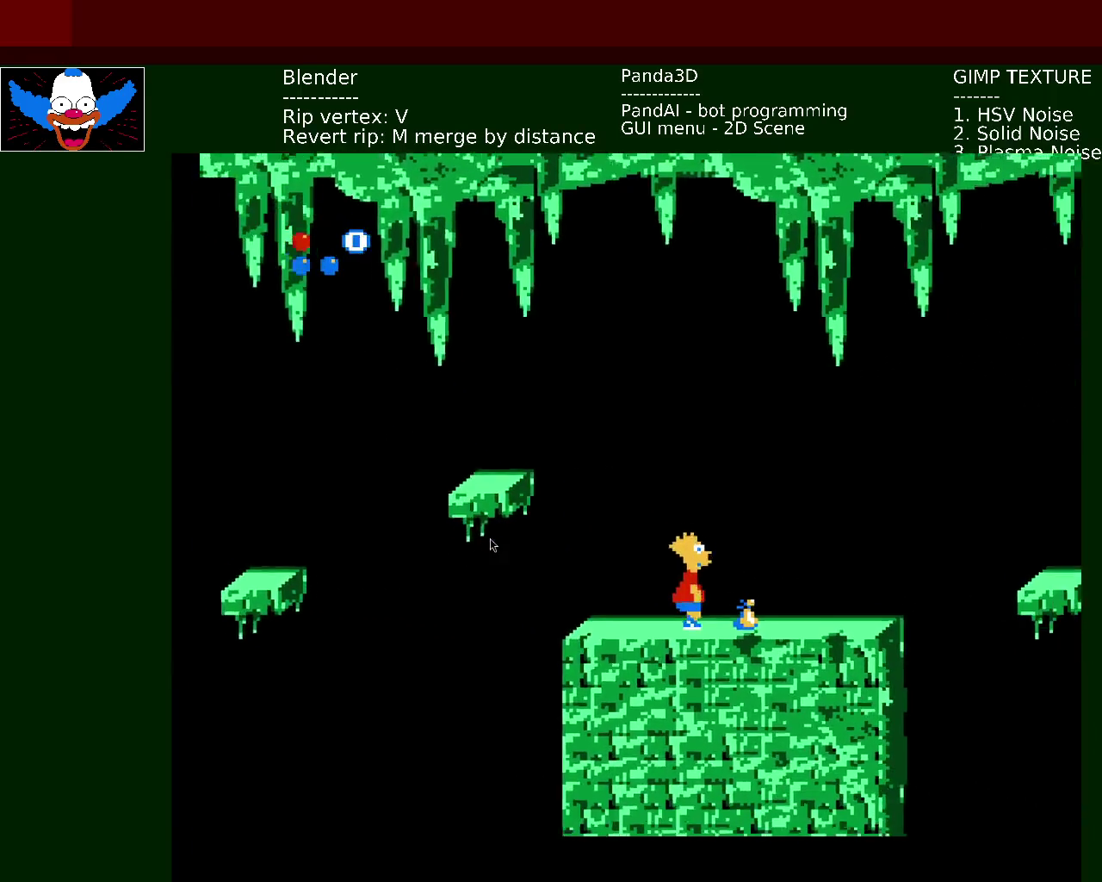
pyautogui.press('z')
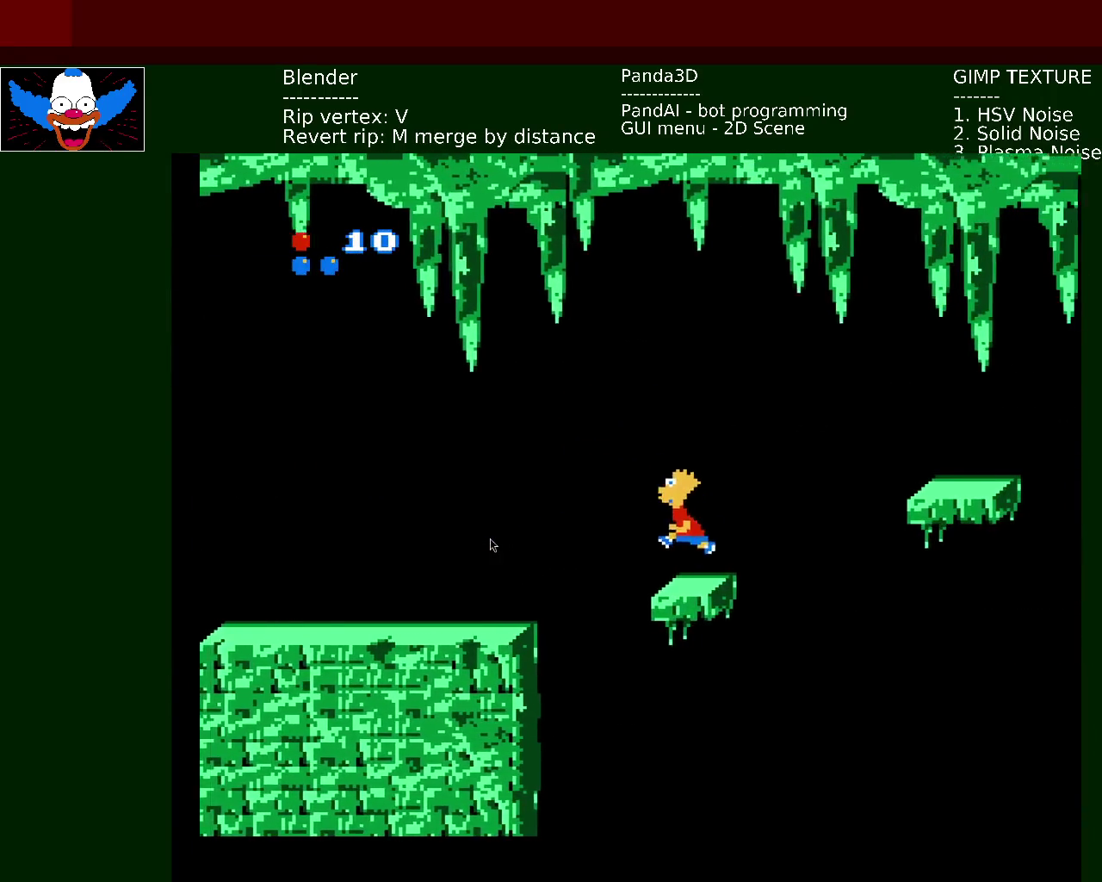
pyautogui.press('z')
pyautogui.press('z')
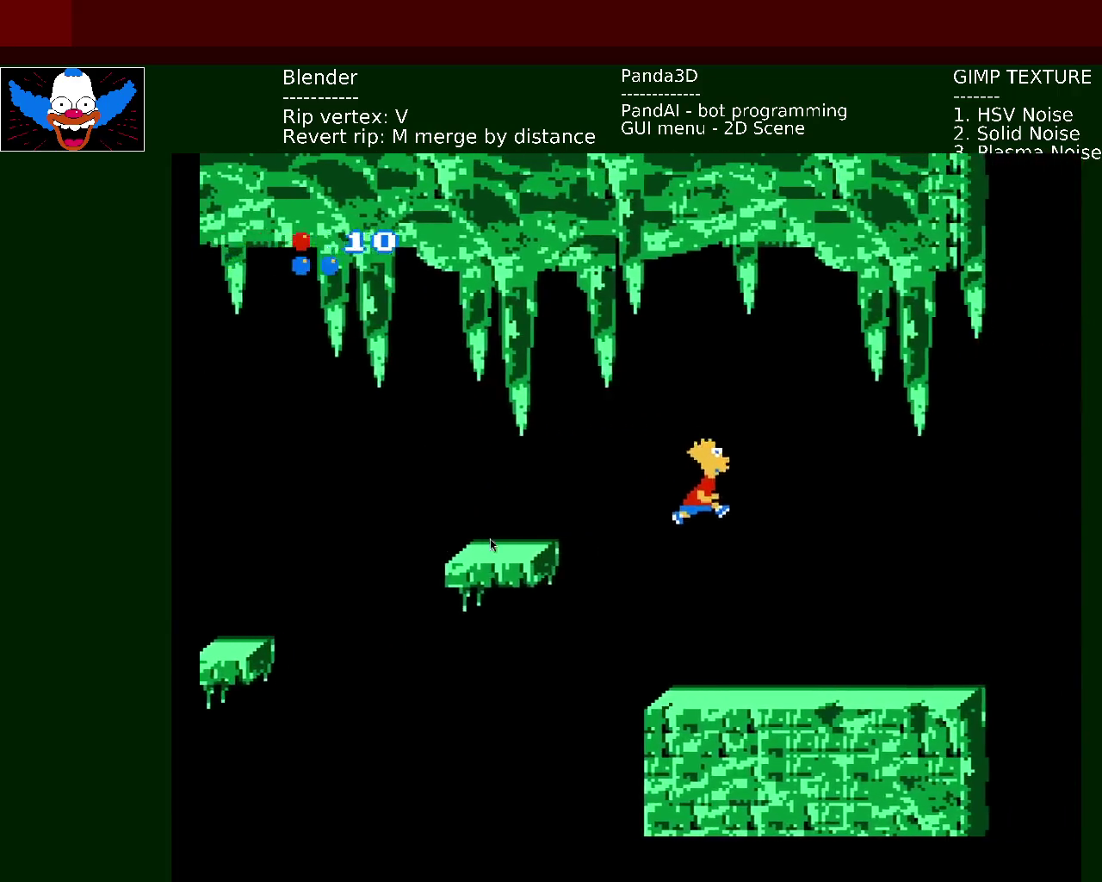
pyautogui.press('z')
pyautogui.press('z')
# - Jump Bart up the first platforms, crossing left and right between the two columns
pyautogui.press('z')
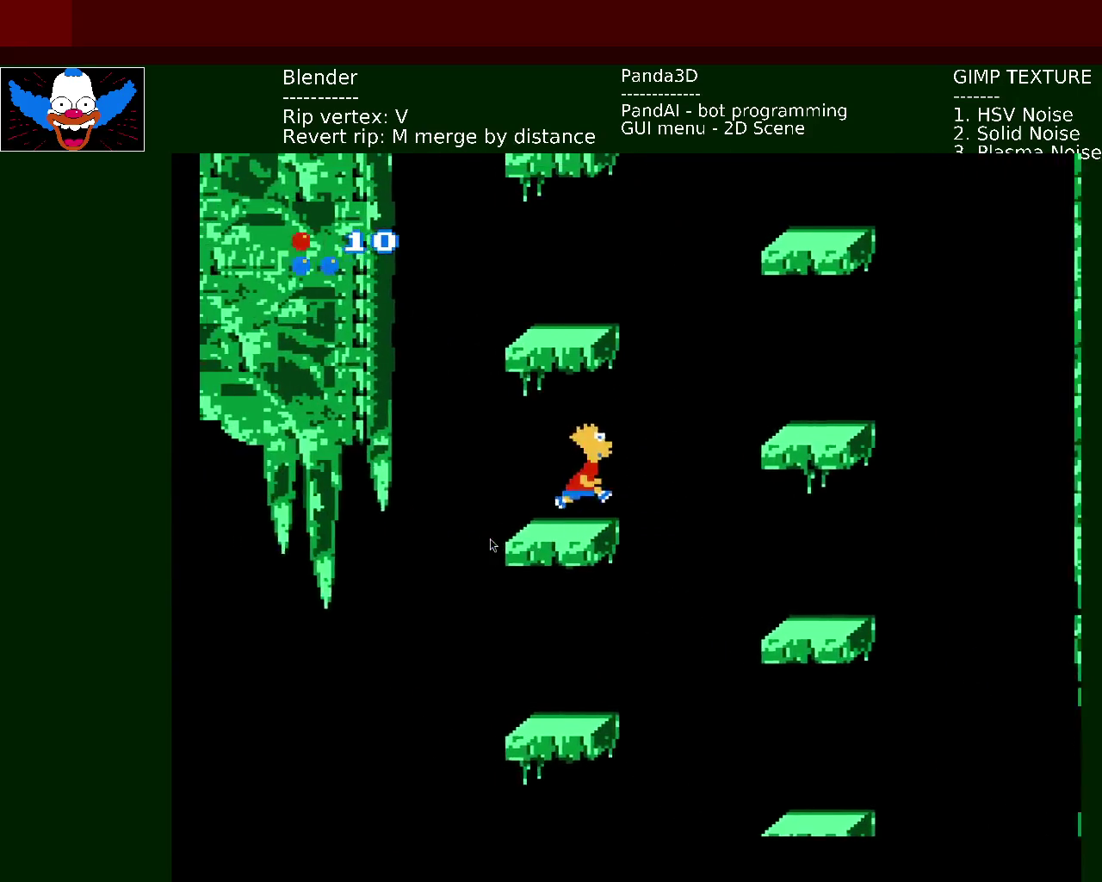
pyautogui.press('z')
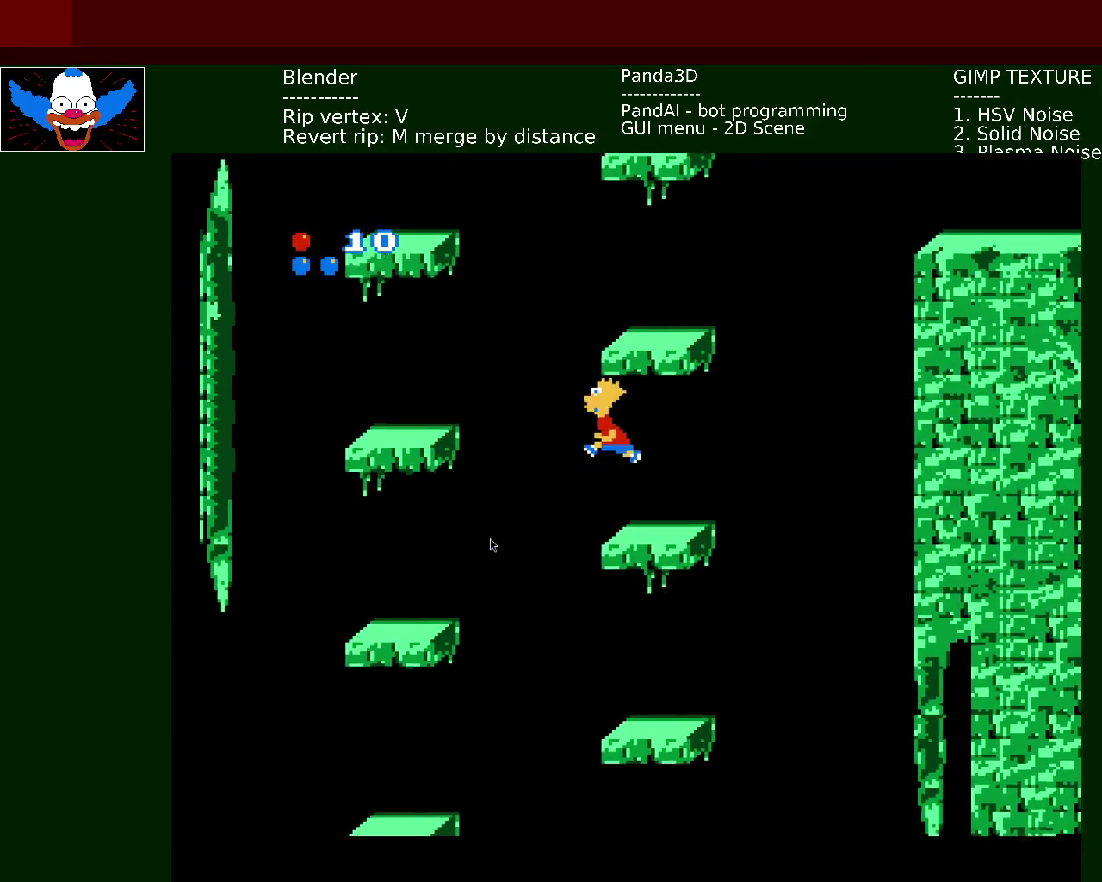
pyautogui.press('z')
pyautogui.press('z')
pyautogui.press('z')
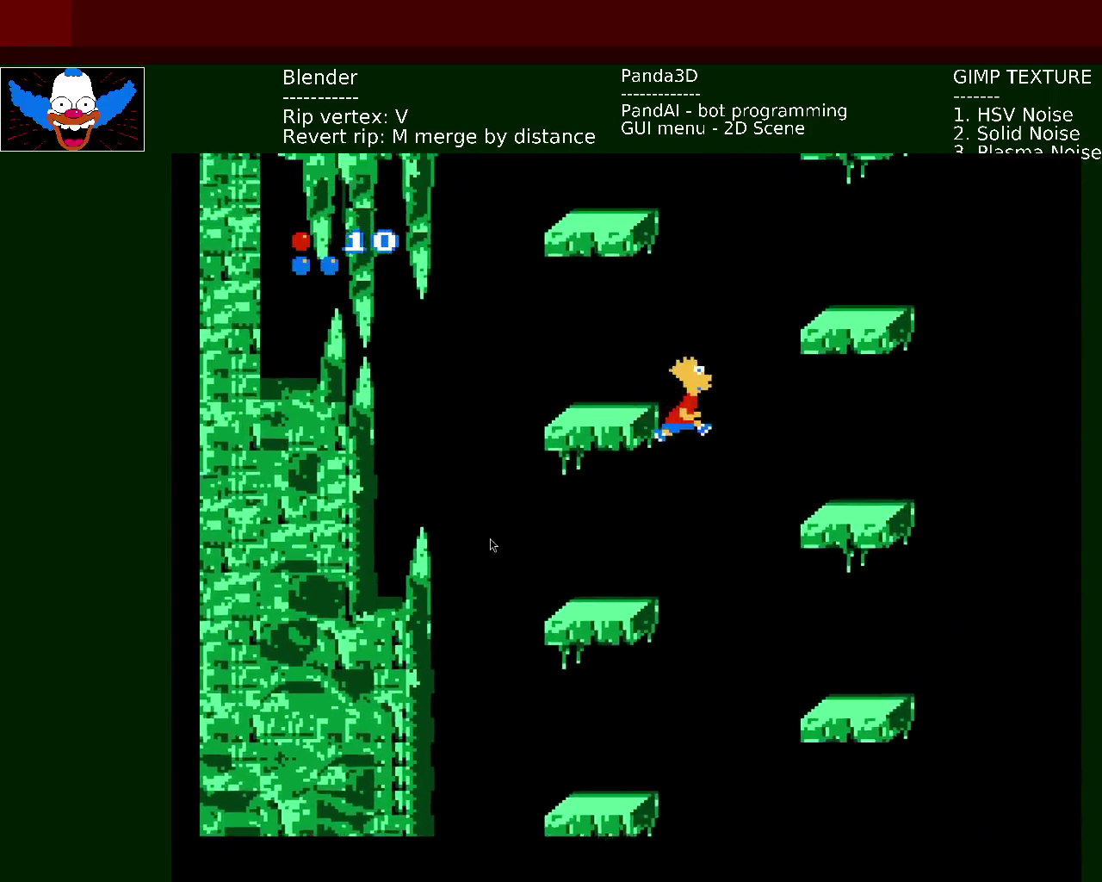
pyautogui.press('z')
pyautogui.press('z')
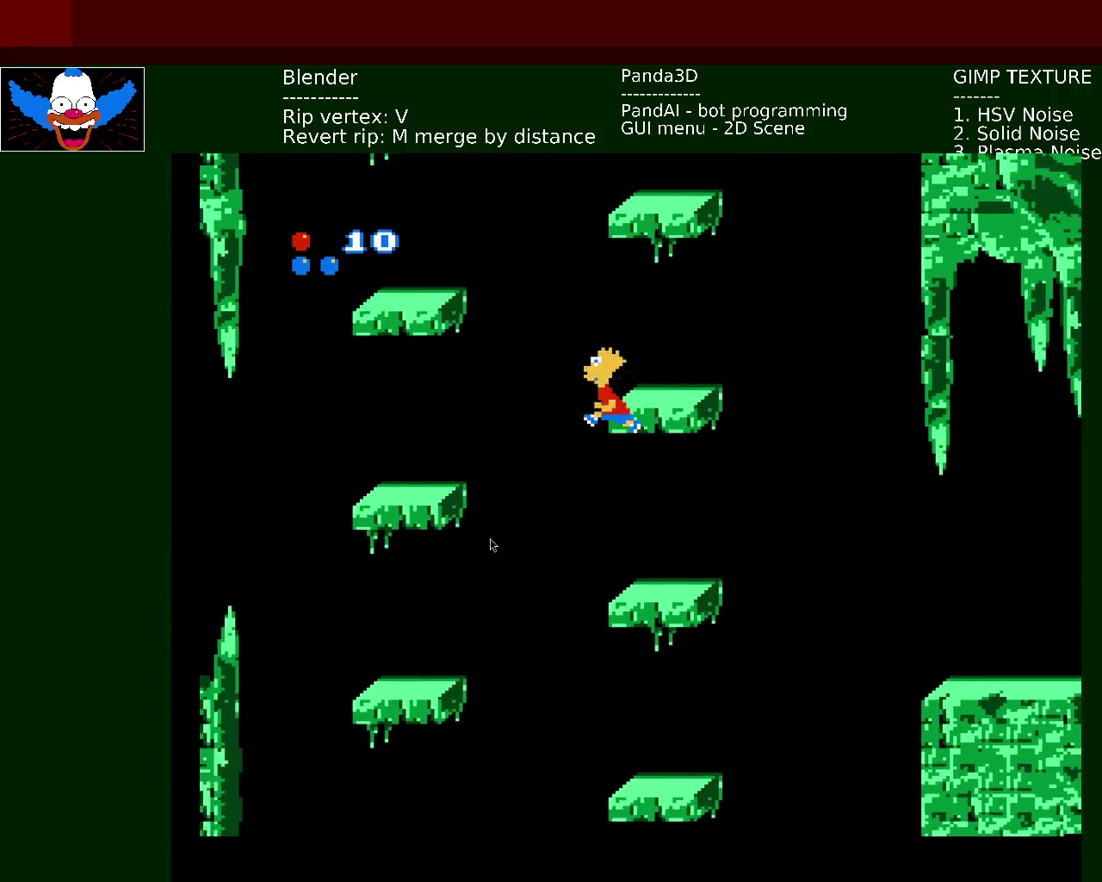
pyautogui.press('z')
pyautogui.press('z')
pyautogui.press('z')
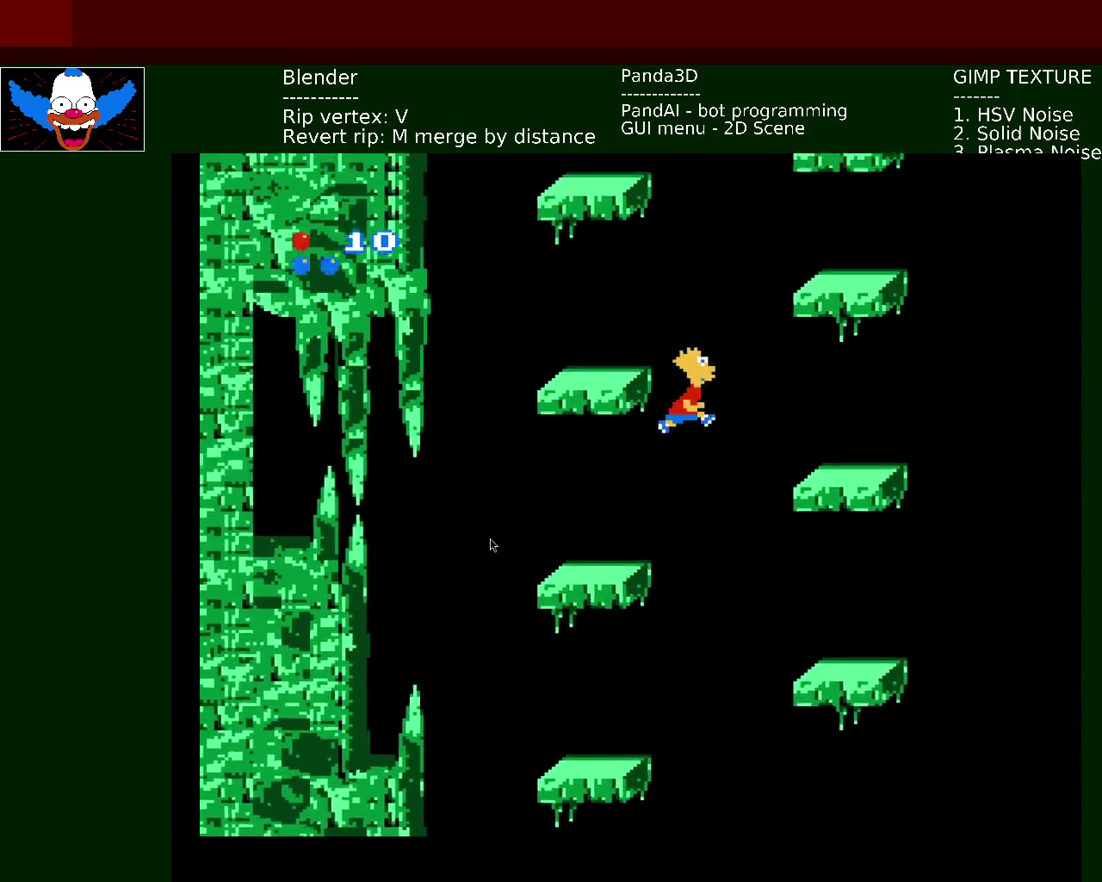
pyautogui.press('z')
pyautogui.press('z')
pyautogui.press('z')
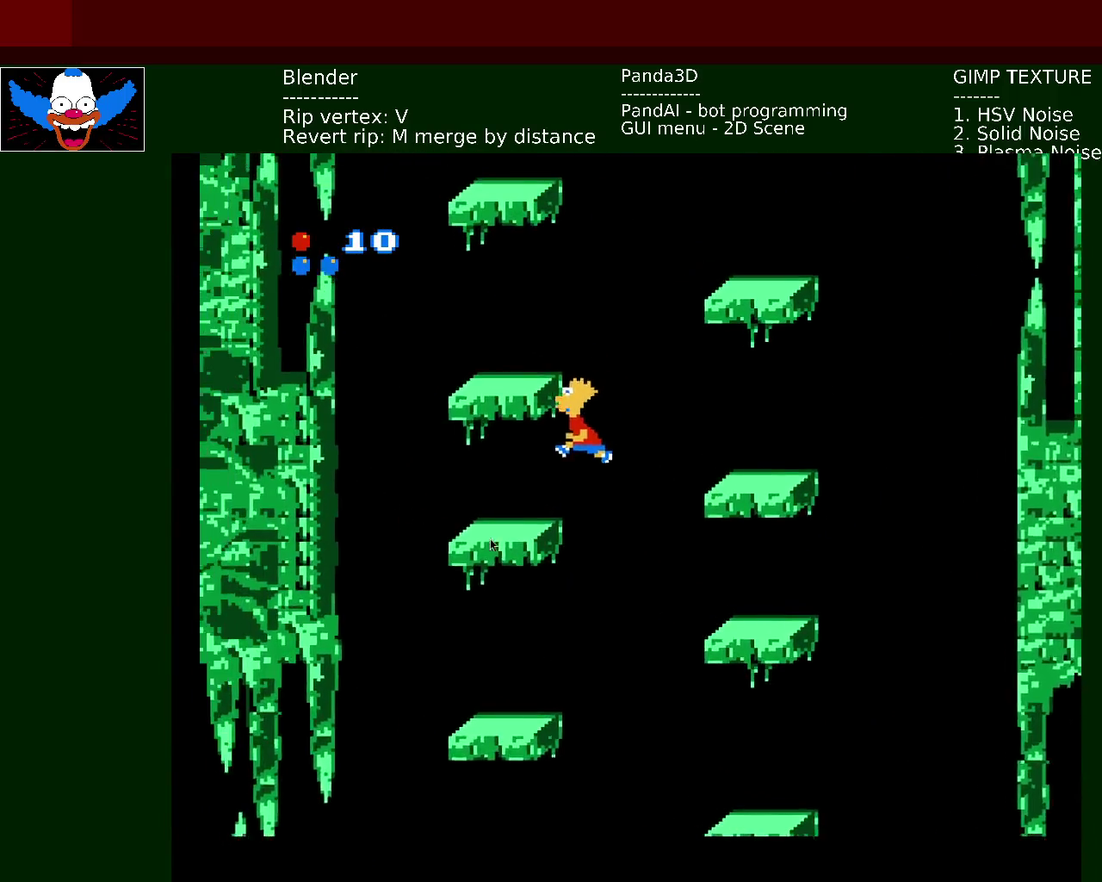
# - Keep climbing up-right after a fall until Marge and the statue appear on the wall
pyautogui.press('z')
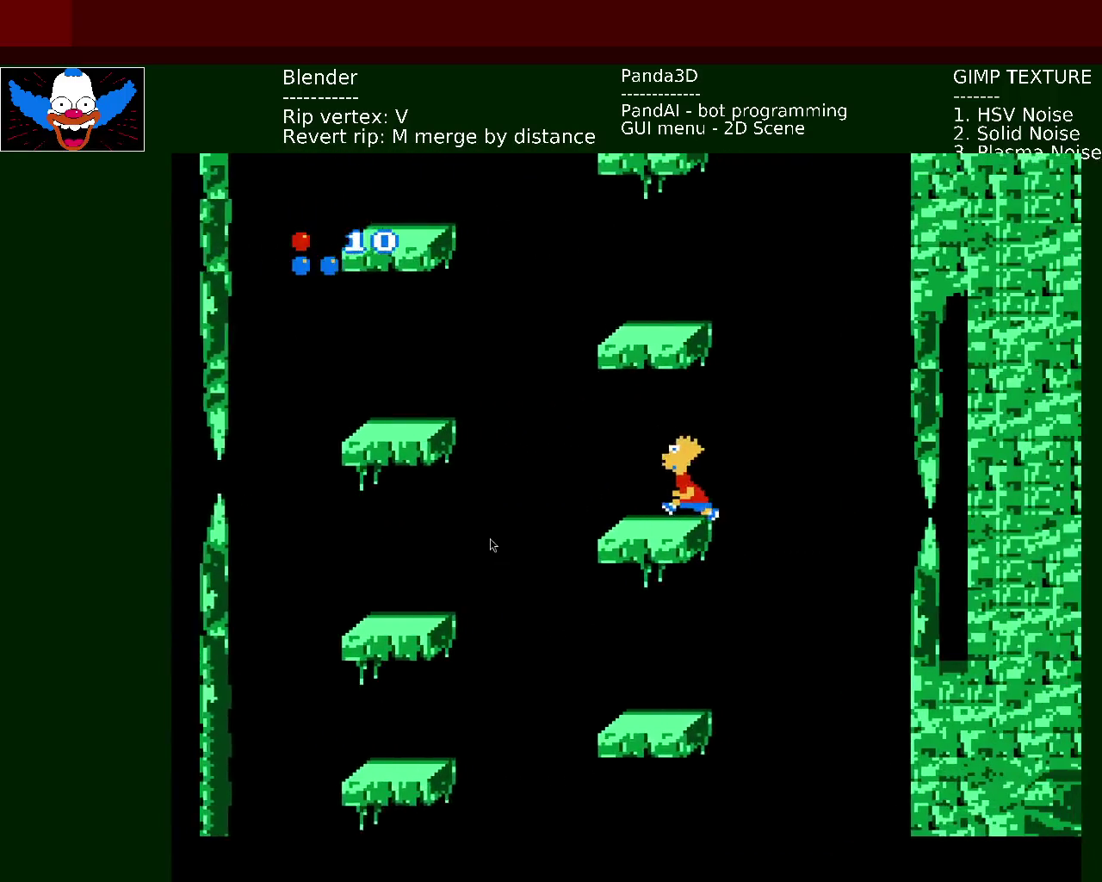
pyautogui.press('z')
pyautogui.press('z')
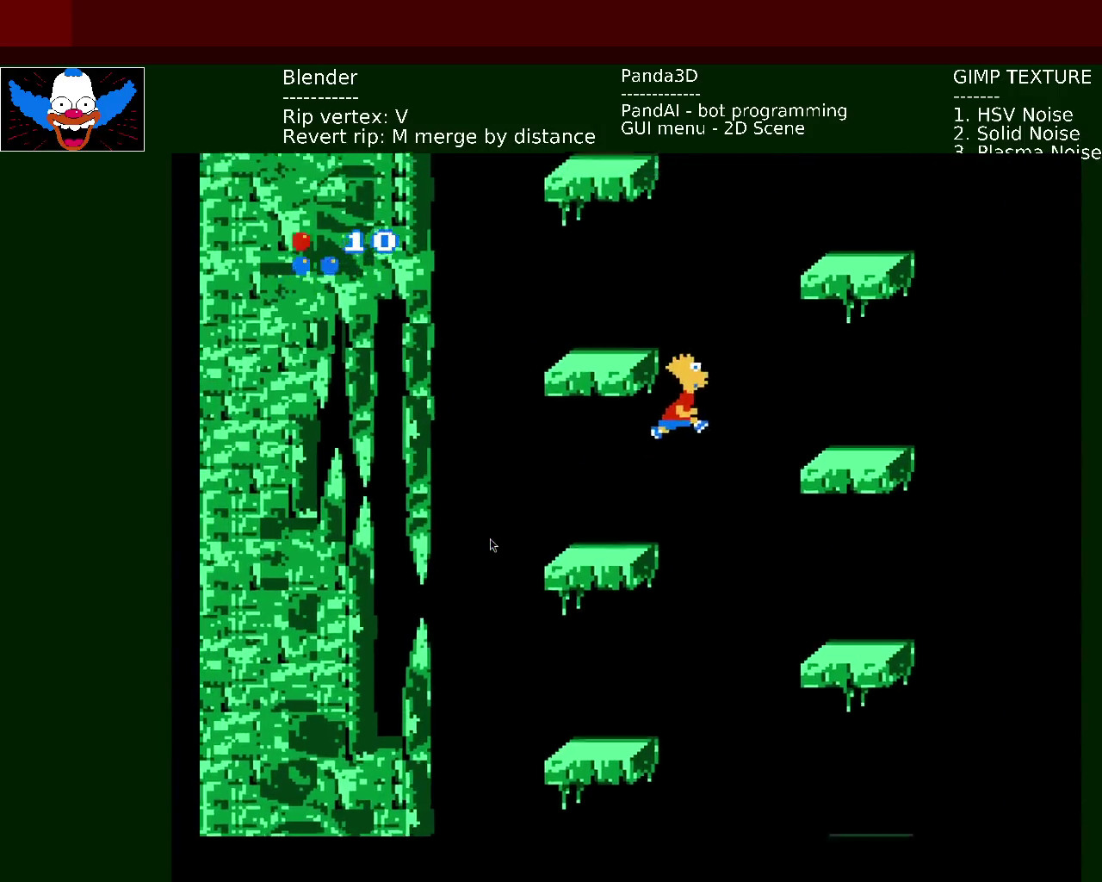
pyautogui.press('z')
pyautogui.press('z')
pyautogui.press('z')
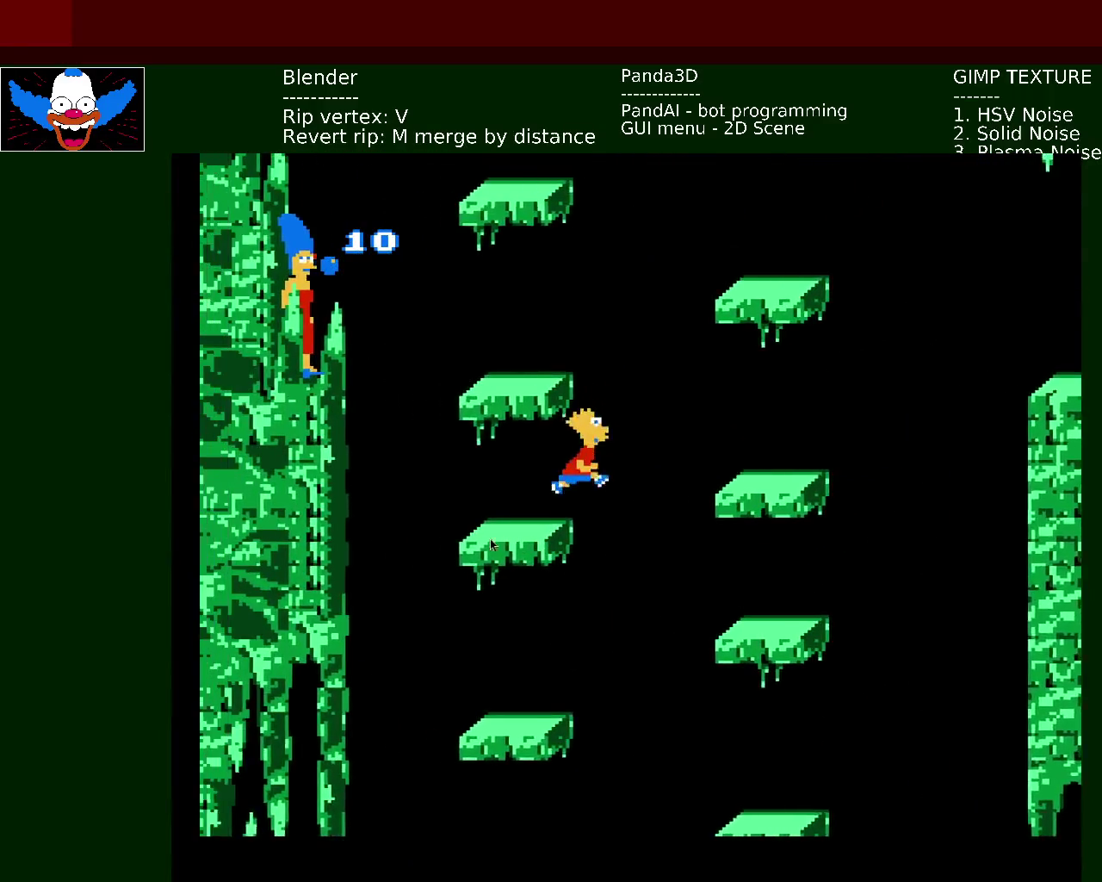
pyautogui.press('z')
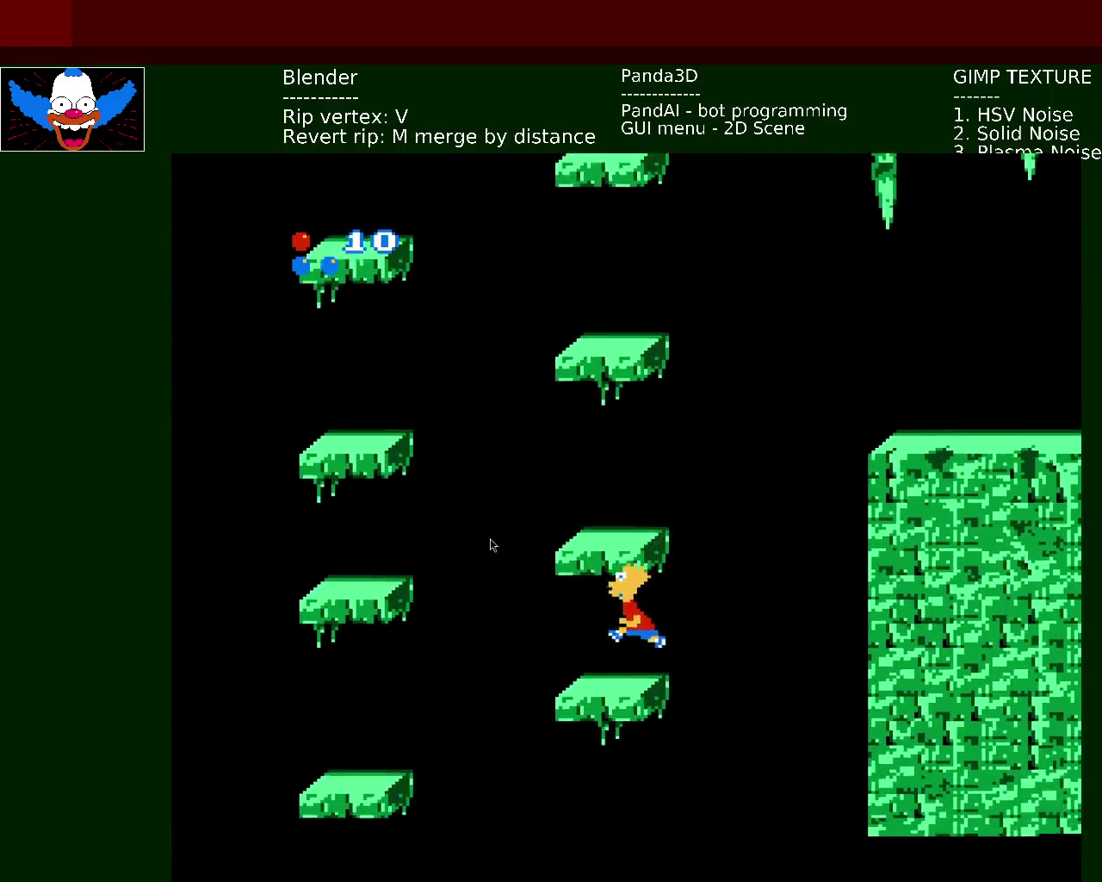
pyautogui.press('z')
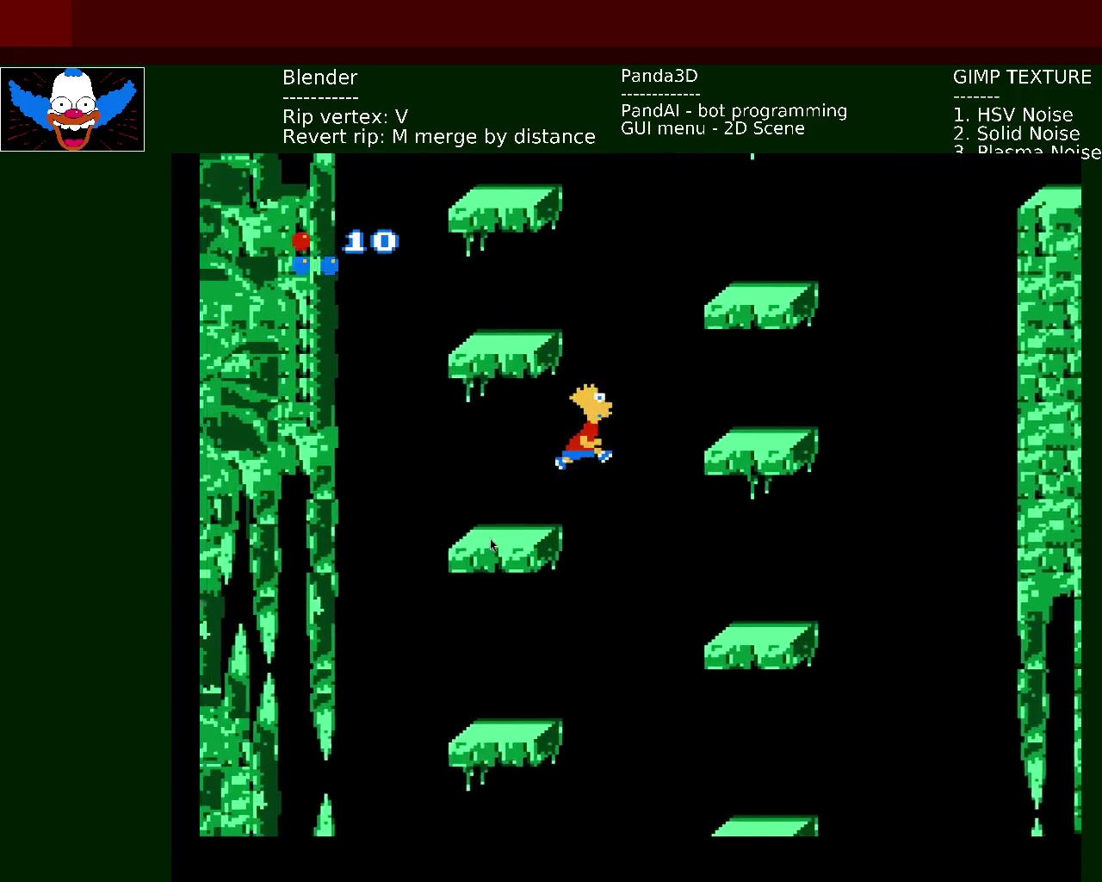
pyautogui.press('z')
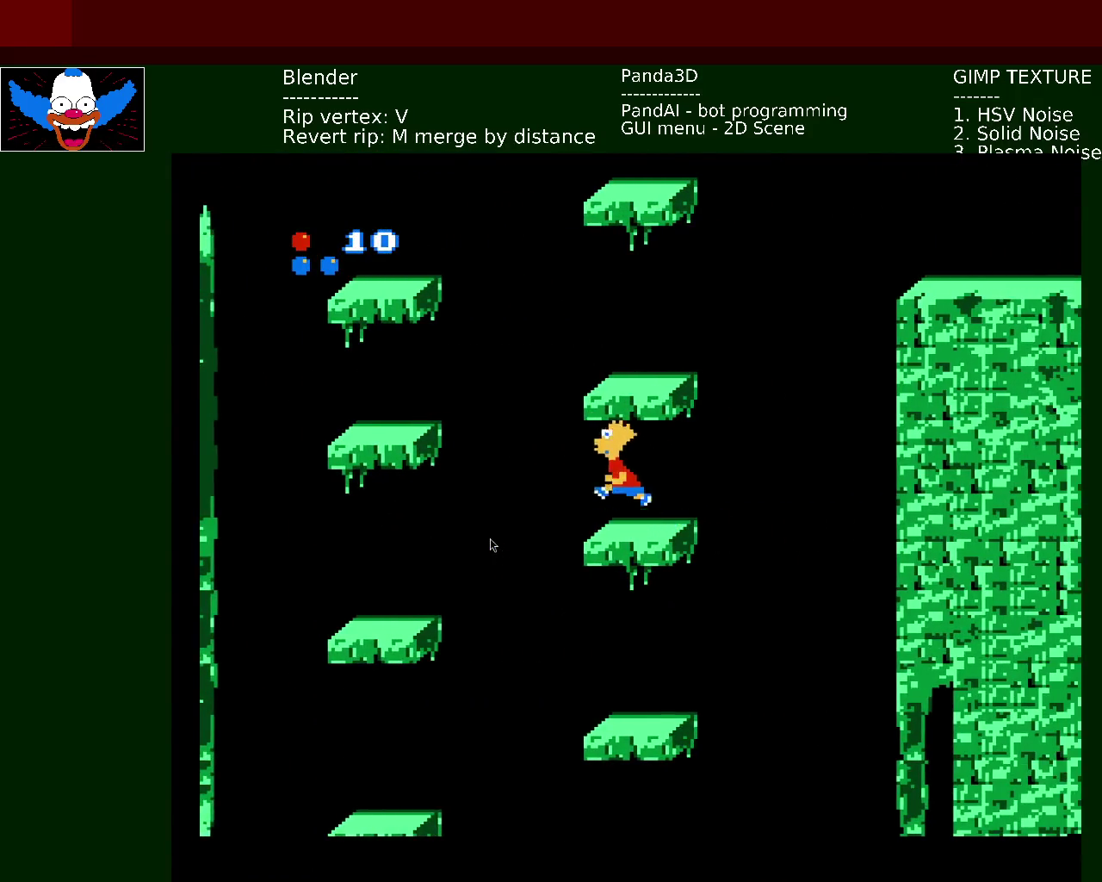
pyautogui.press('z')
pyautogui.press('z')
pyautogui.press('z')
pyautogui.press('z')
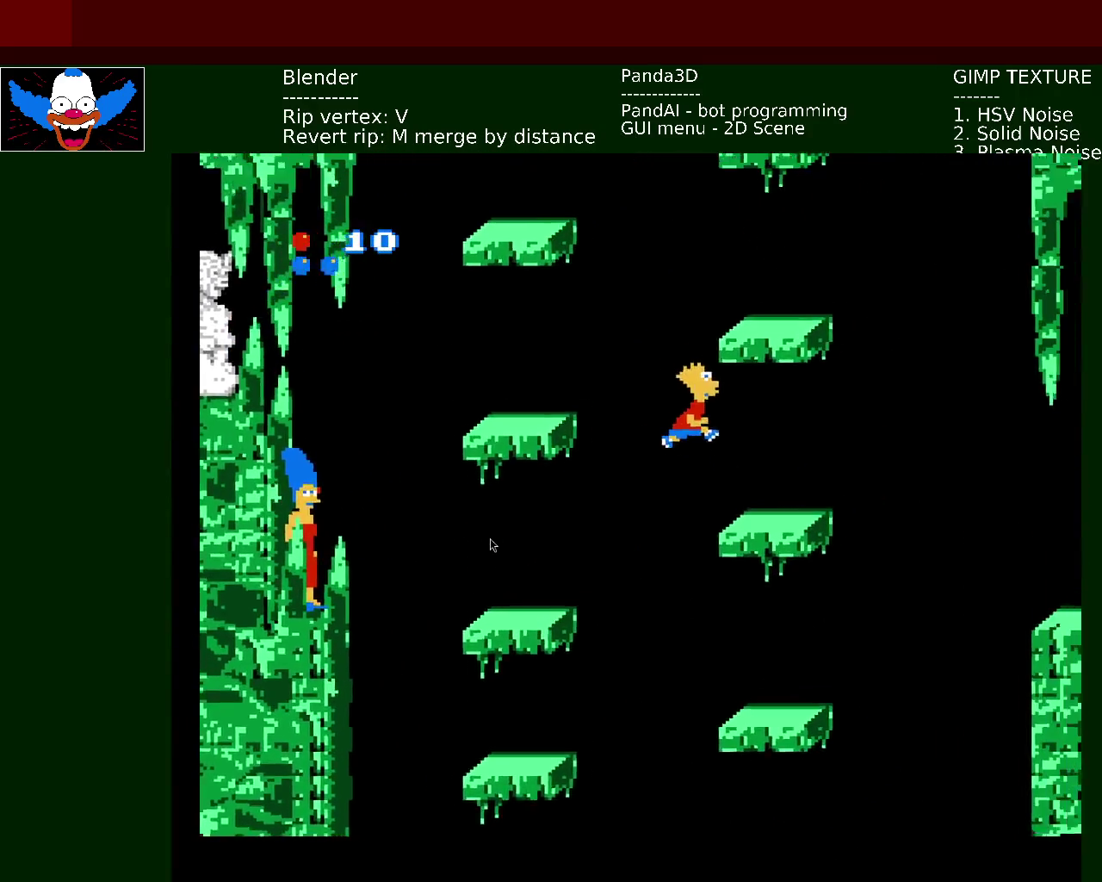
pyautogui.press('z')
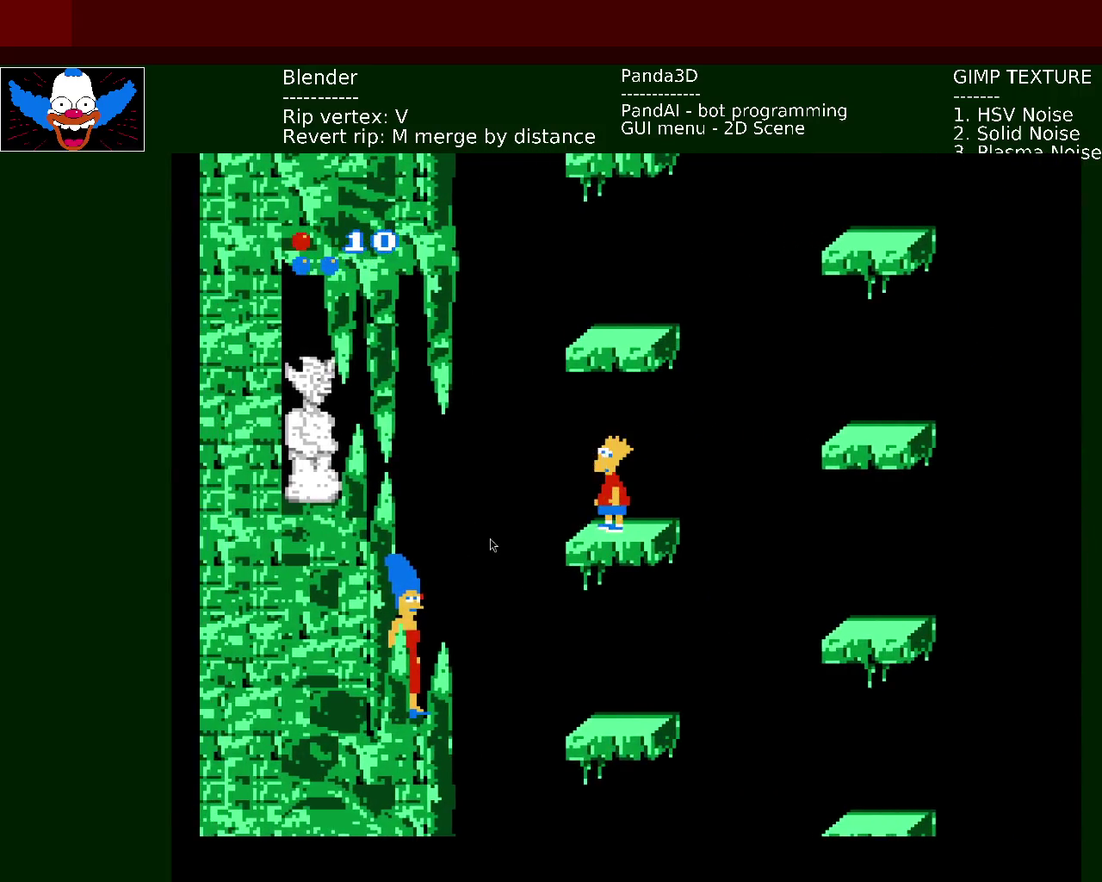
# - Jump toward the upper platform, then drop Bart left down the shaft onto the statue's block
pyautogui.press('z')
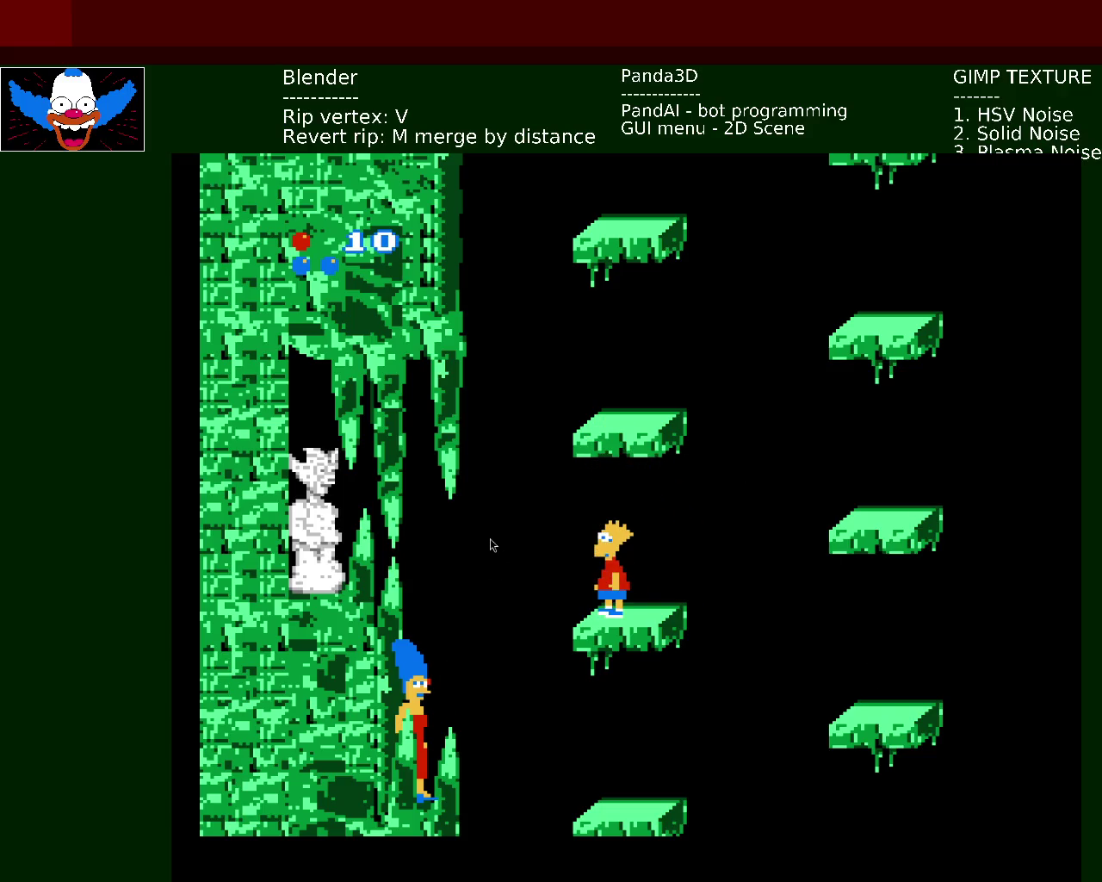
pyautogui.press('x')
pyautogui.press('x')
pyautogui.press('Left')
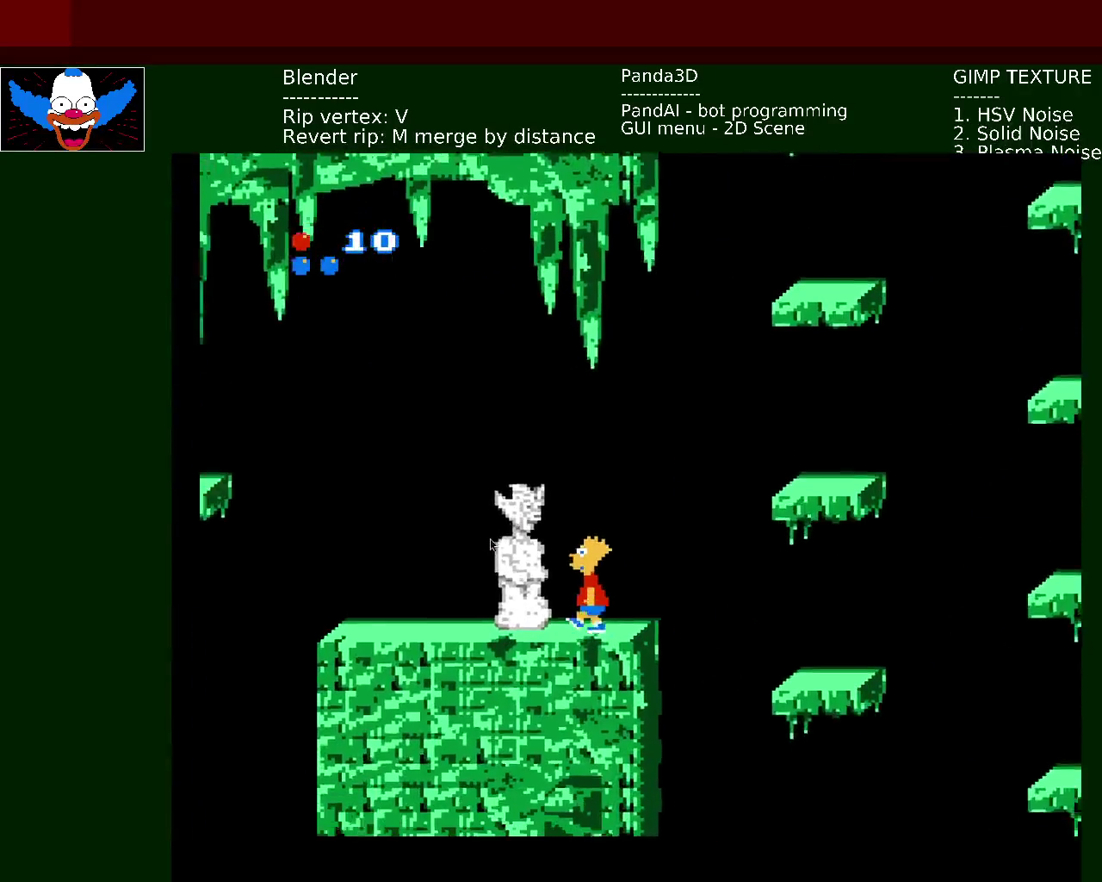
# - Jump Bart off the statue block and start crossing between the platform columns
pyautogui.press('x')
pyautogui.press('Right')
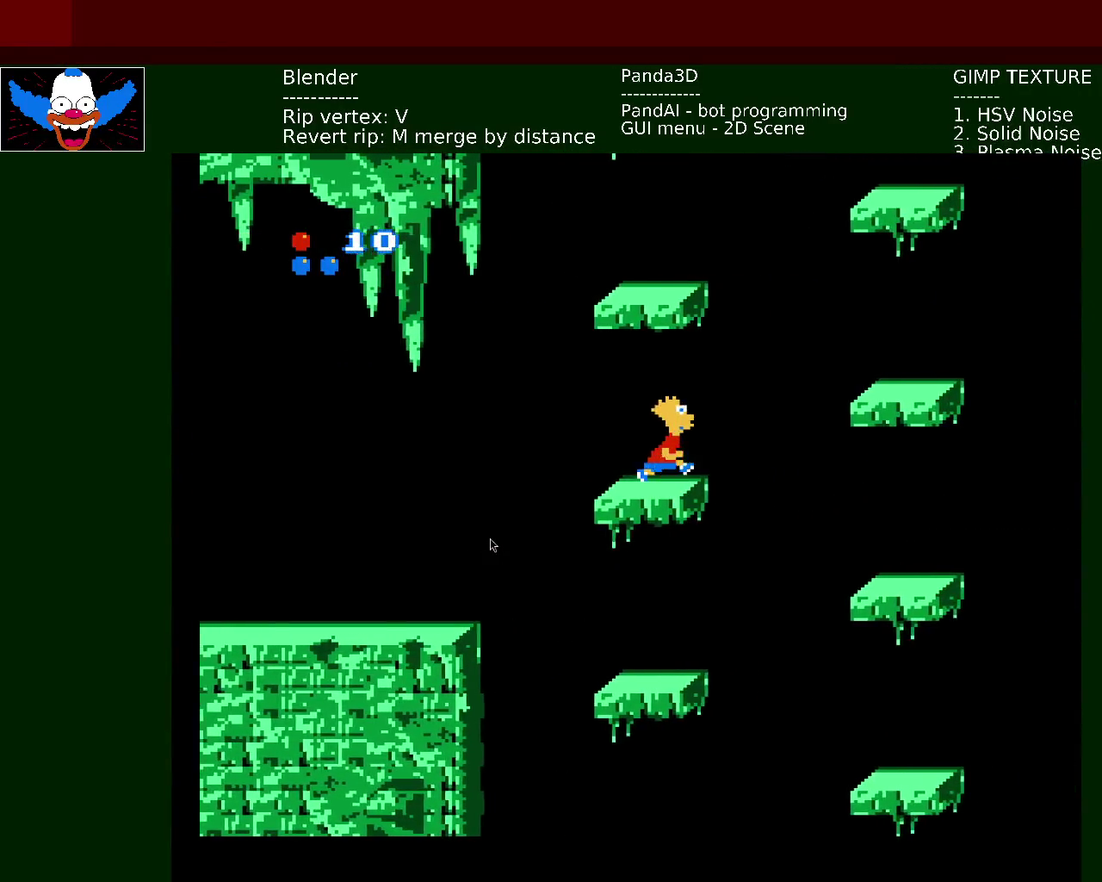
pyautogui.press('x')
pyautogui.press('Left')
pyautogui.press('x')
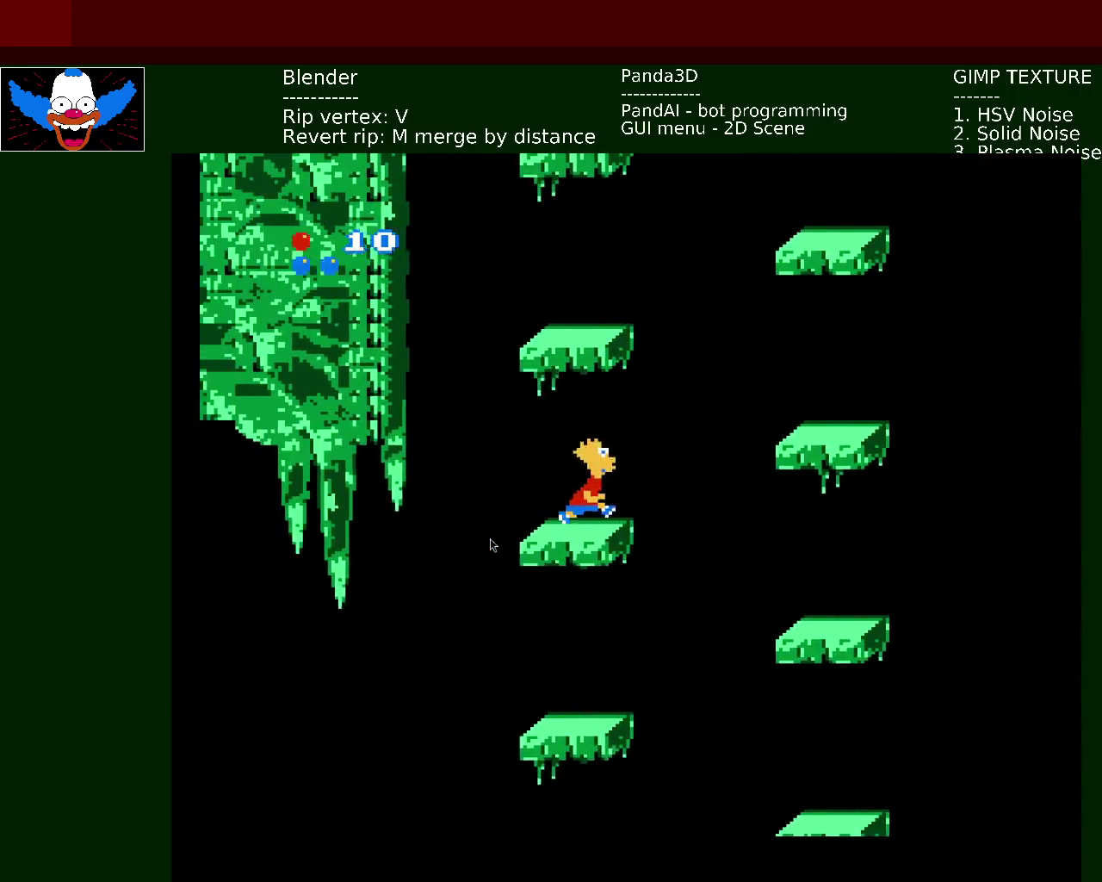
pyautogui.press('Right')
pyautogui.press('Left')
pyautogui.press('x')
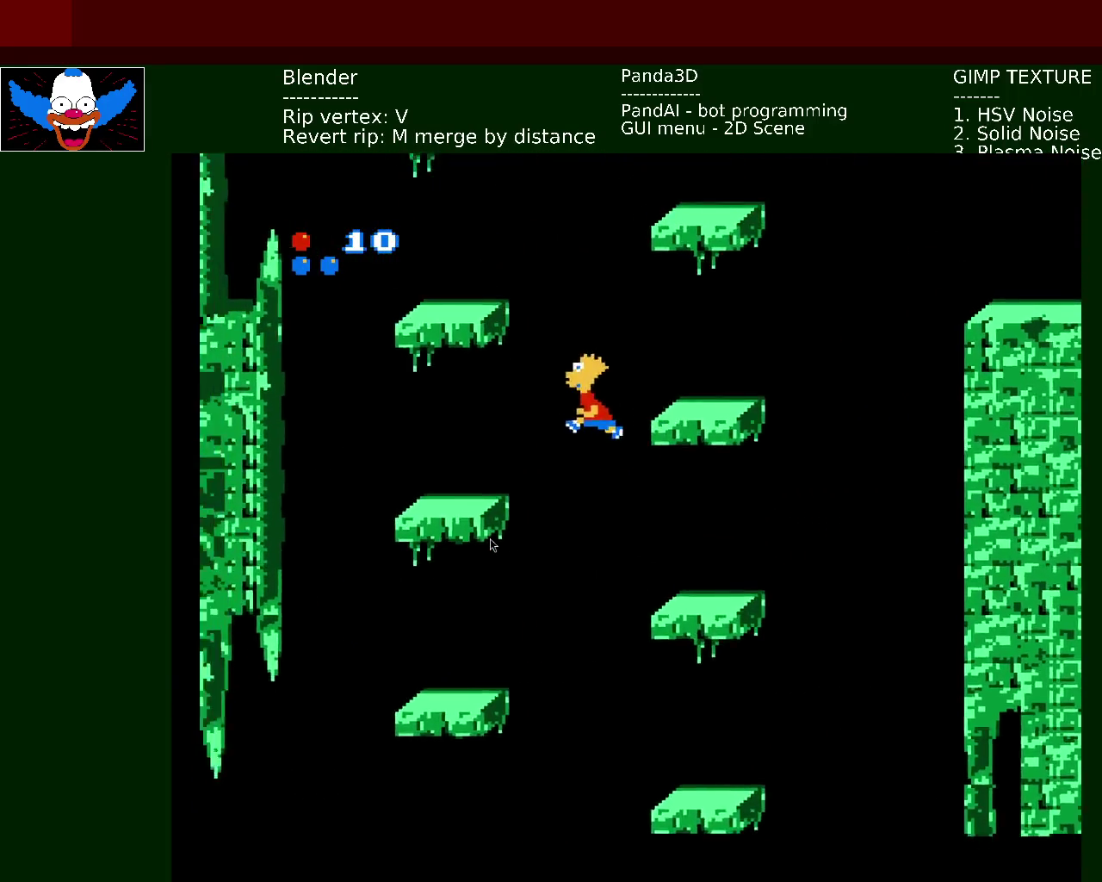
pyautogui.press('Right')
pyautogui.press('x')
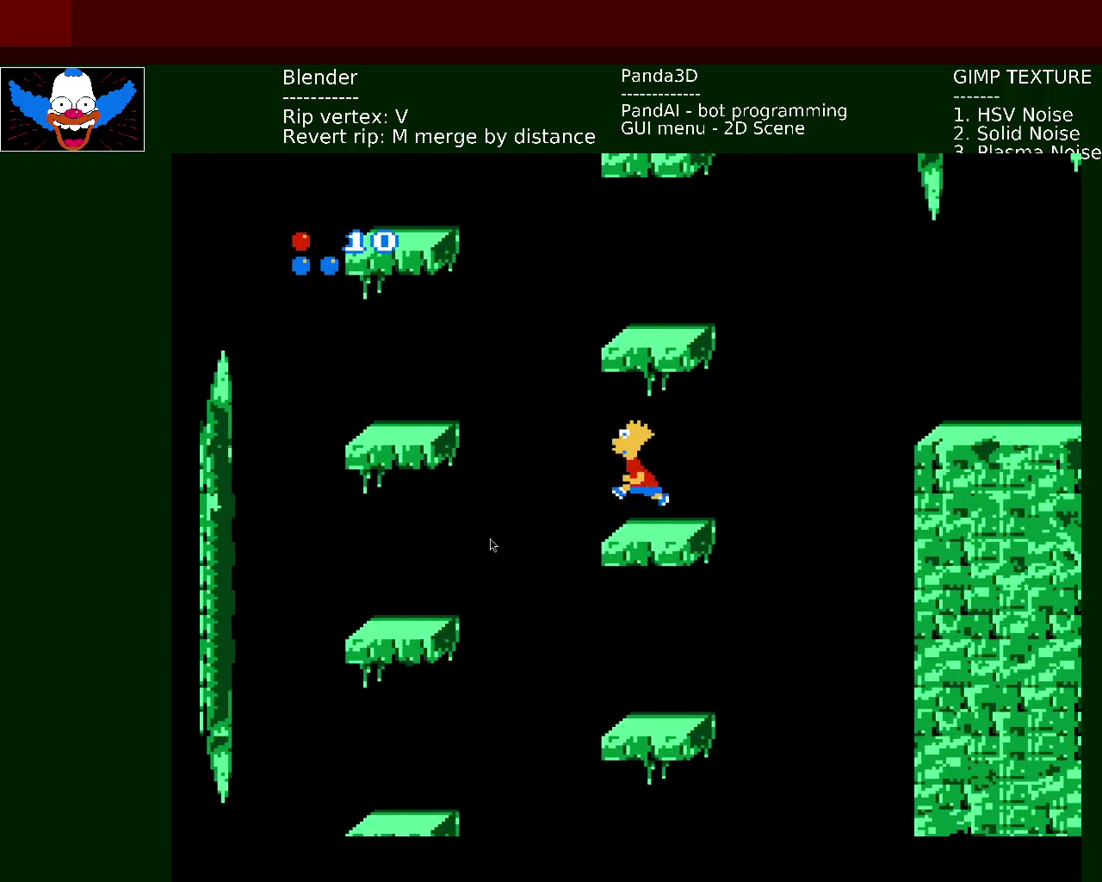
# - Zigzag Bart left and right up the floating platform columns
pyautogui.press('Left')
pyautogui.press('x')
pyautogui.press('Left')
pyautogui.press('x')
pyautogui.press('Right')
pyautogui.press('x')
pyautogui.press('Left')
pyautogui.press('Right')
pyautogui.press('x')
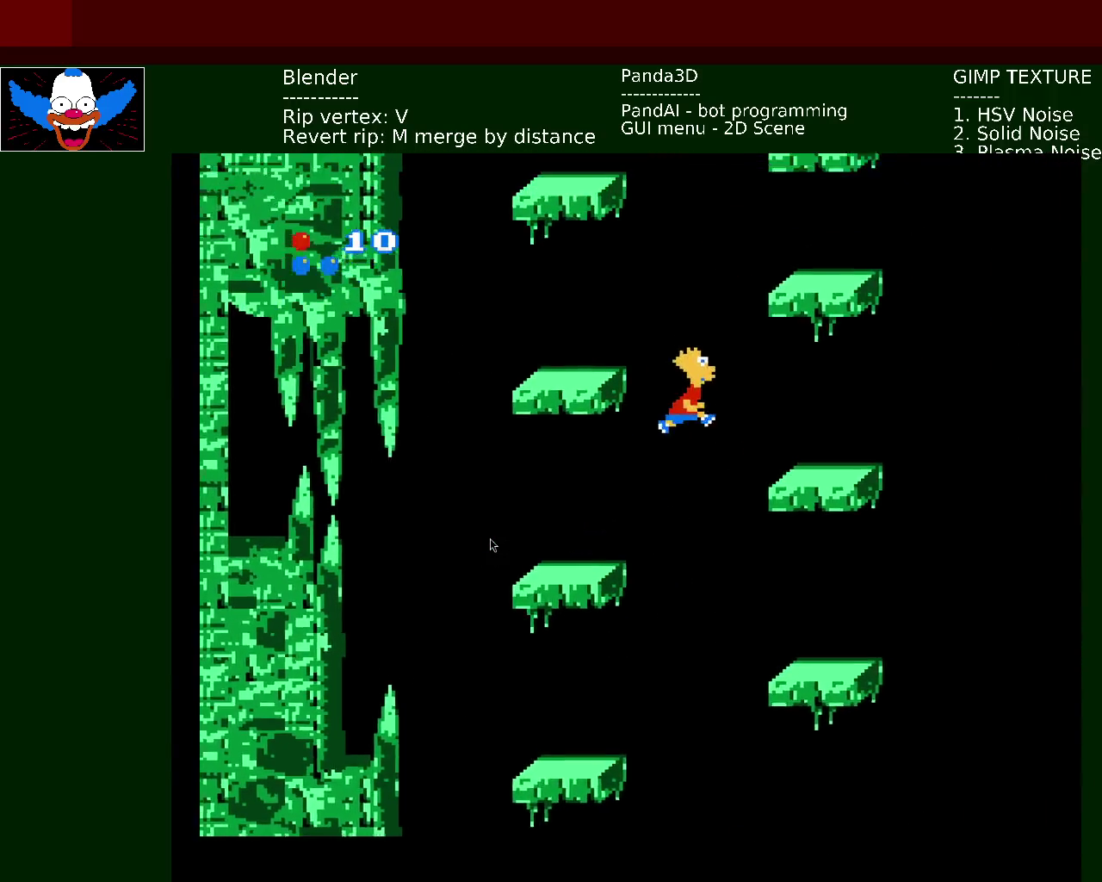
pyautogui.press('Left')
pyautogui.press('x')
# - Keep hopping Bart higher between left- and right-column platforms
pyautogui.press('Right')
pyautogui.press('x')
pyautogui.press('x')
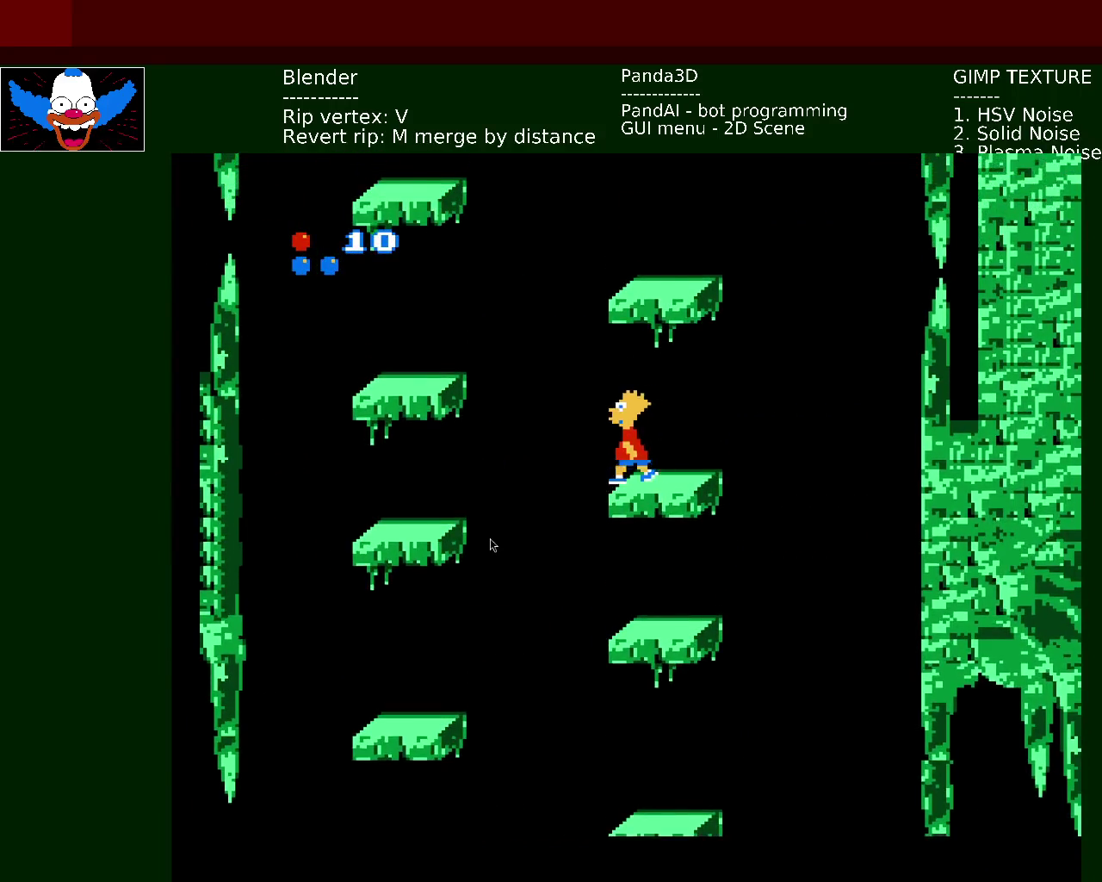
pyautogui.press('Left')
pyautogui.press('x')
pyautogui.press('Right')
pyautogui.press('x')
pyautogui.press('Left')
pyautogui.press('Right')
pyautogui.press('x')
pyautogui.press('x')
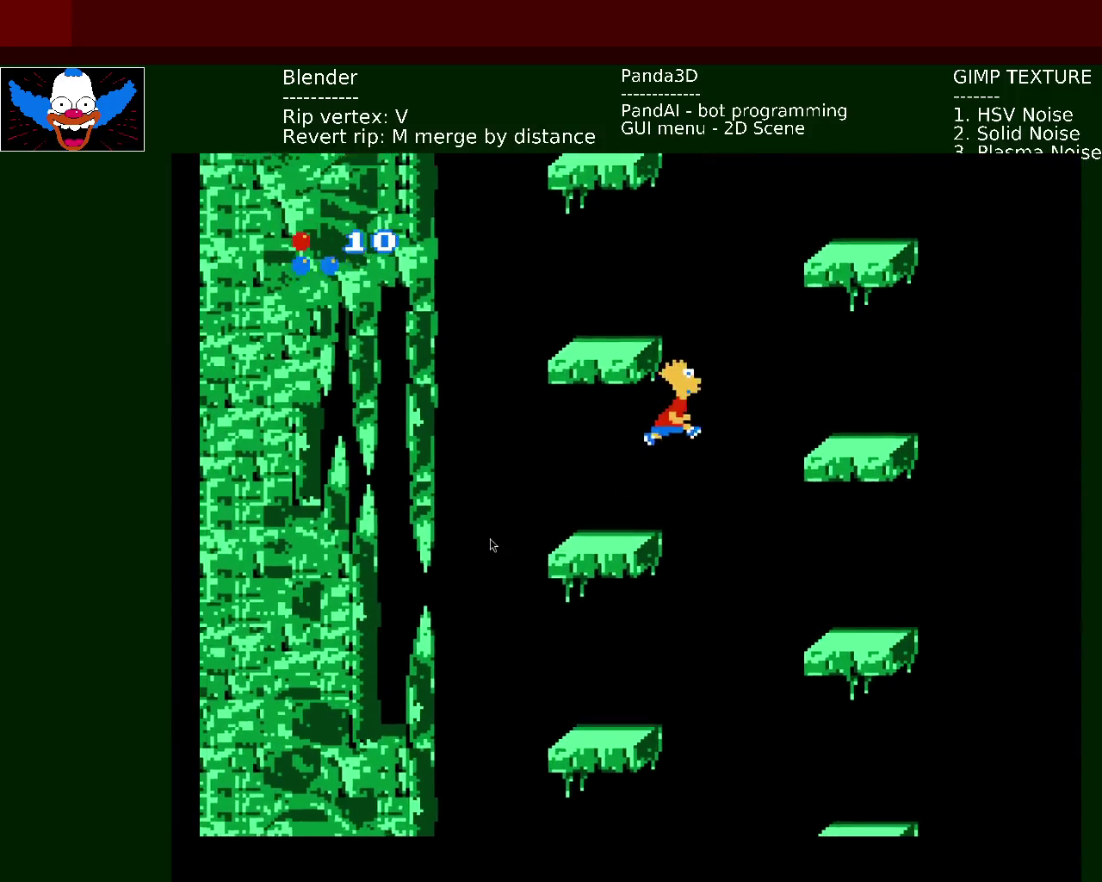
pyautogui.press('Left')
# - Jump Bart onto the long ledge under the stalactites and walk right along it
pyautogui.press('x')
pyautogui.press('Right')
pyautogui.press('x')
pyautogui.press('x')
pyautogui.press('Left')
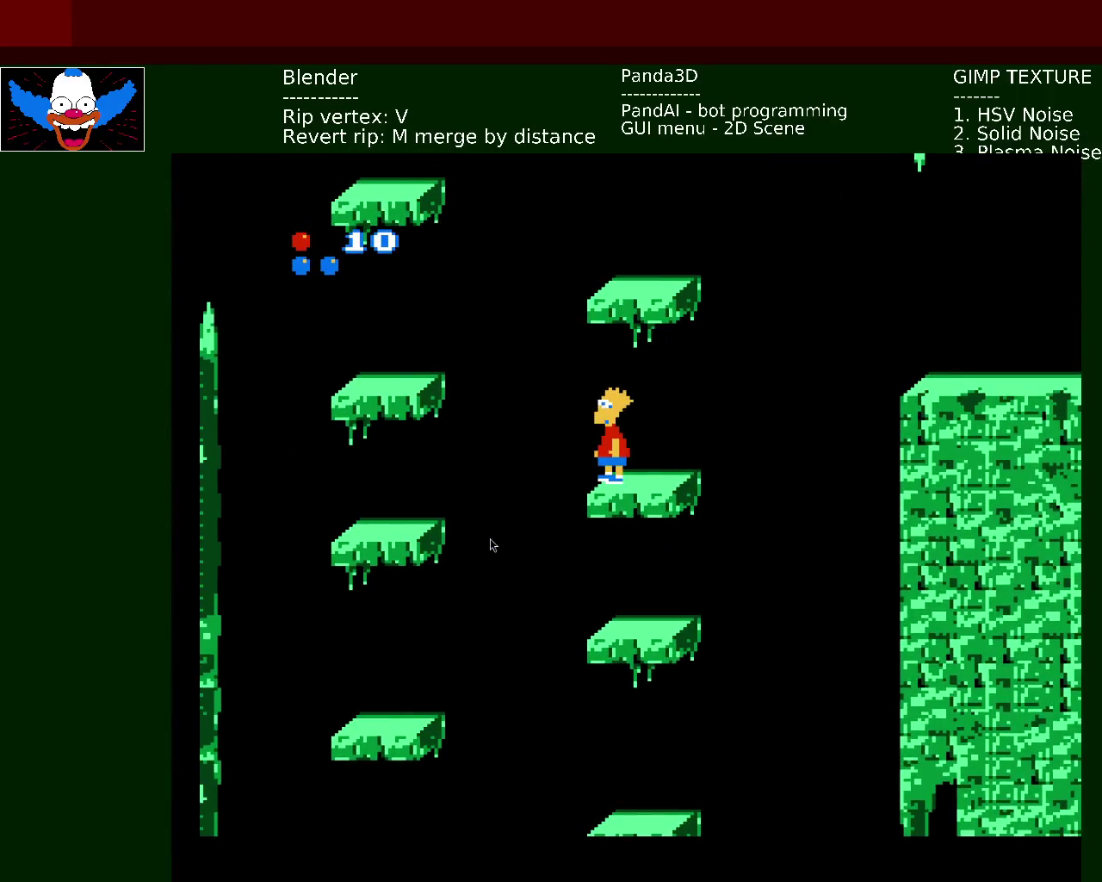
pyautogui.press('Right')
pyautogui.press('x')
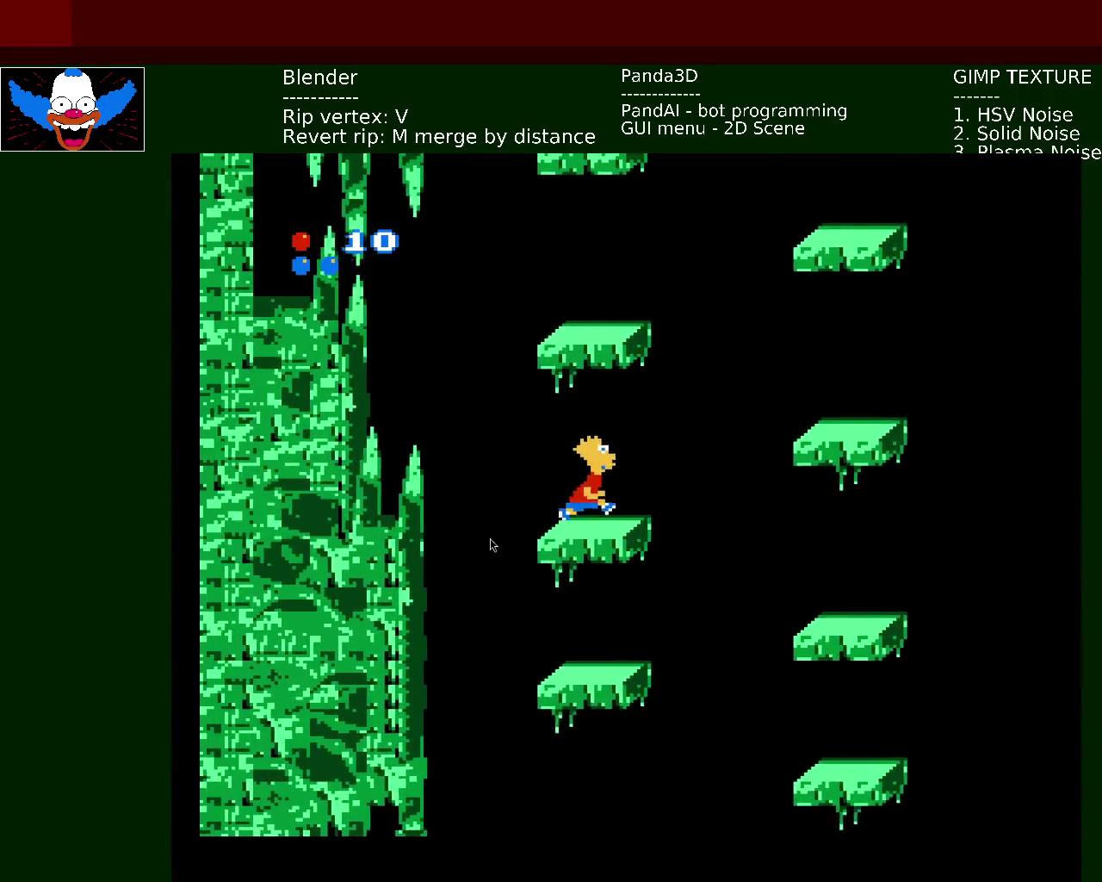
pyautogui.press('x')
pyautogui.press('Left')
pyautogui.press('Right')
pyautogui.press('x')
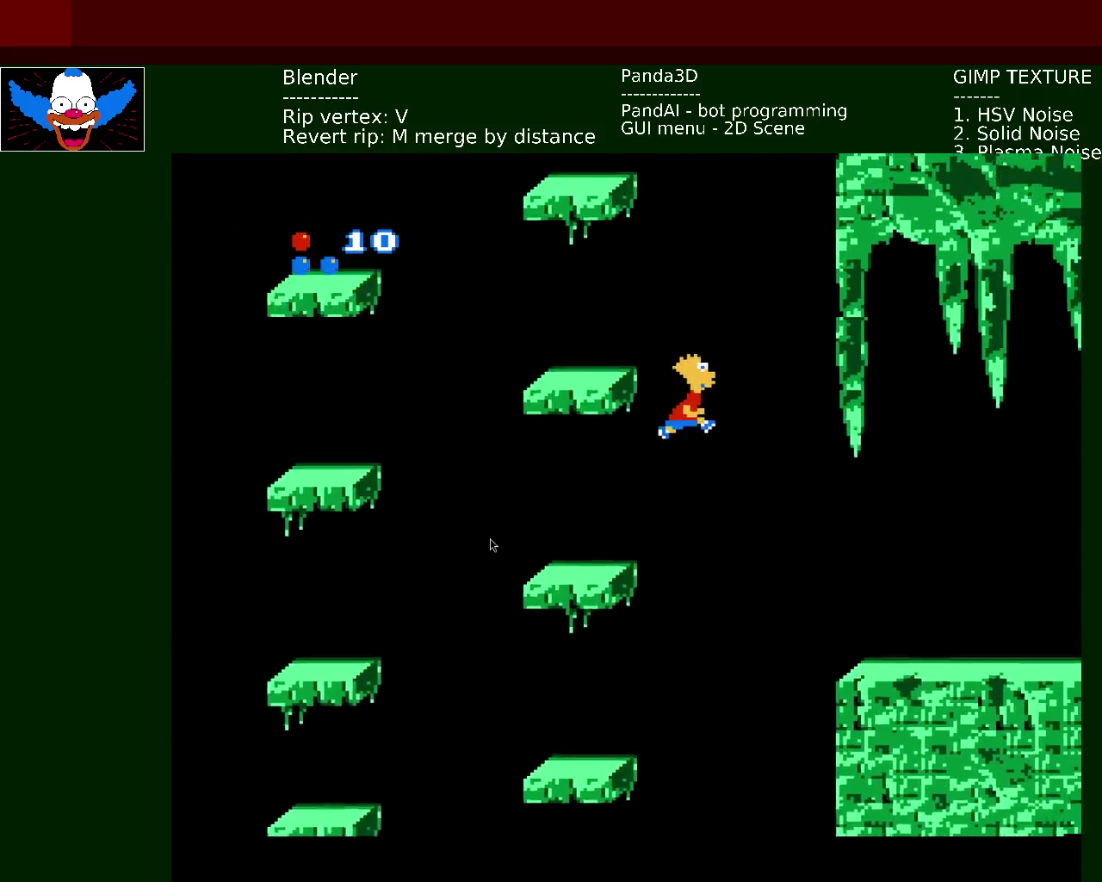
pyautogui.press('Right')
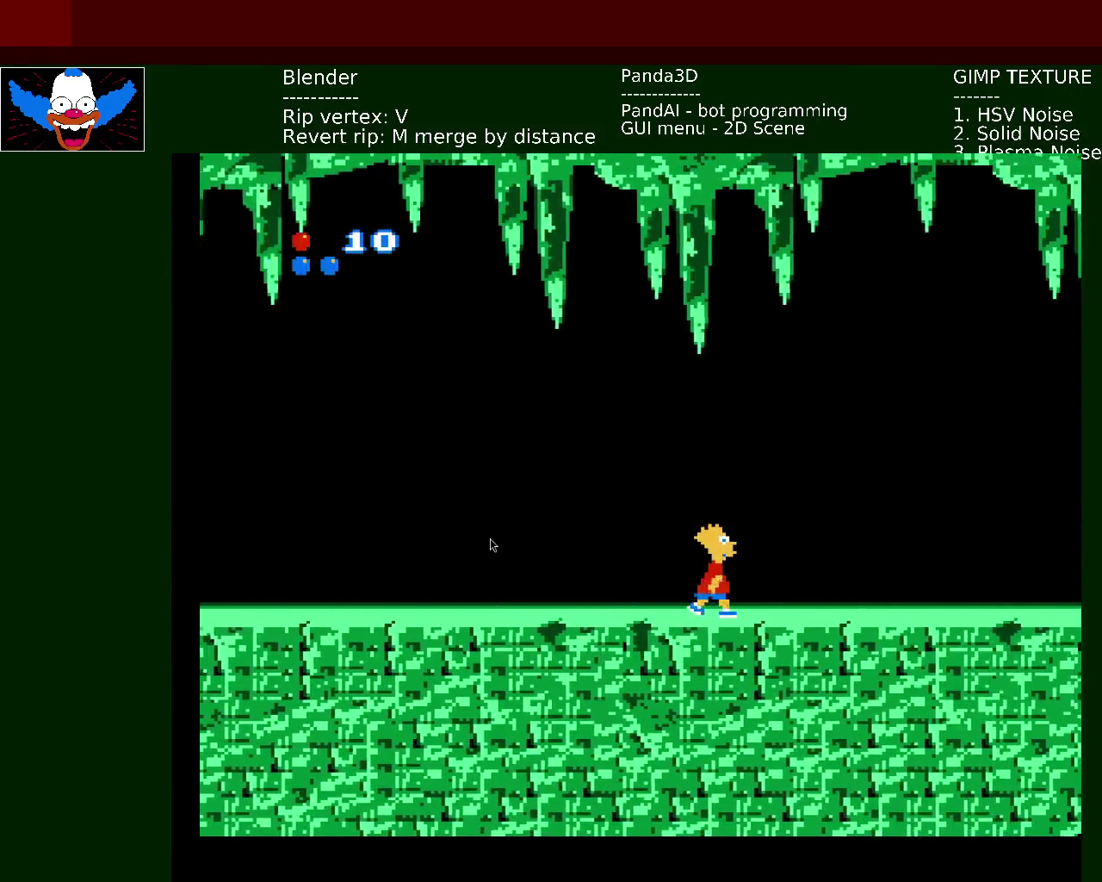
# - Walk Bart off the ledge onto the first floating slime platforms
pyautogui.press('Right')
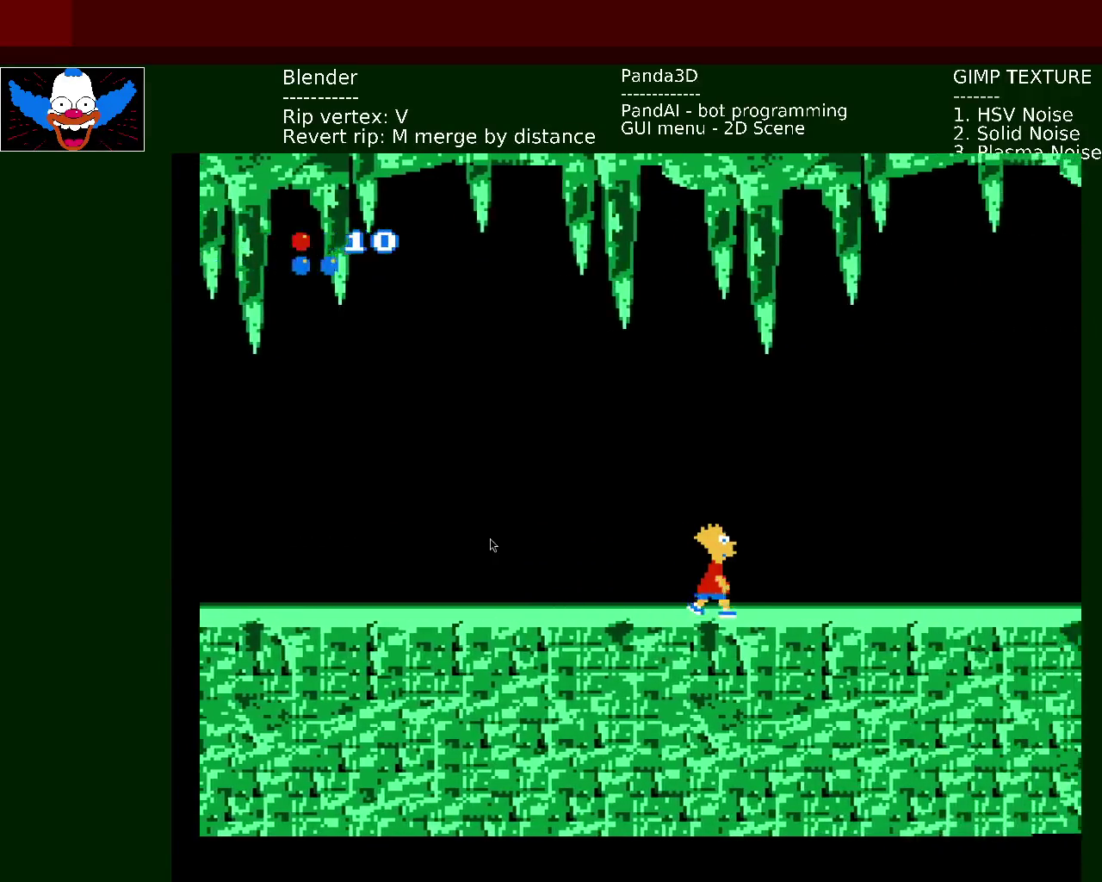
pyautogui.press('Right')
pyautogui.press('x')
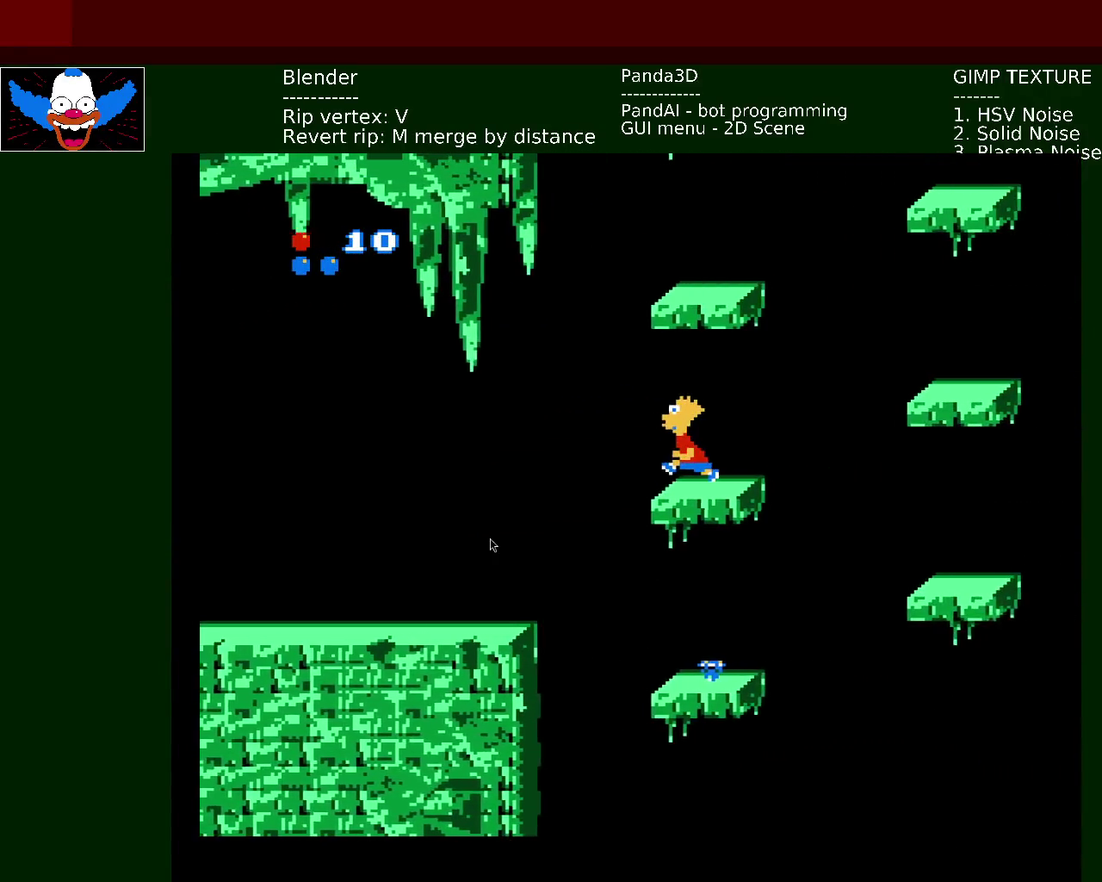
pyautogui.press('x')
pyautogui.press('Left')
pyautogui.press('x')
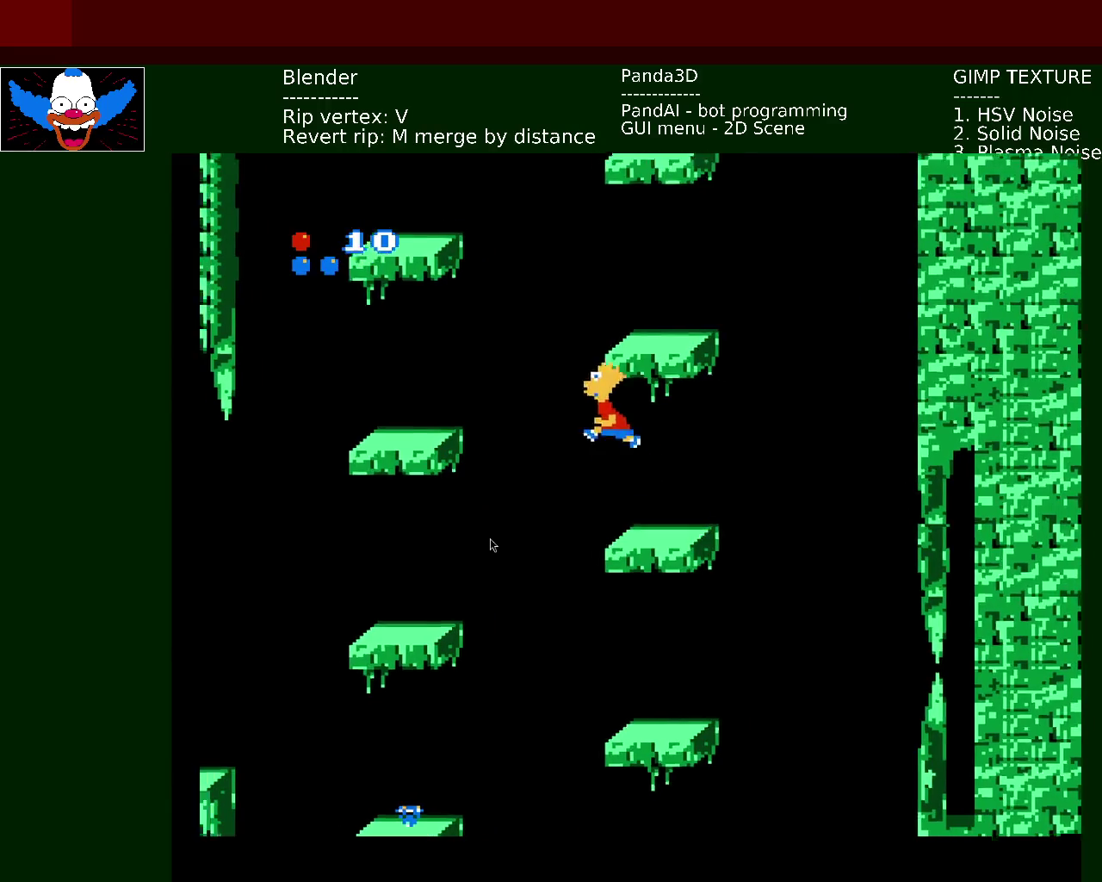
pyautogui.press('Right')
pyautogui.press('x')
# - Hop Bart back and forth between the middle and right-side platforms
pyautogui.press('Left')
pyautogui.press('x')
pyautogui.press('Right')
pyautogui.press('x')
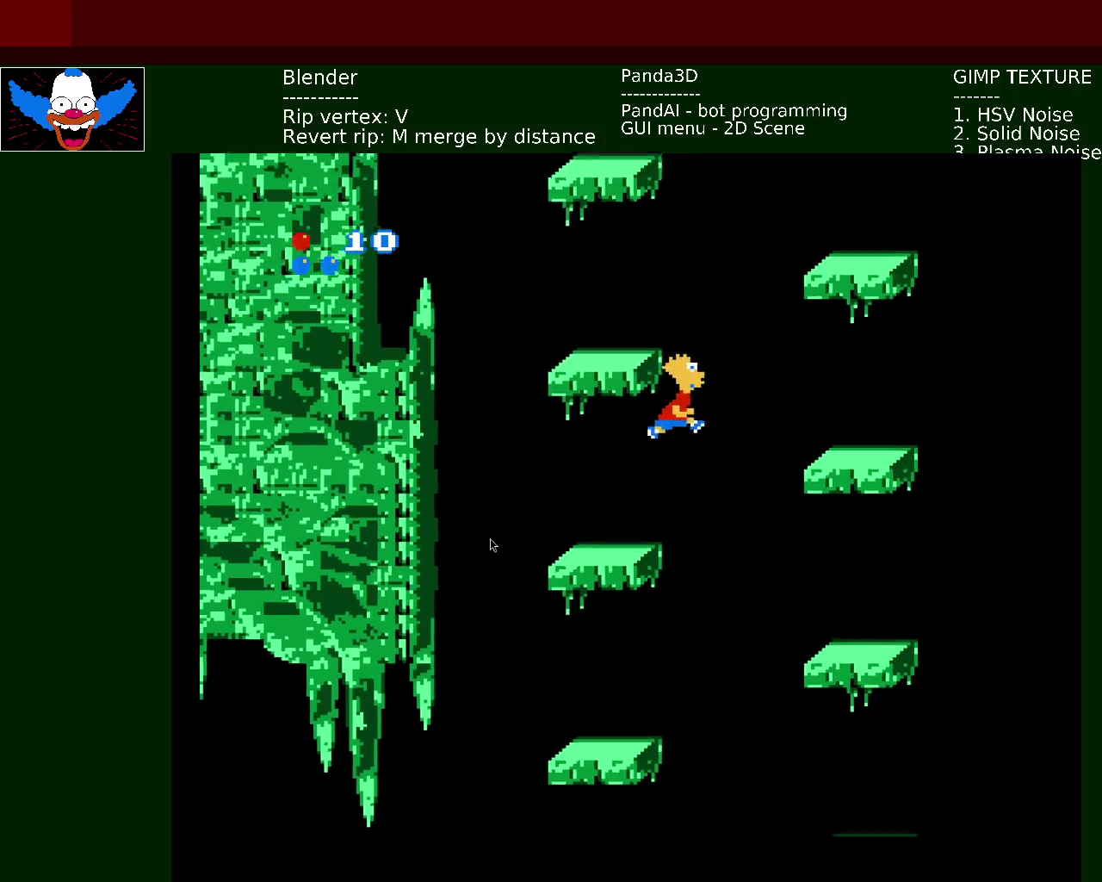
pyautogui.press('Left')
pyautogui.press('x')
pyautogui.press('Right')
pyautogui.press('x')
pyautogui.press('Left')
pyautogui.press('x')
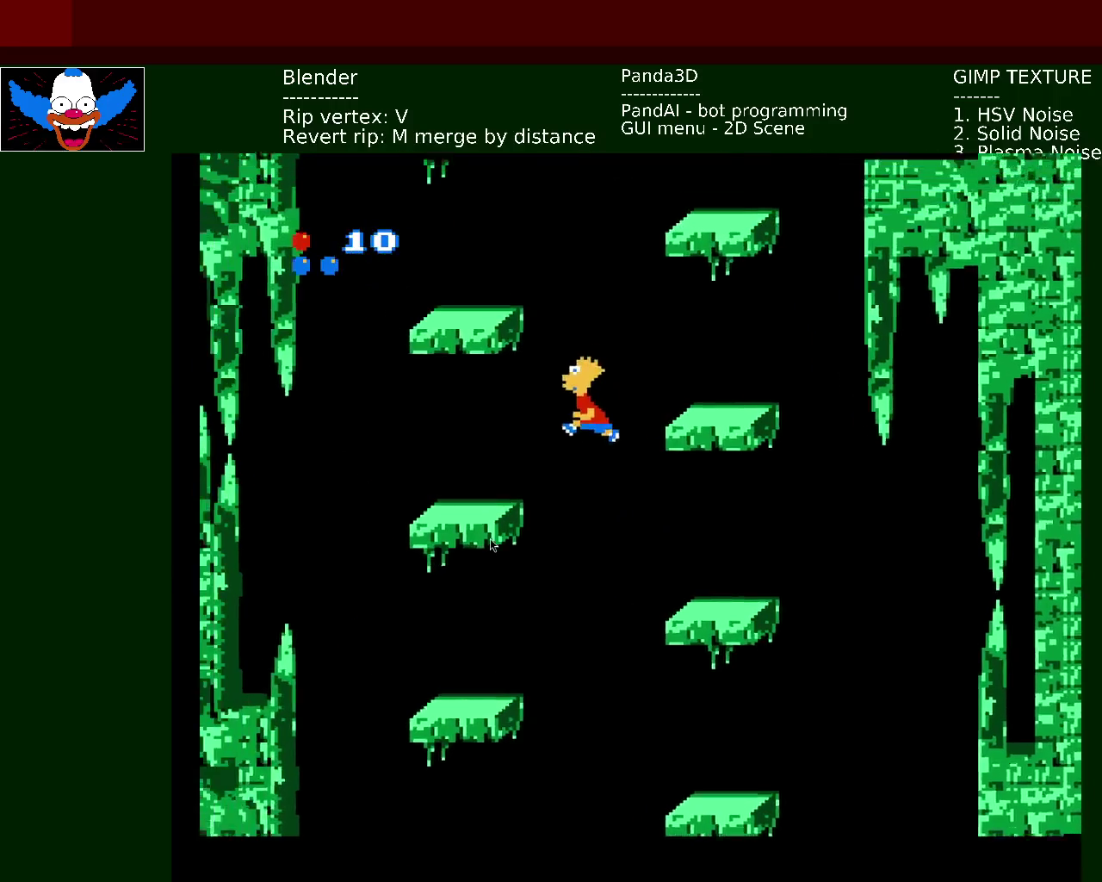
# - Cross to the large green rock block and walk Bart right along the cave floor
pyautogui.press('Right')
pyautogui.press('Right')
pyautogui.press('x')
pyautogui.press('Left')
pyautogui.press('x')
pyautogui.press('Right')
pyautogui.press('Right')
pyautogui.press('x')
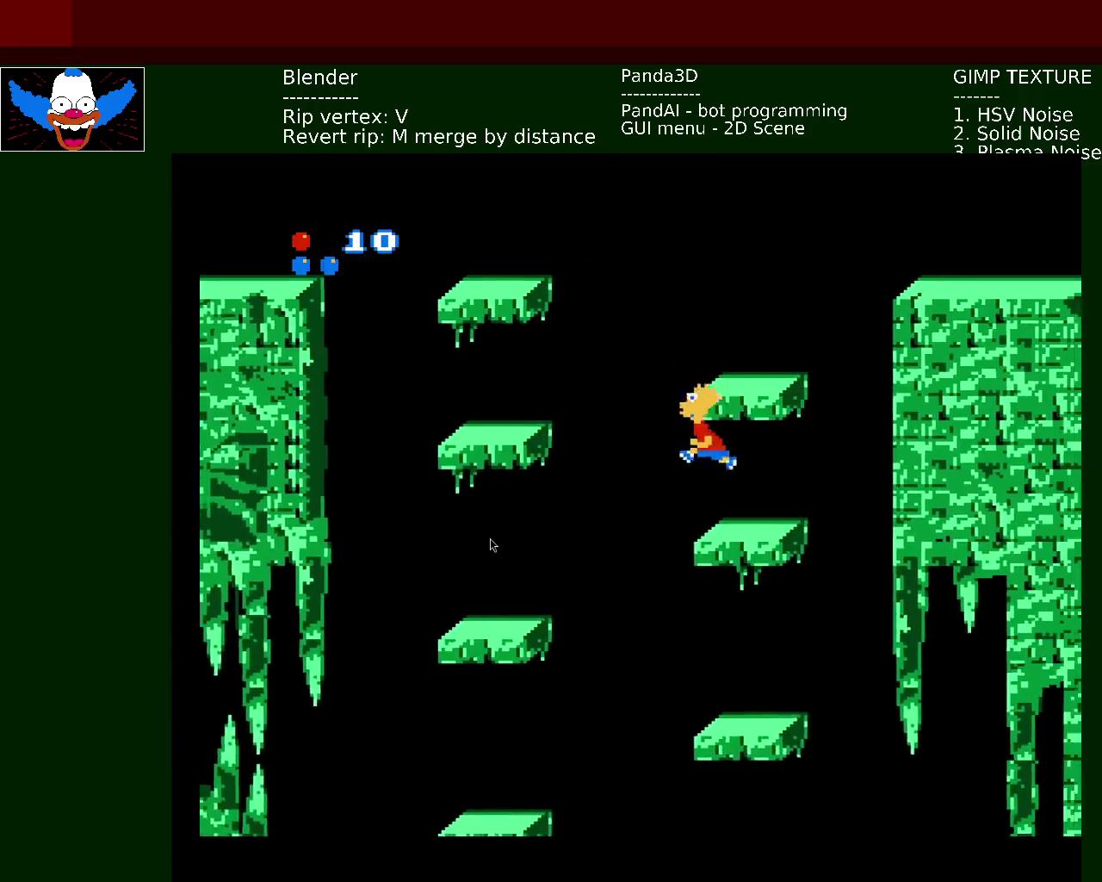
pyautogui.press('Right')
pyautogui.press('x')
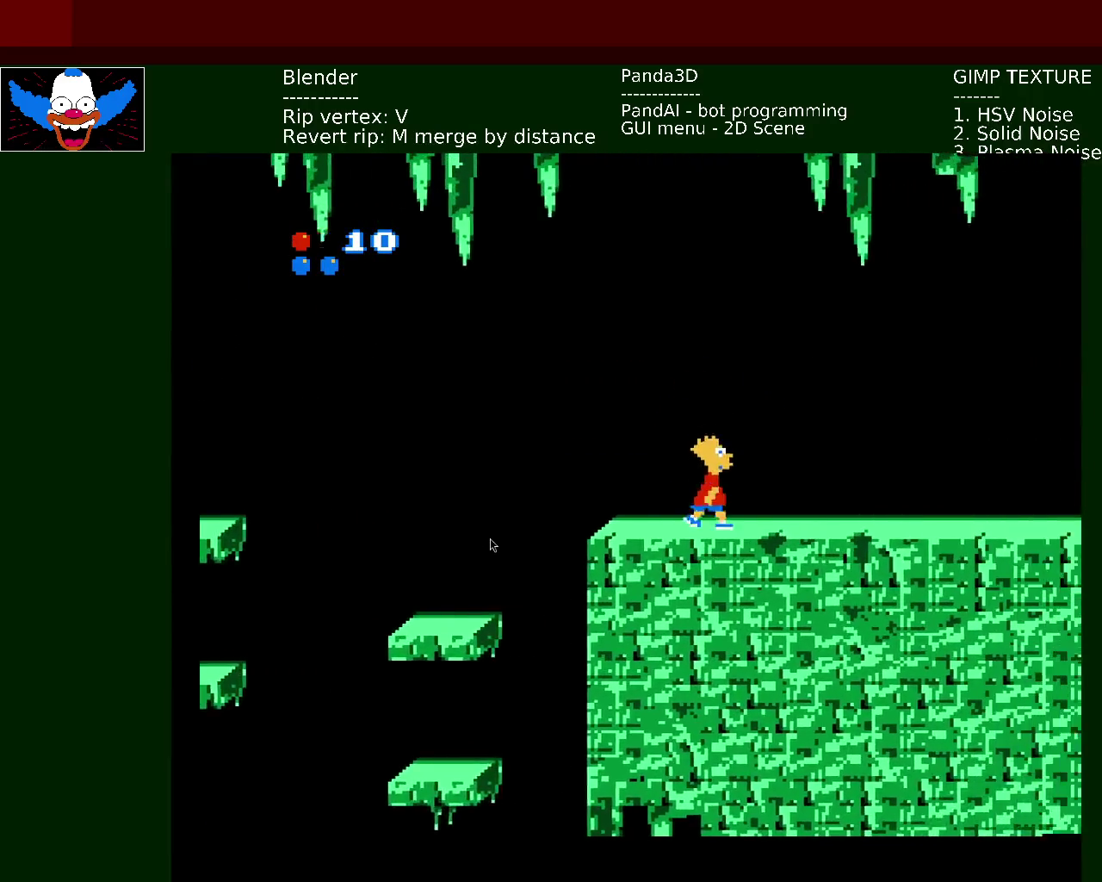
pyautogui.press('Right')
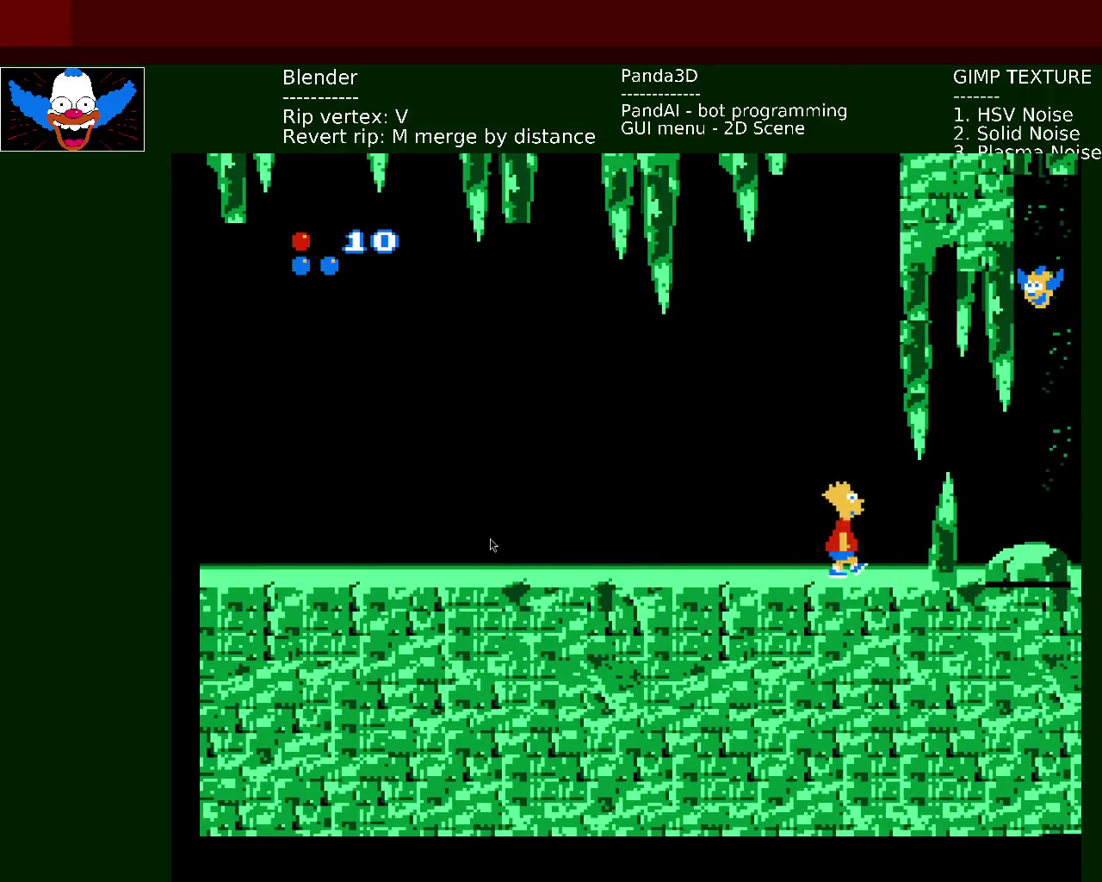
pyautogui.press('Right')
# - Run right and jump Bart across the first rocks in the slime pool
pyautogui.press('Right')
pyautogui.press('x')
pyautogui.press('Right')
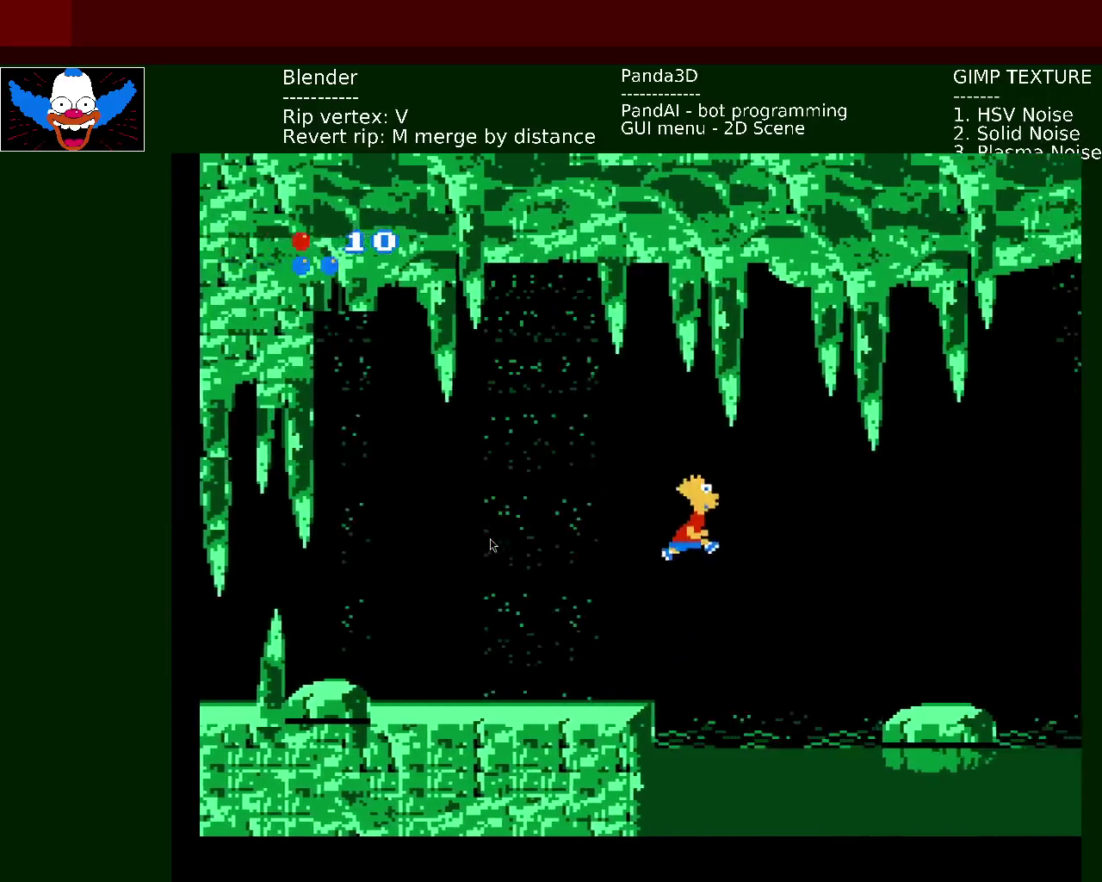
pyautogui.press('Right')
pyautogui.press('x')
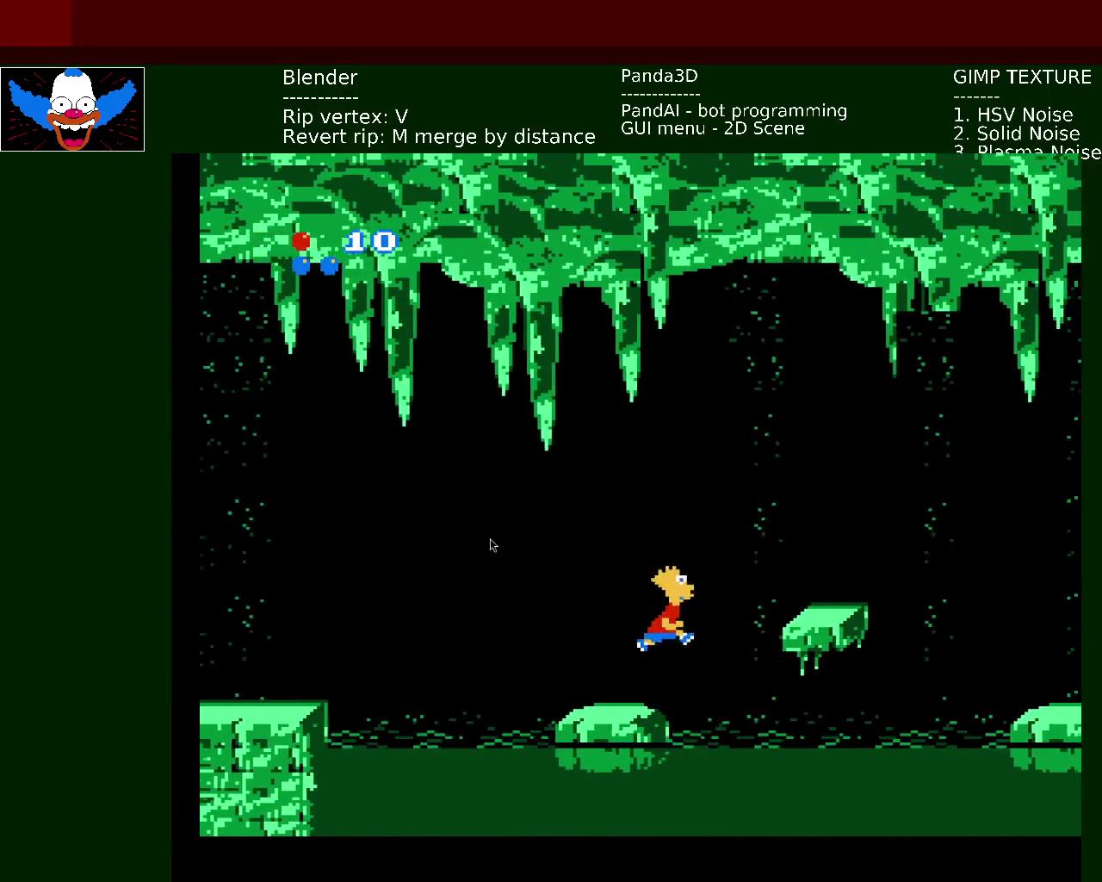
pyautogui.press('Right')
pyautogui.press('x')
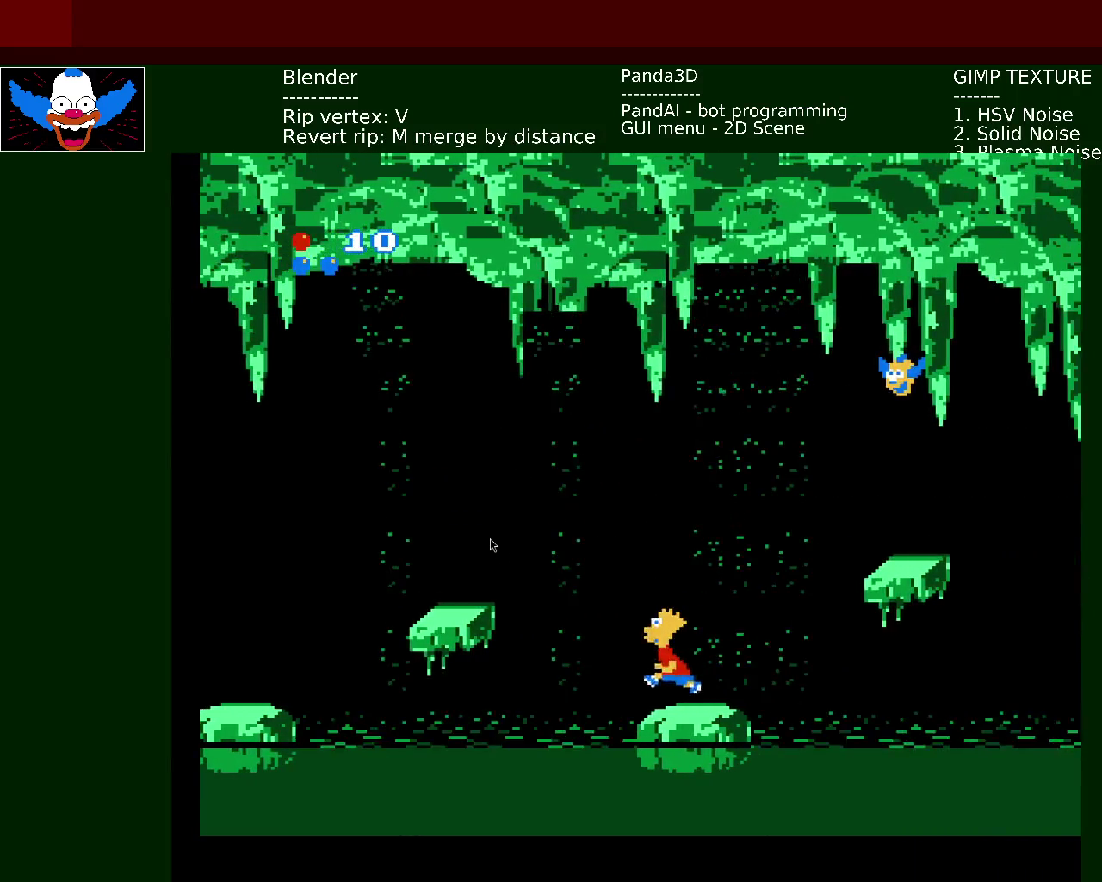
pyautogui.press('Right')
pyautogui.press('x')
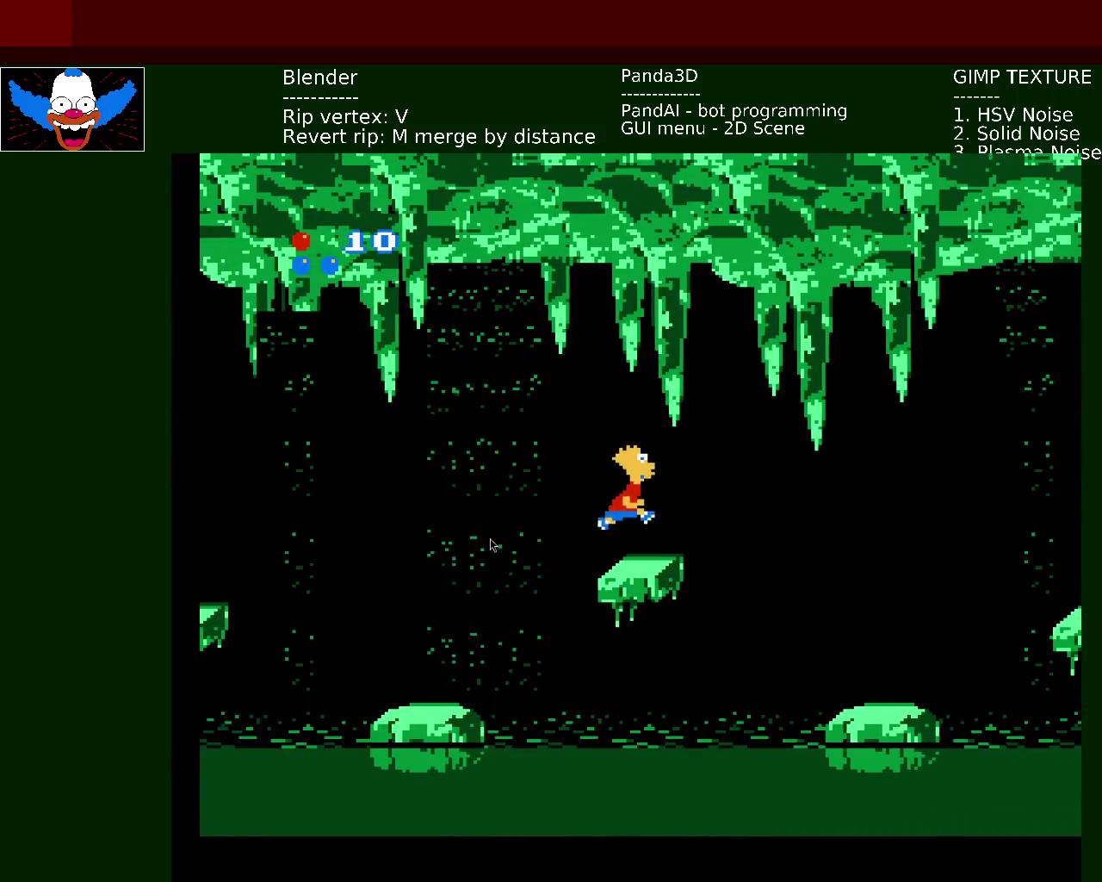
# - Cross Bart over the next rocks above the slime
pyautogui.press('Right')
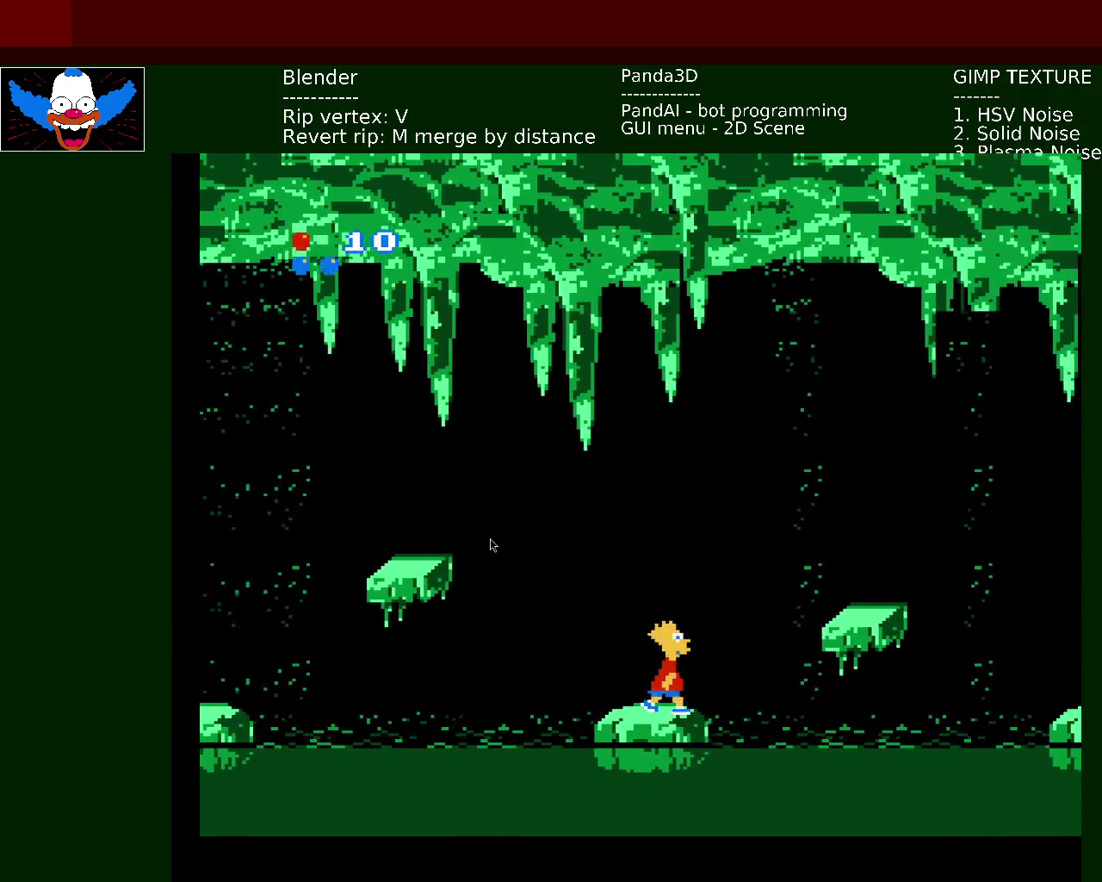
pyautogui.press('Right')
pyautogui.press('x')
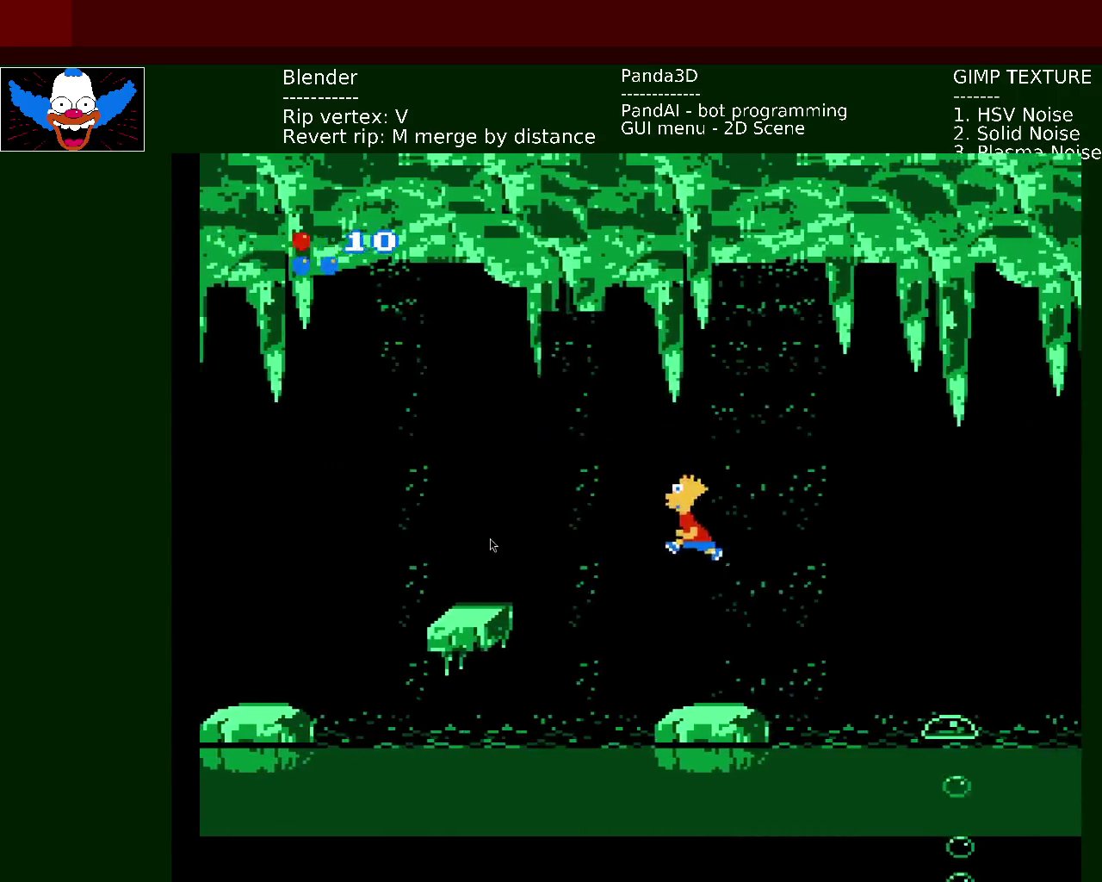
pyautogui.press('Right')
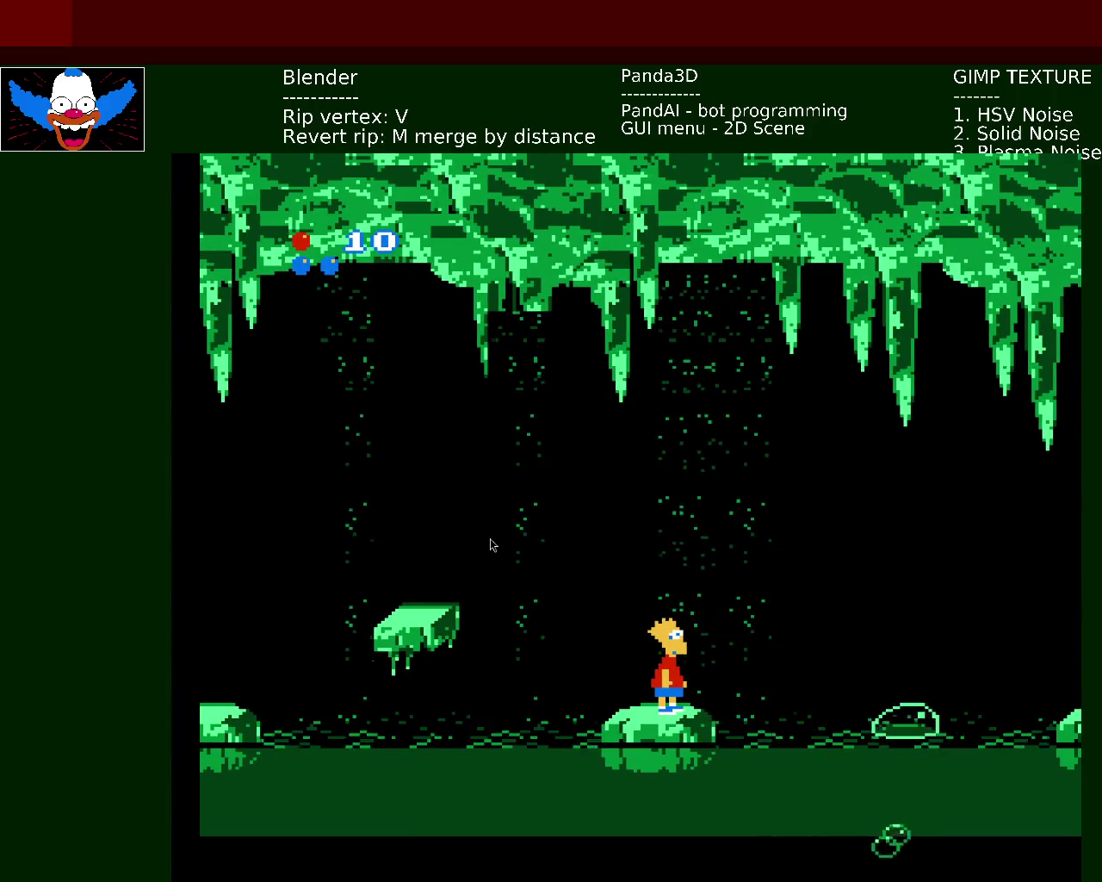
pyautogui.press('x')
pyautogui.press('Right')
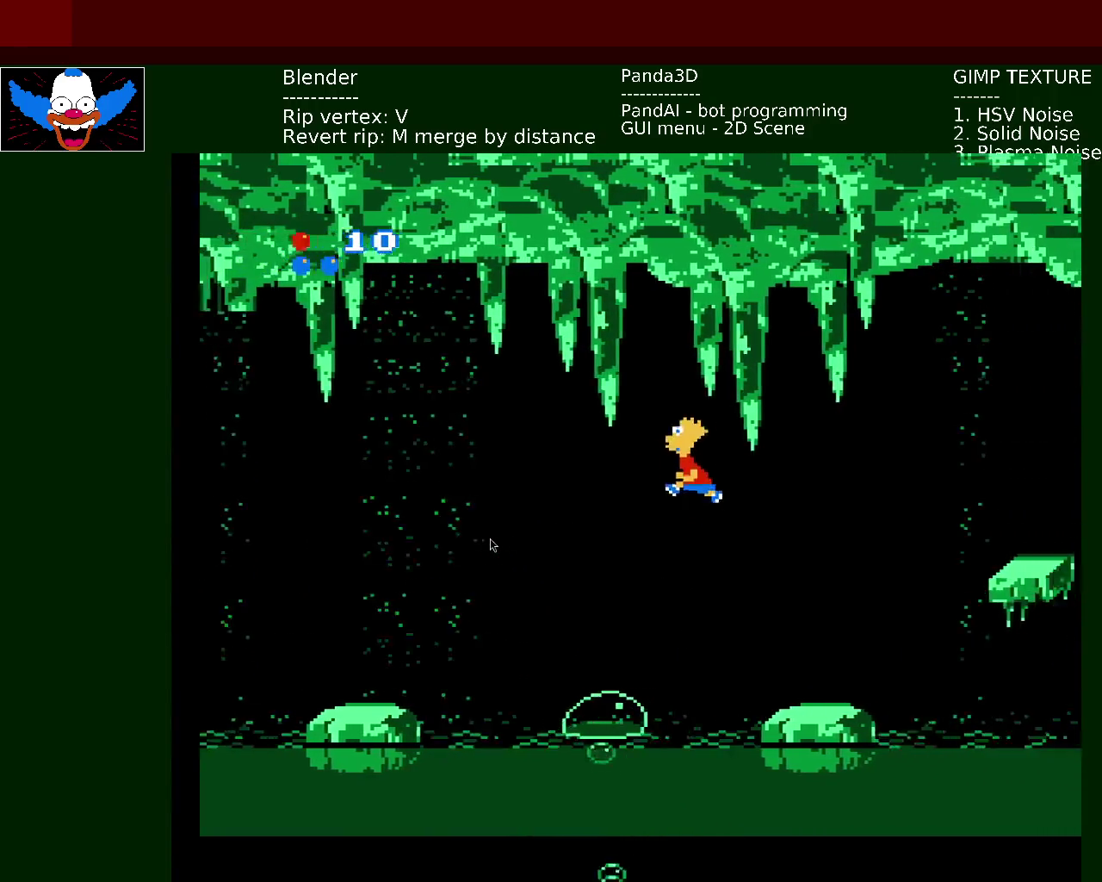
pyautogui.press('Right')
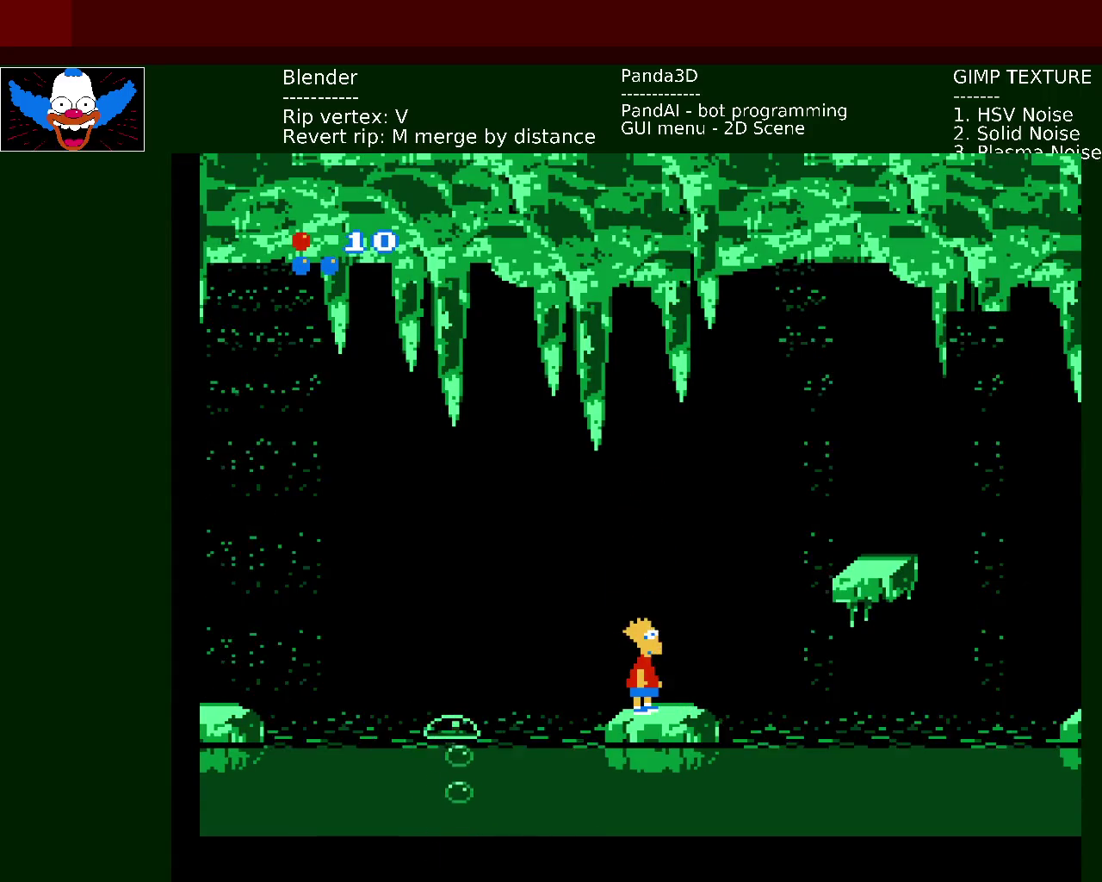
# - Jump via the floating slime platform, bounce off the bubble, and run into the MAP sign
pyautogui.press('x')
pyautogui.press('Right')
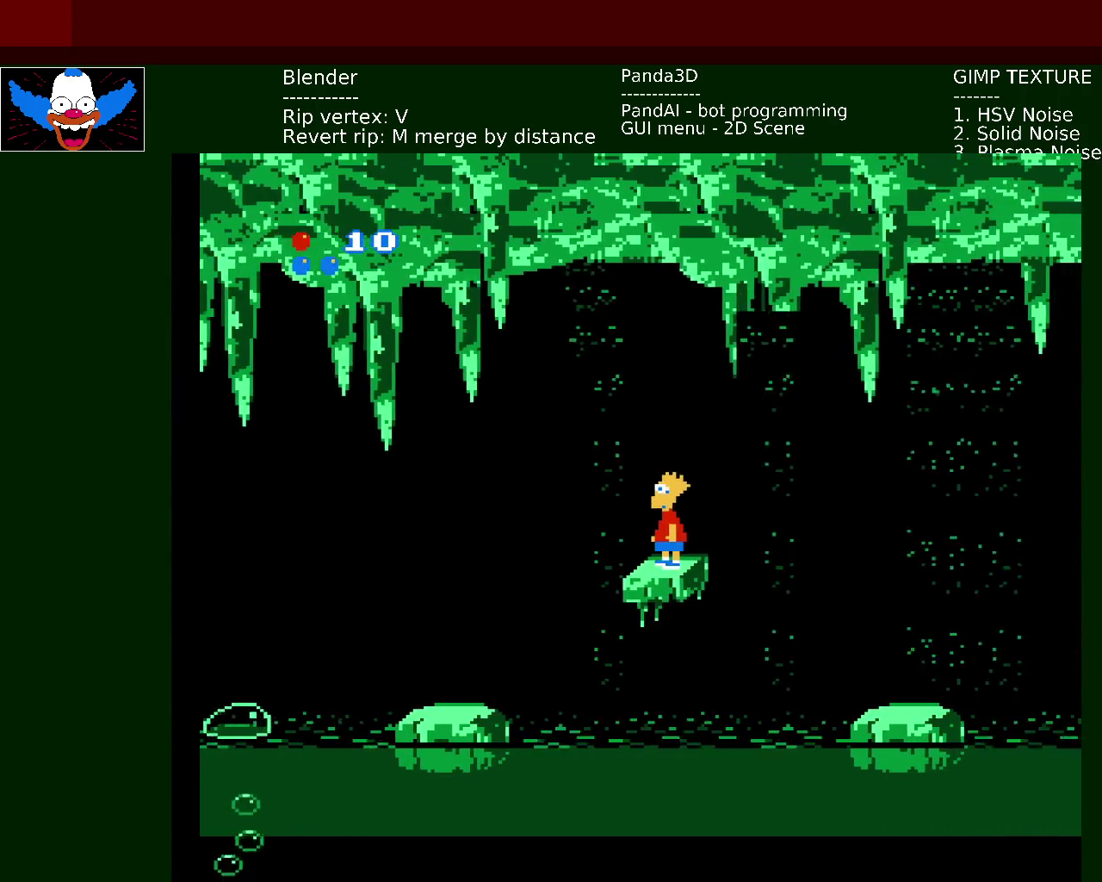
pyautogui.press('x')
pyautogui.press('Left')
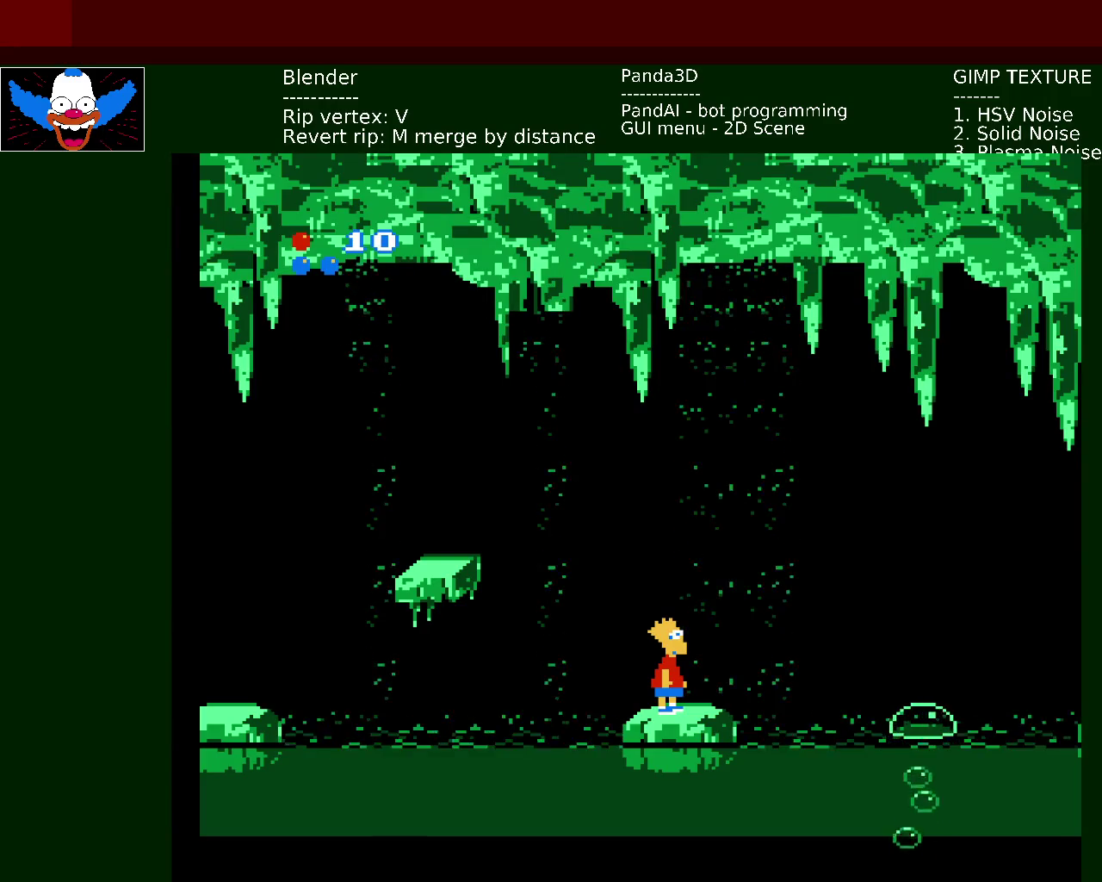
pyautogui.press('Right')
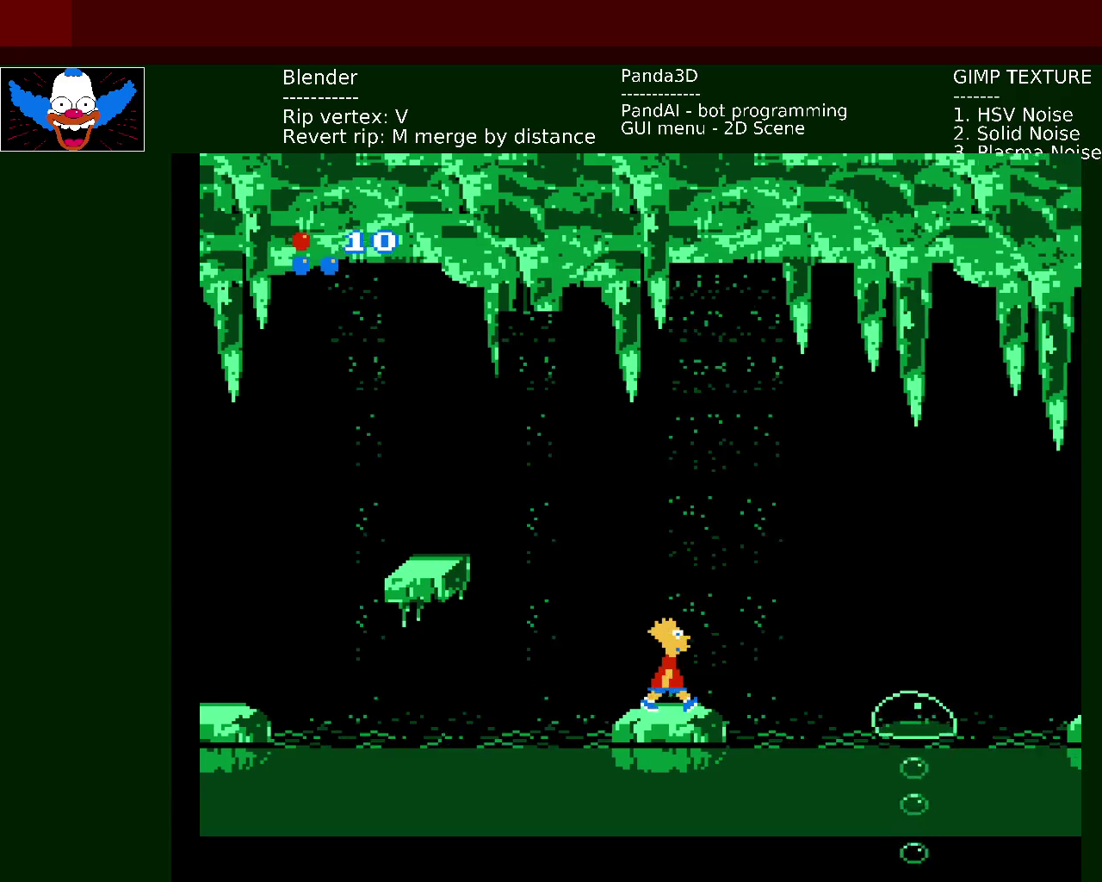
pyautogui.press('x')
pyautogui.press('x')
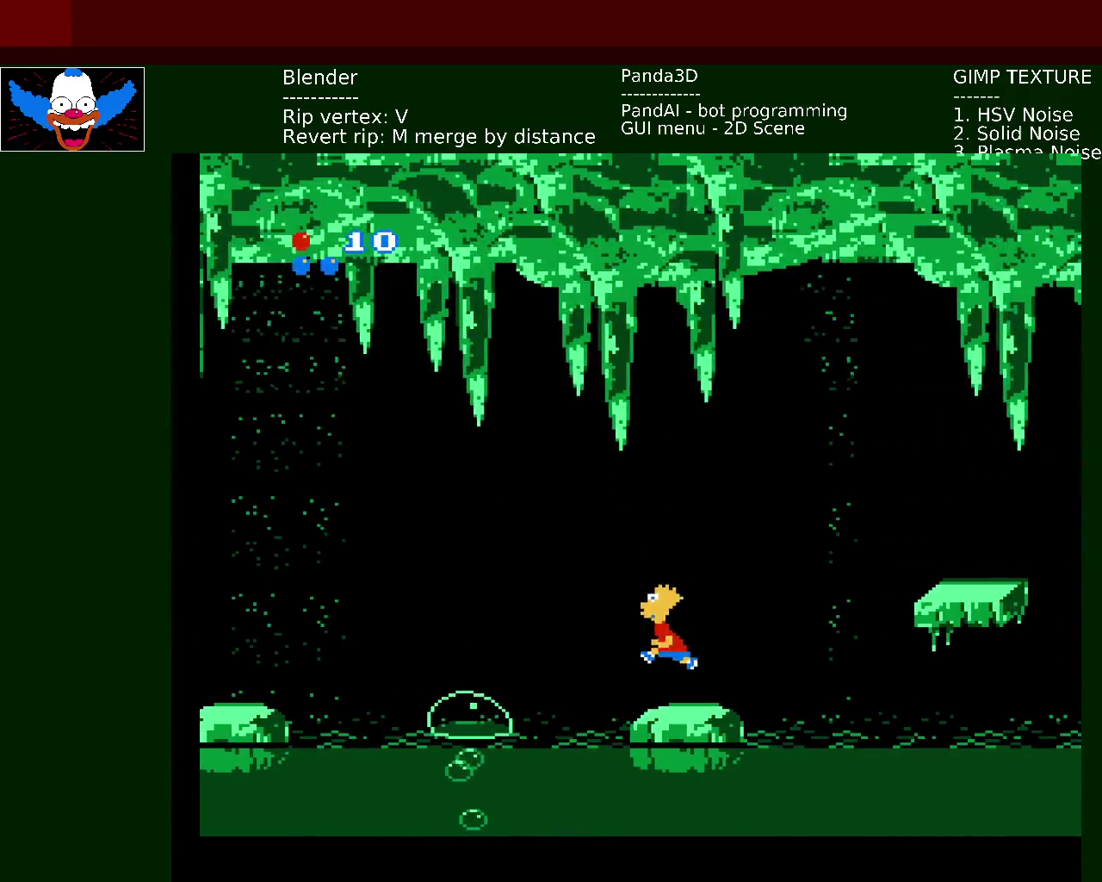
pyautogui.press('x')
pyautogui.press('Right')
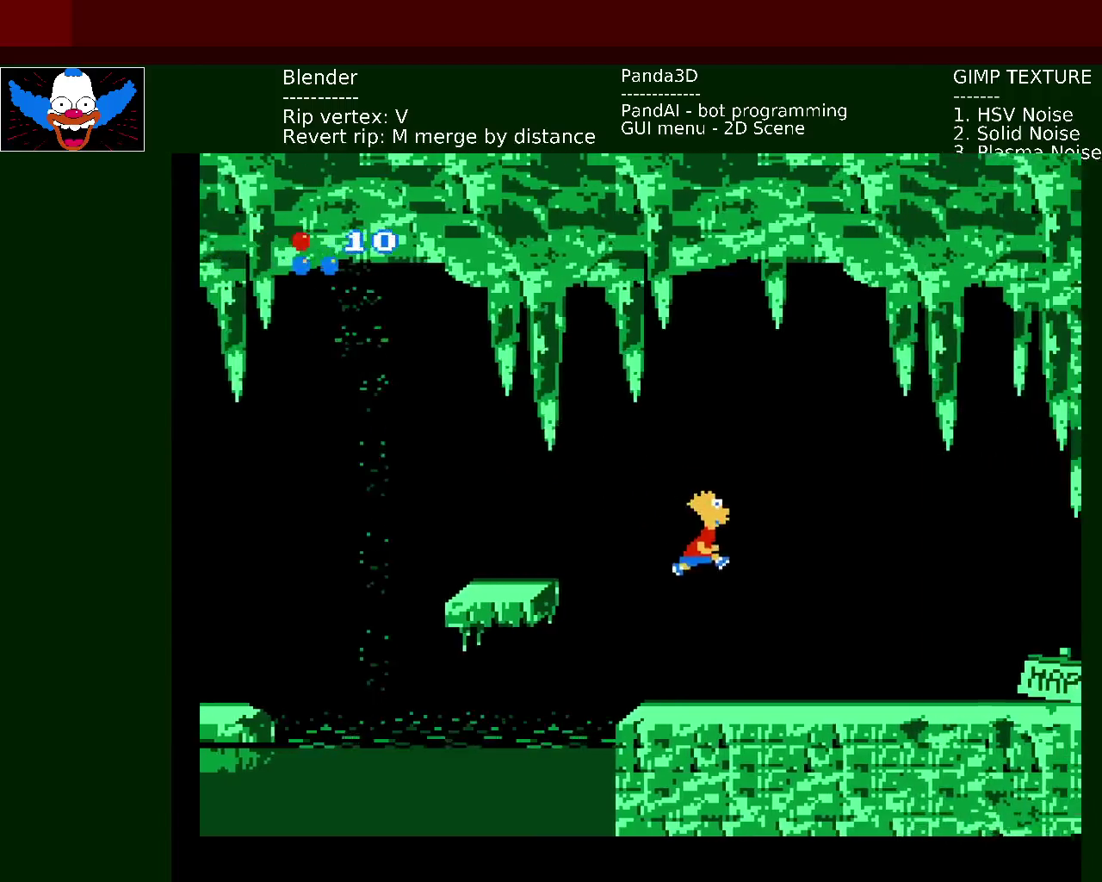
# - Select the North Pole stage on the map and start it
pyautogui.press('Left')
pyautogui.press('Down')
pyautogui.press('Return')
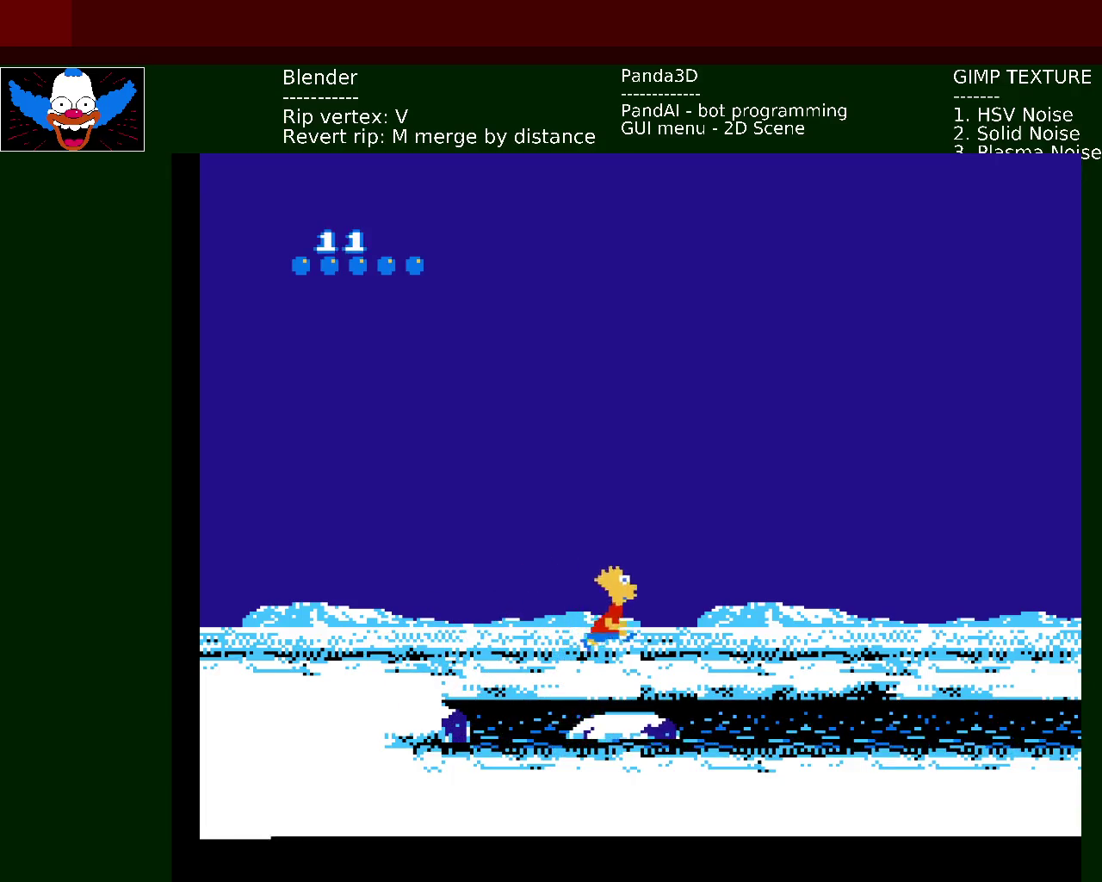
# - Run Bart right across the snow past the towers
pyautogui.press('Right')
pyautogui.press('Right')
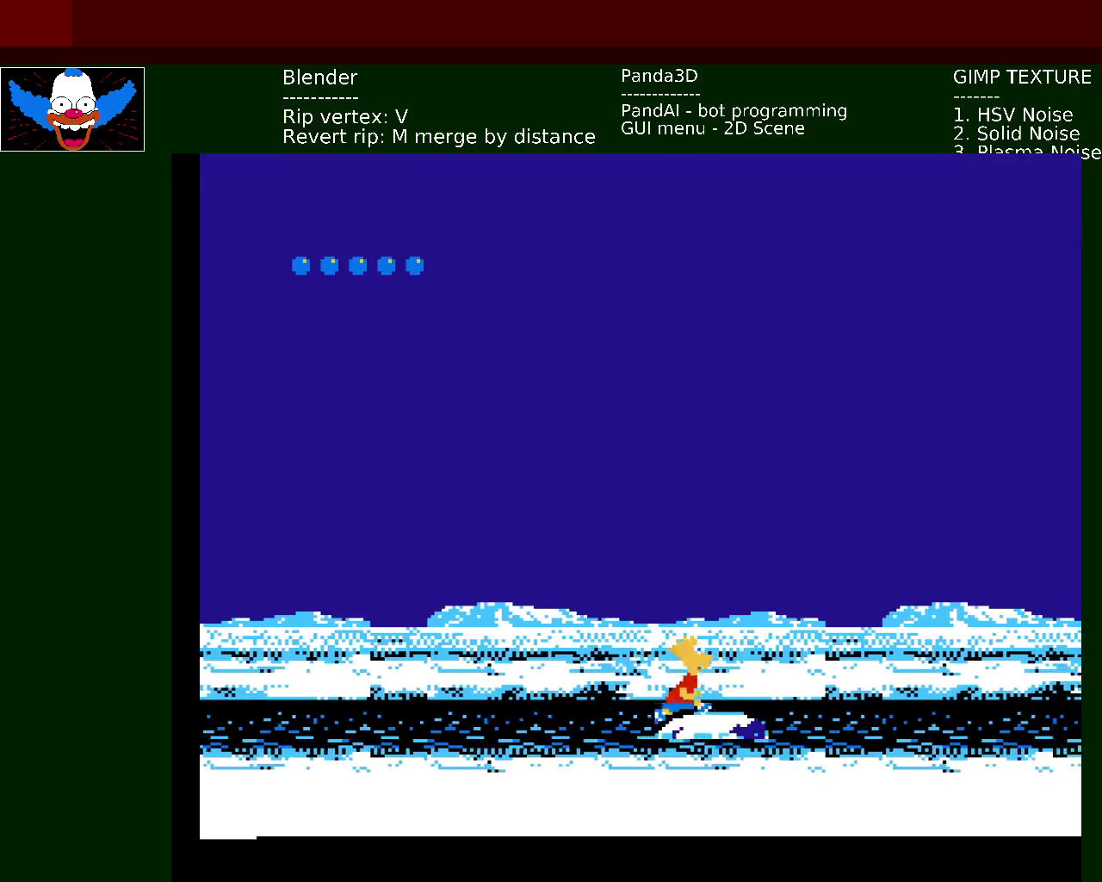
pyautogui.press('Right')
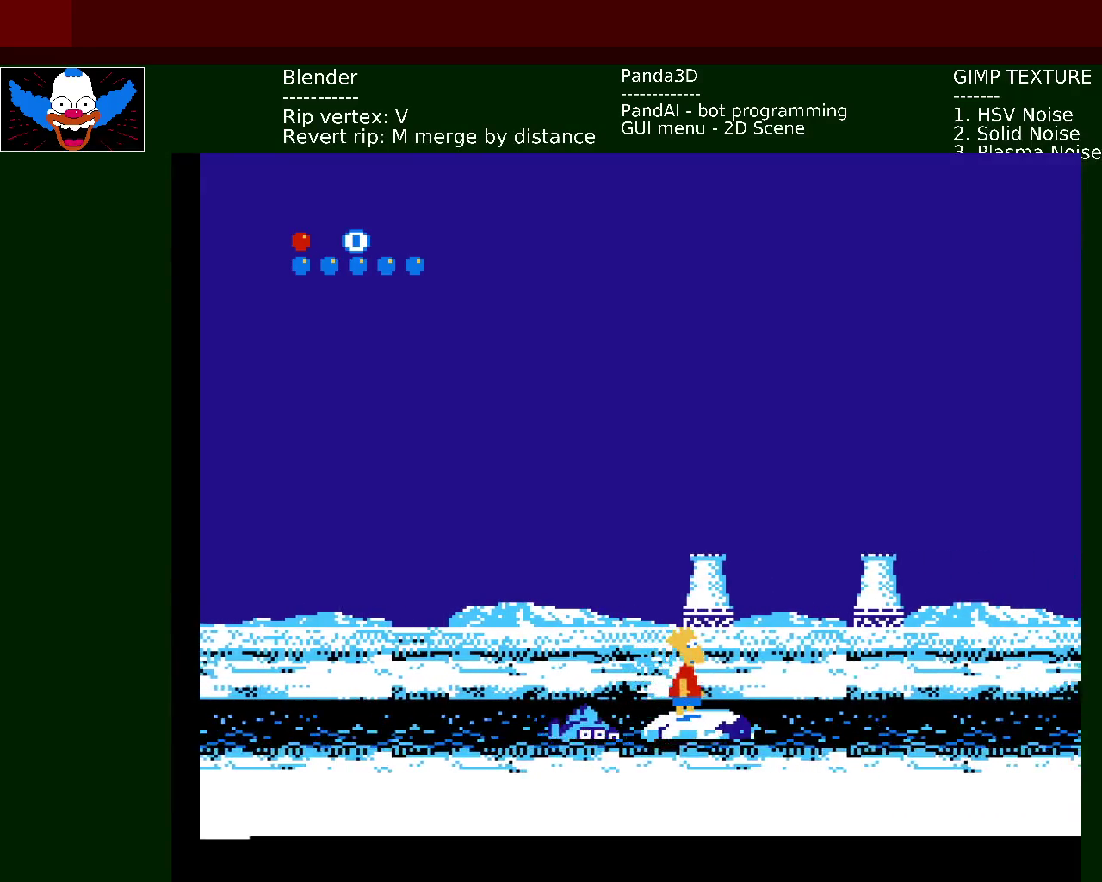
pyautogui.press('Right')
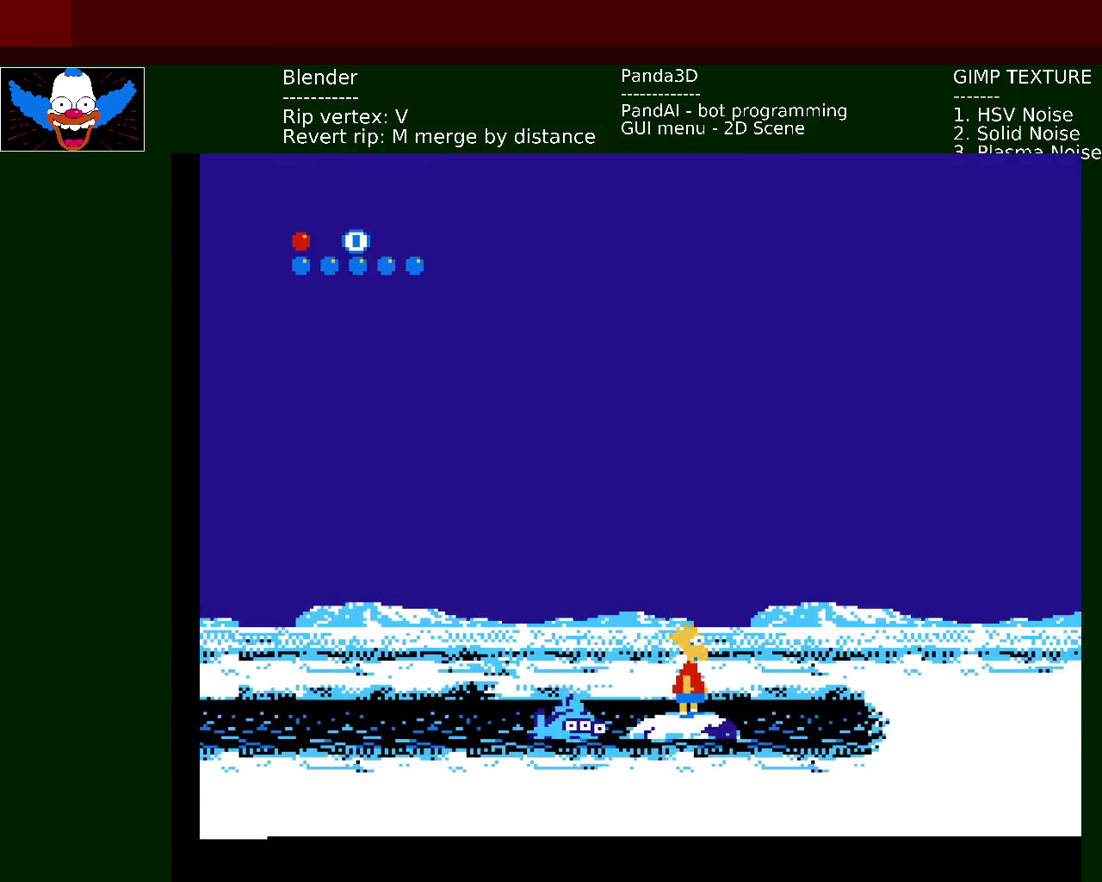
# - Hop Bart between the drifting ice floe and the snow banks over the channel
pyautogui.press('x')
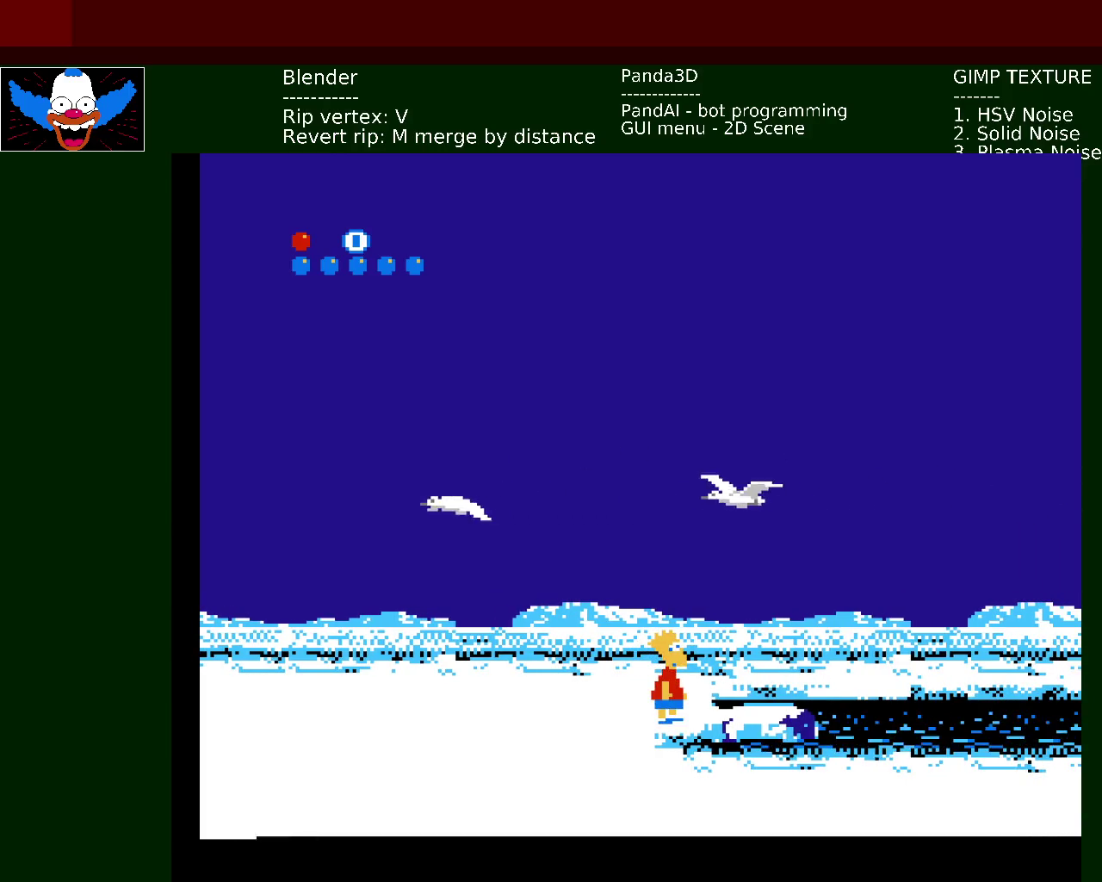
pyautogui.press('x')
pyautogui.press('x')
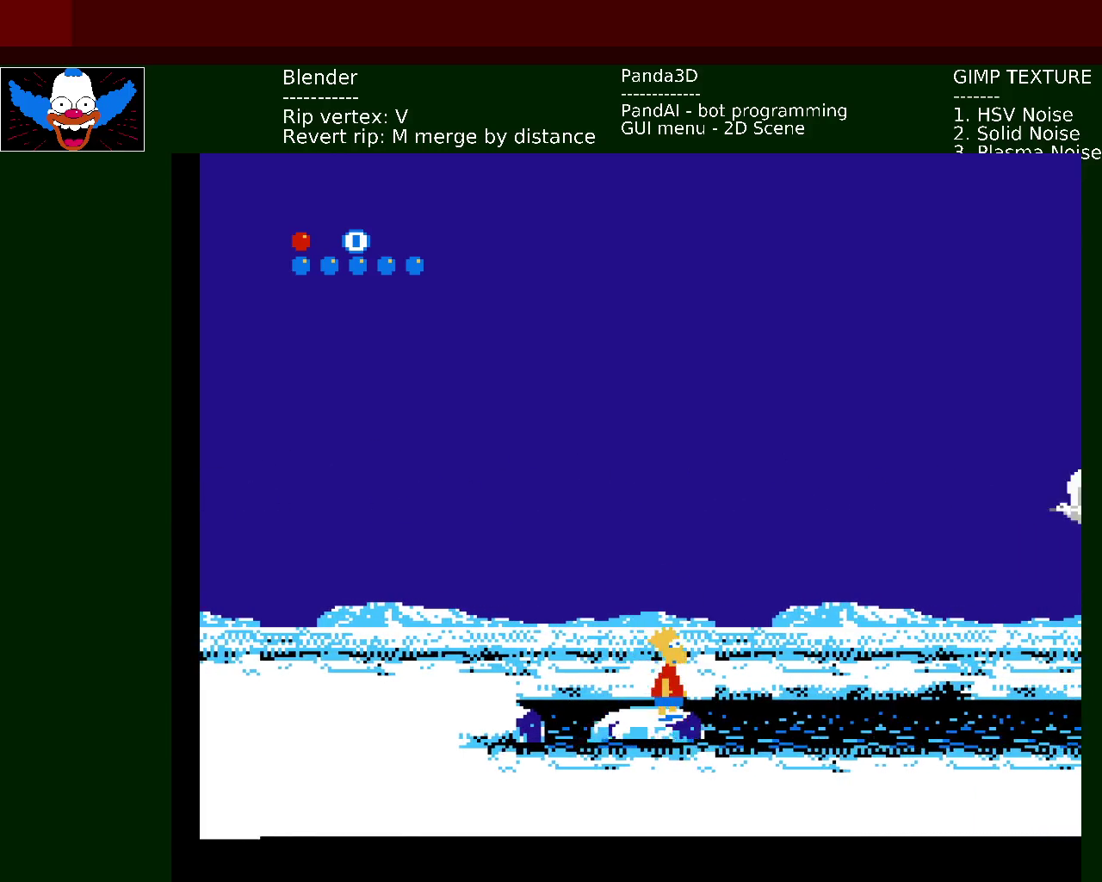
pyautogui.press('x')
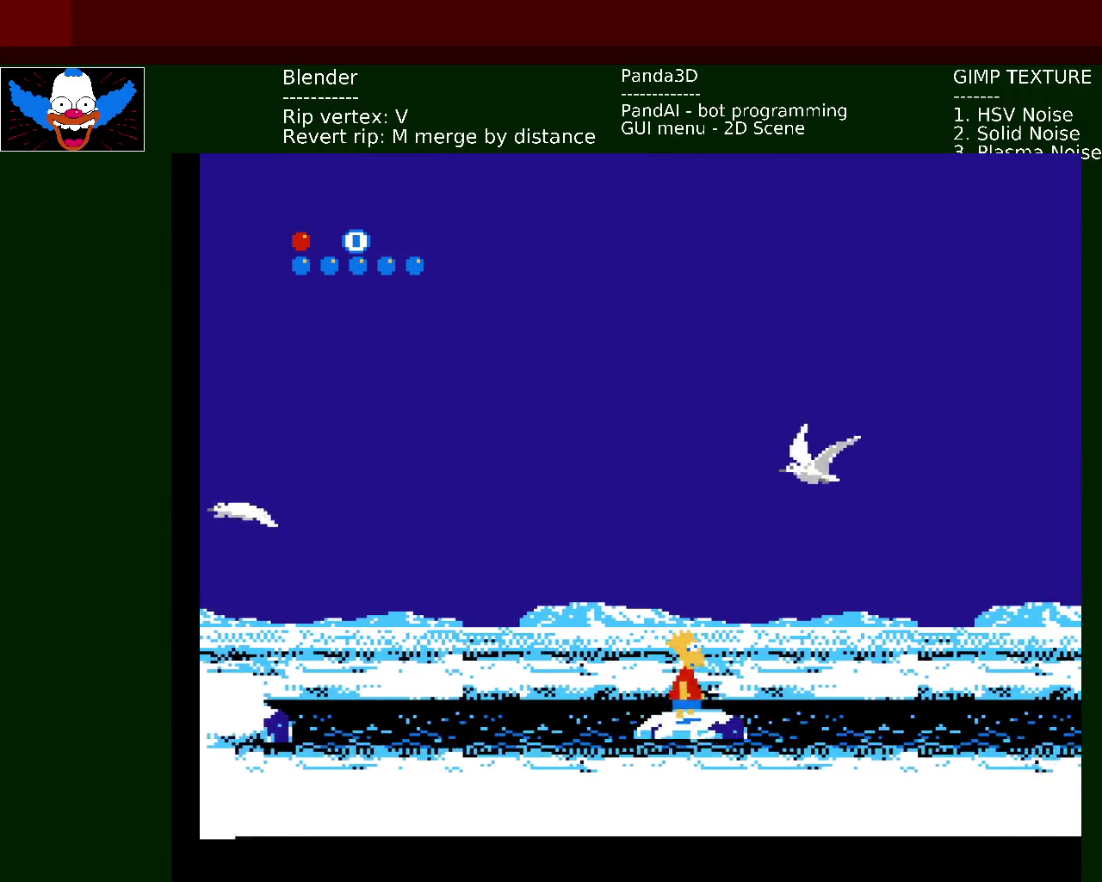
pyautogui.press('x')
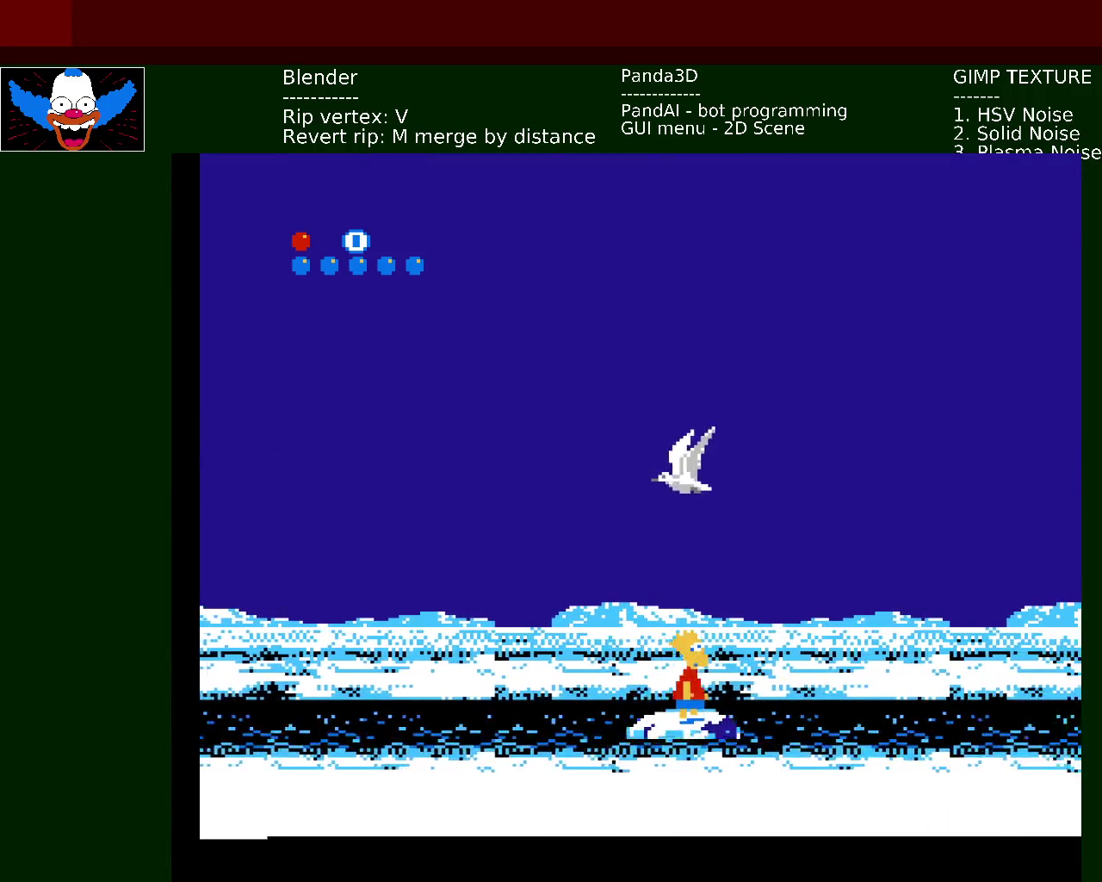
pyautogui.press('x')
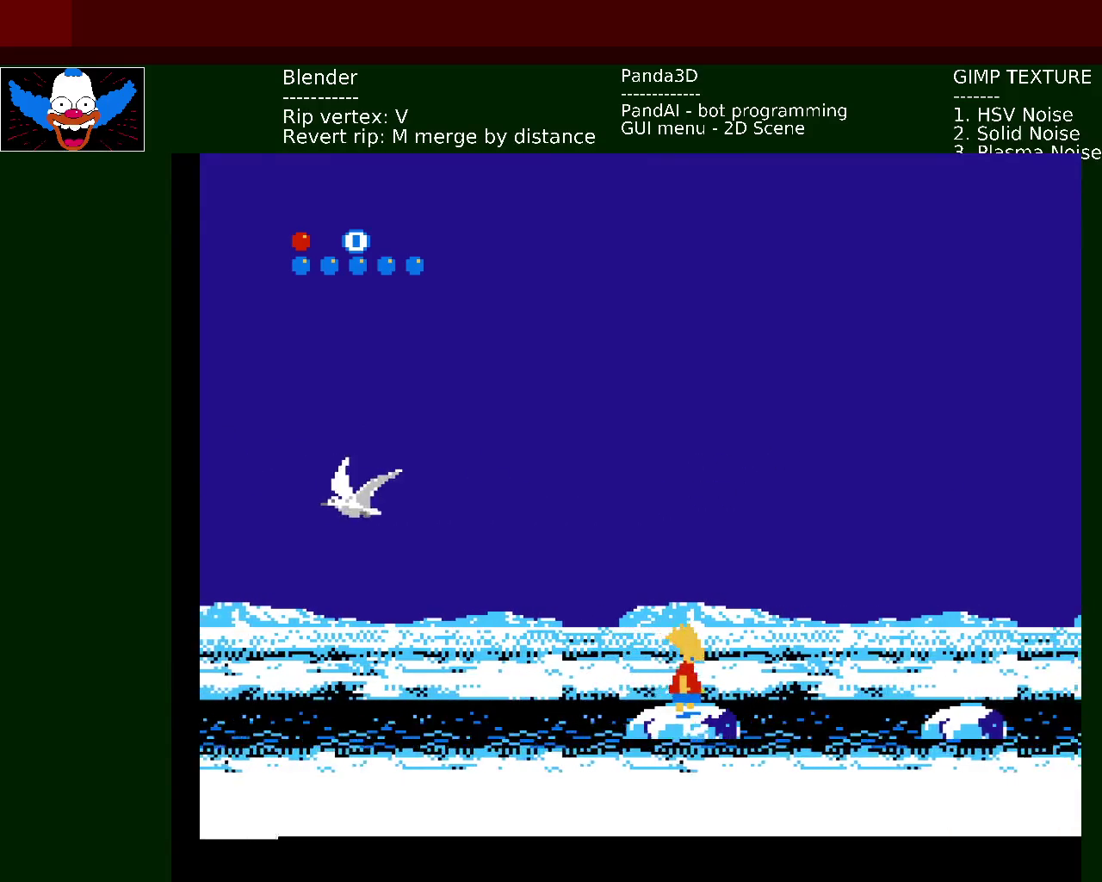
pyautogui.press('x')
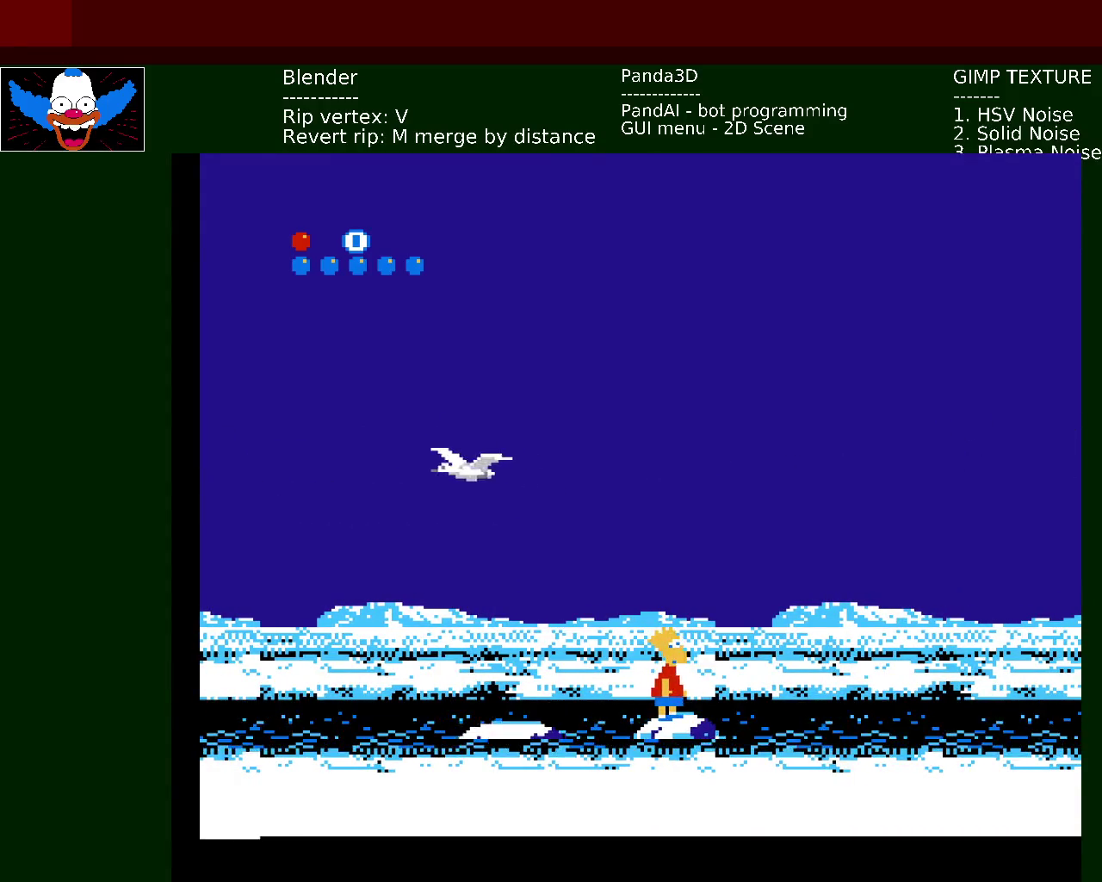
pyautogui.press('x')
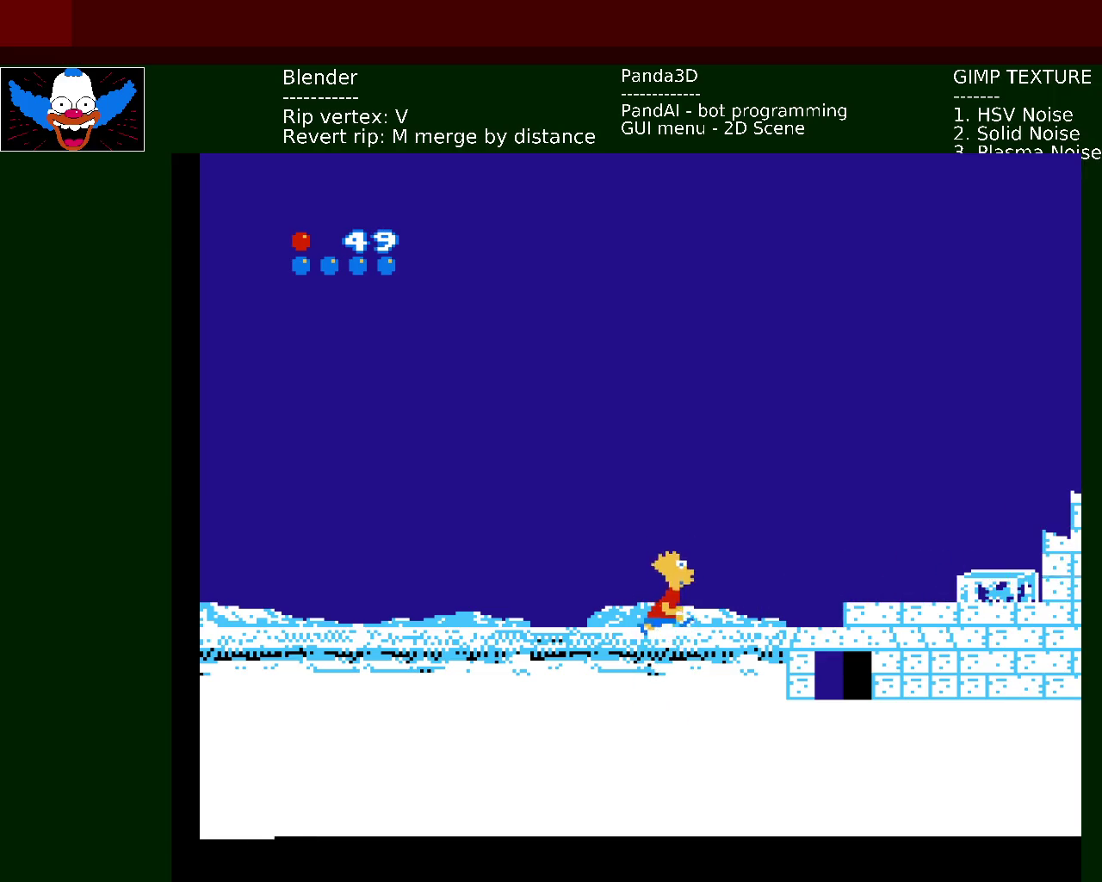
# - Run Bart right to the igloo, jump over it, and continue onto the snowfield
pyautogui.press('Right')
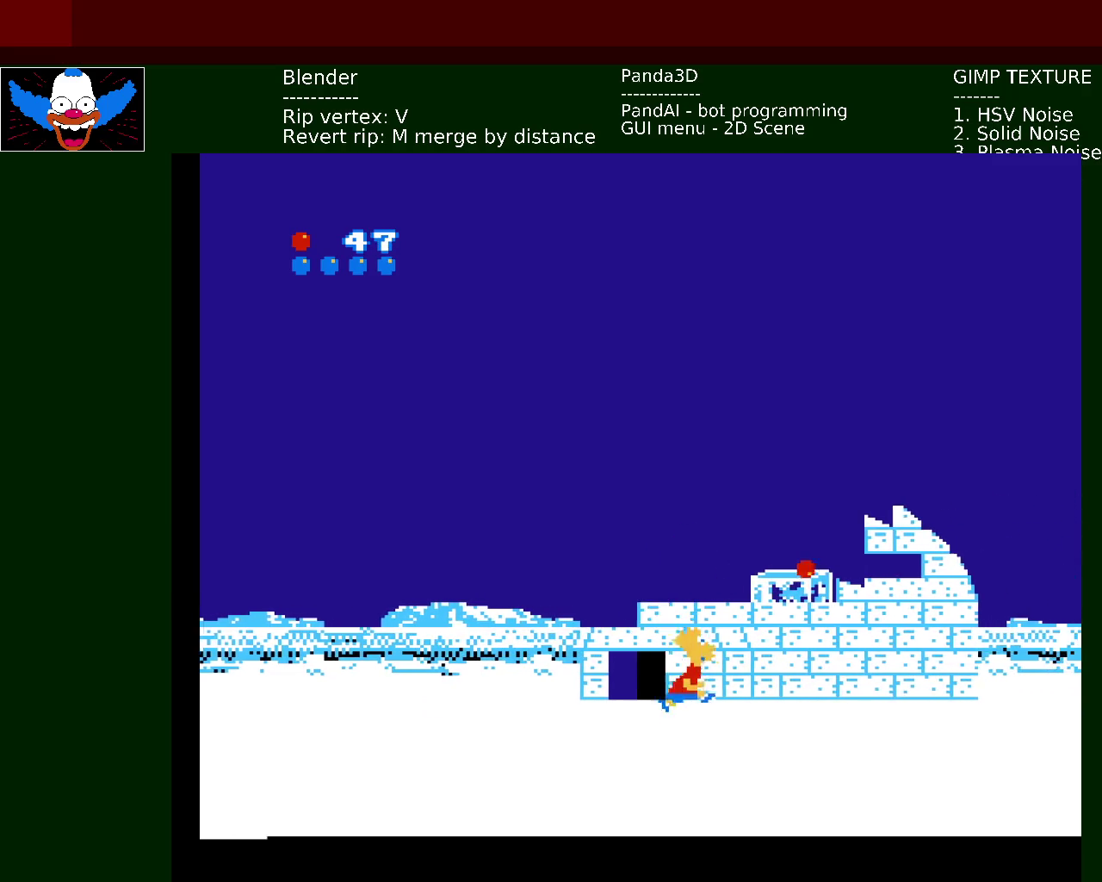
pyautogui.press('Right')
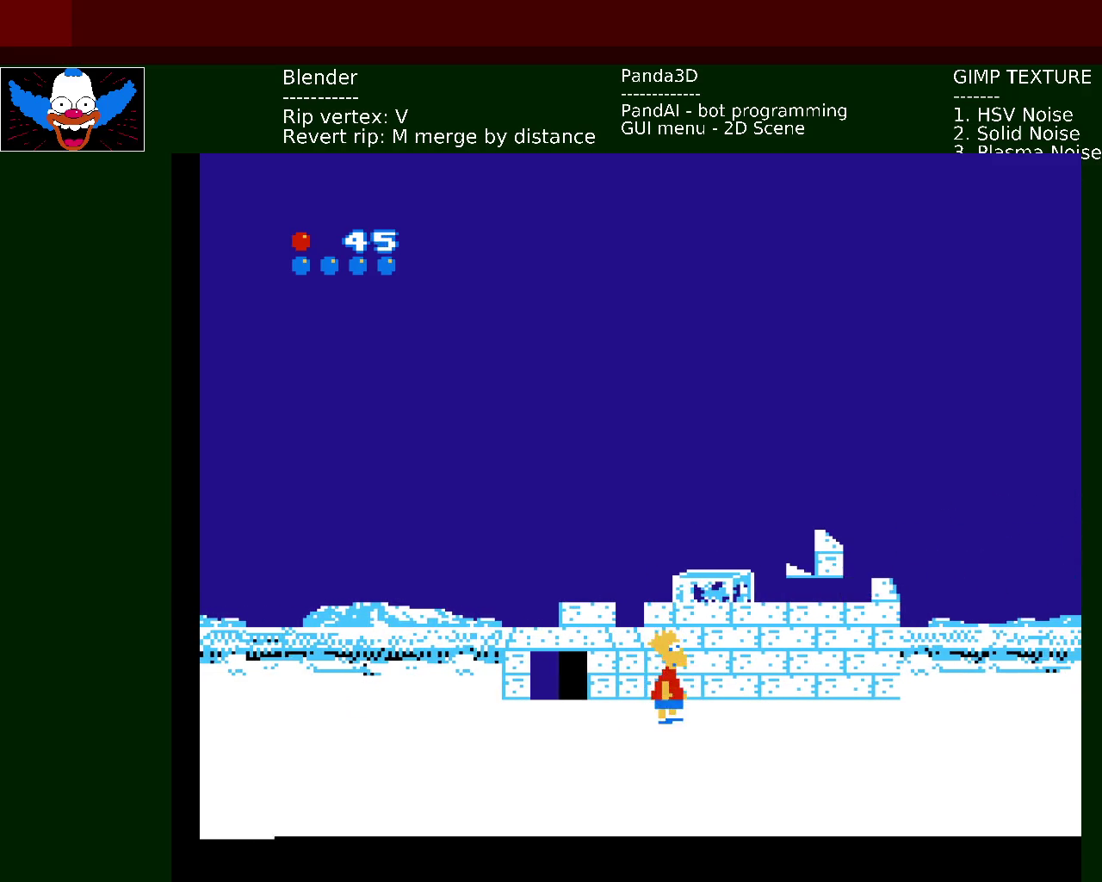
pyautogui.press('Left')
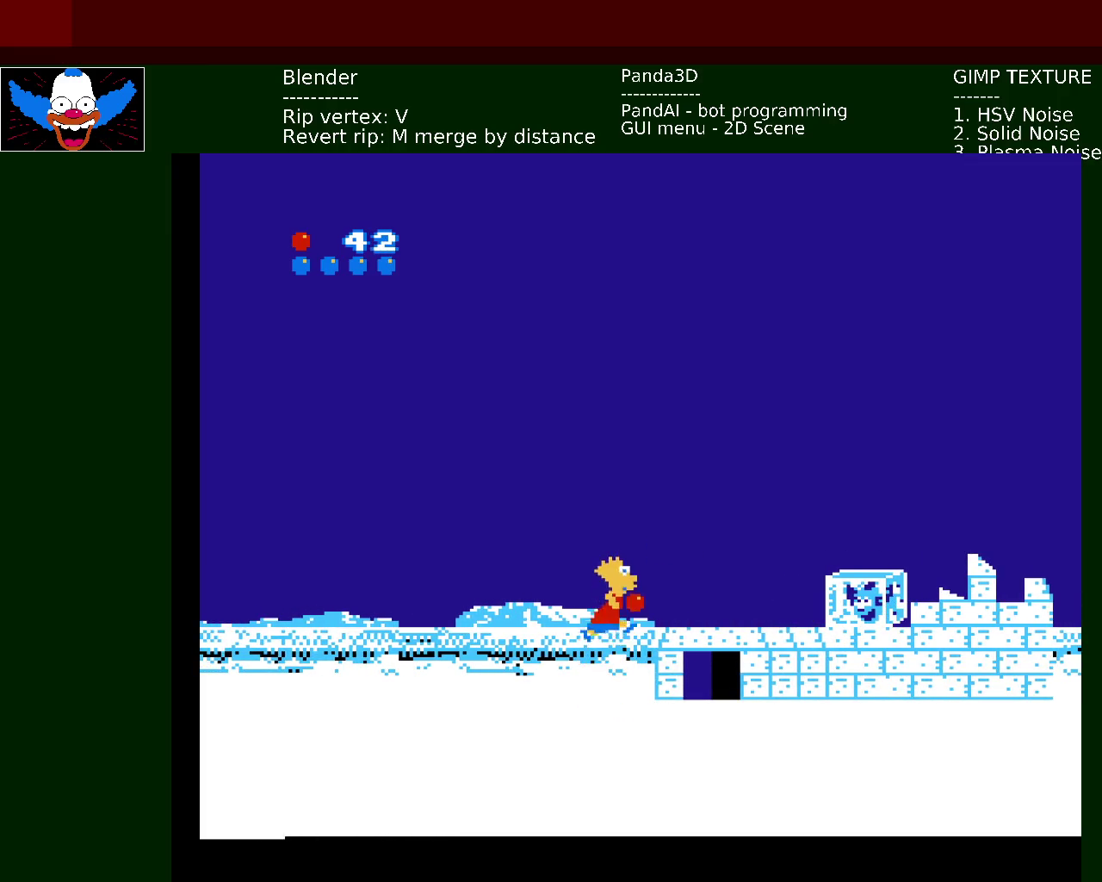
pyautogui.press('Right')
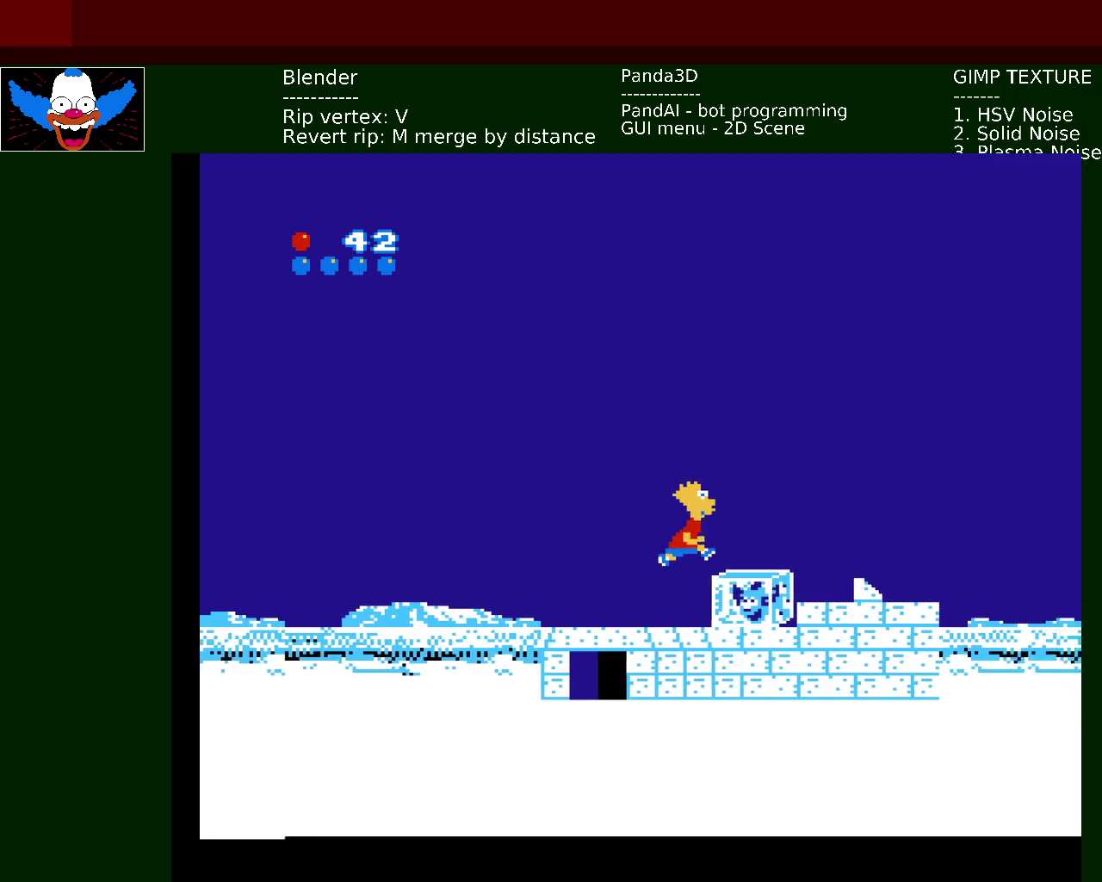
pyautogui.press('Right')
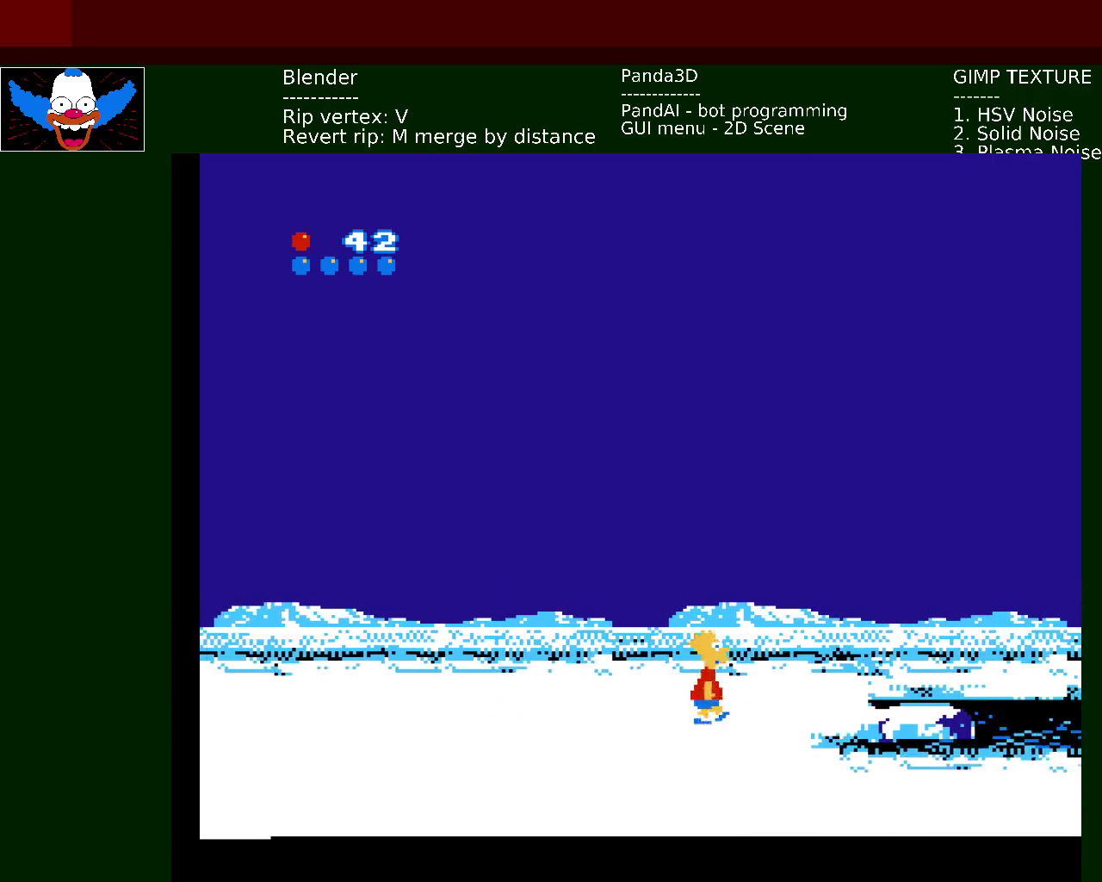
# - Hop Bart across the drifting ice floes of the second channel onto the far snow bank
pyautogui.press('Right')
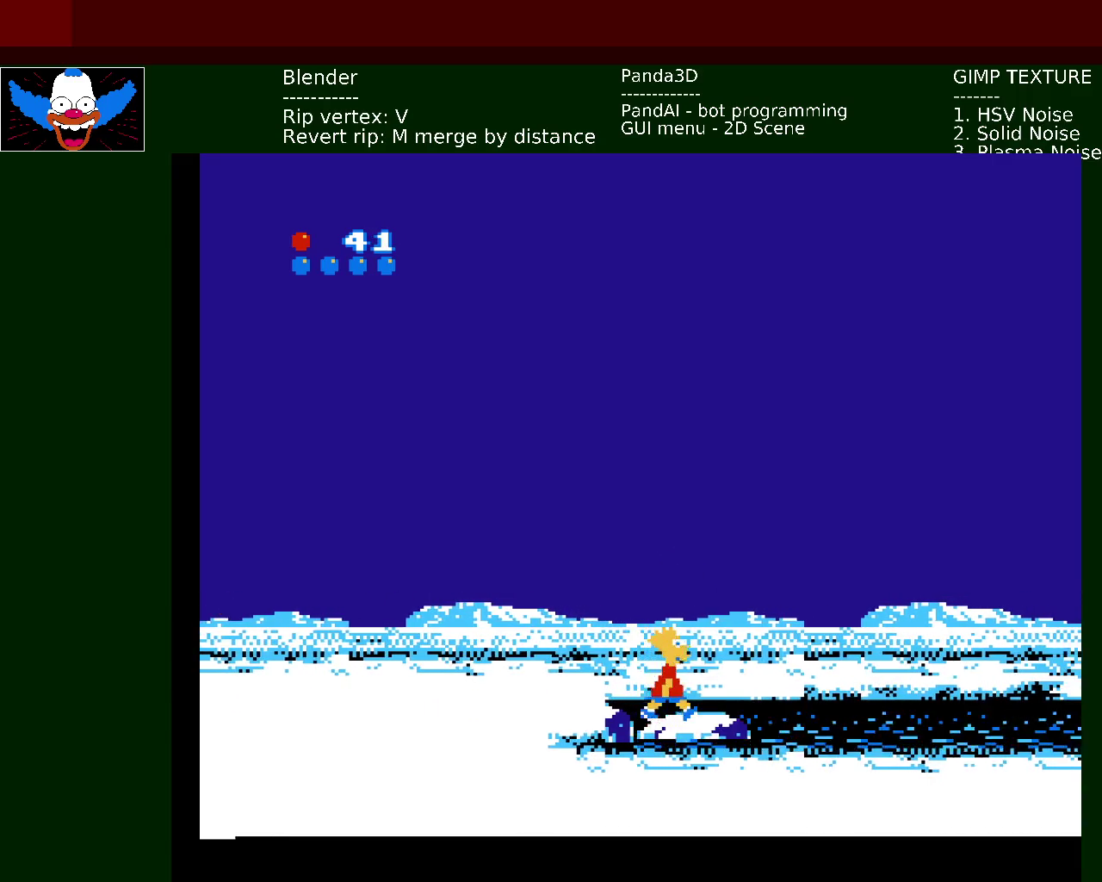
pyautogui.press('x')
pyautogui.press('x')
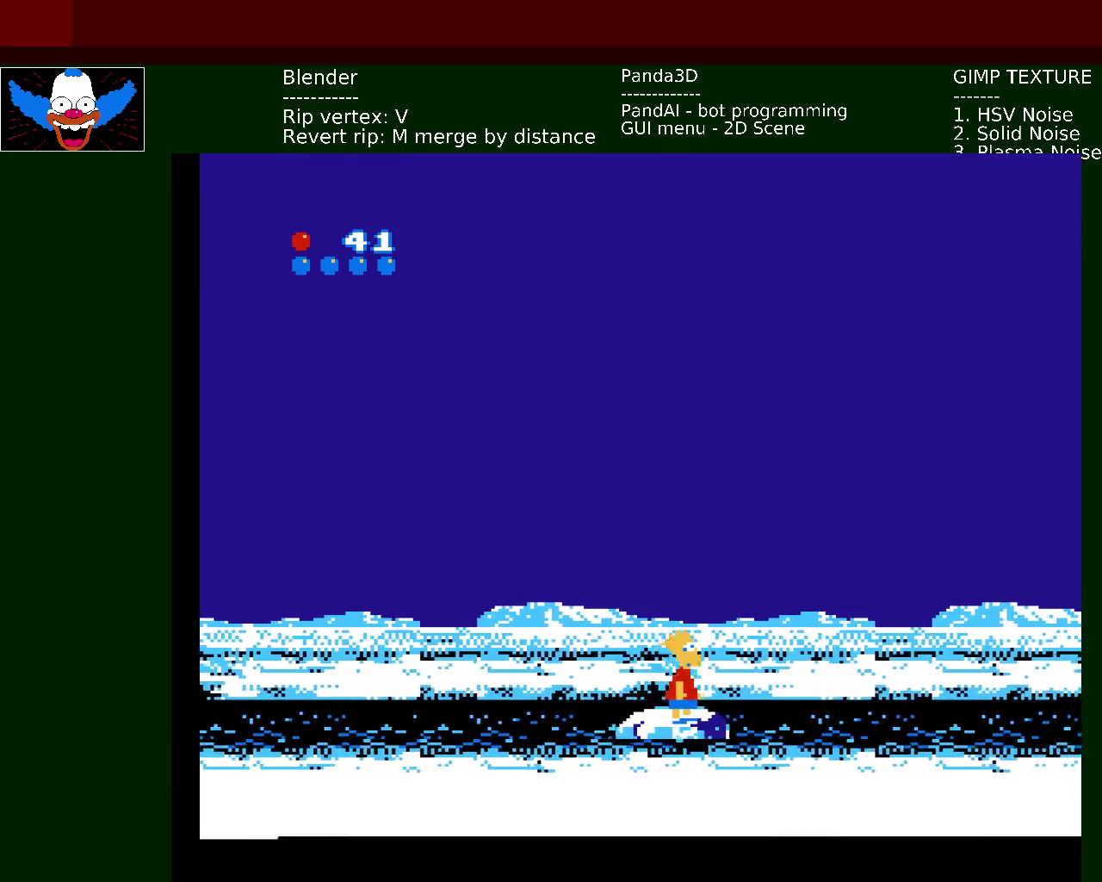
pyautogui.press('x')
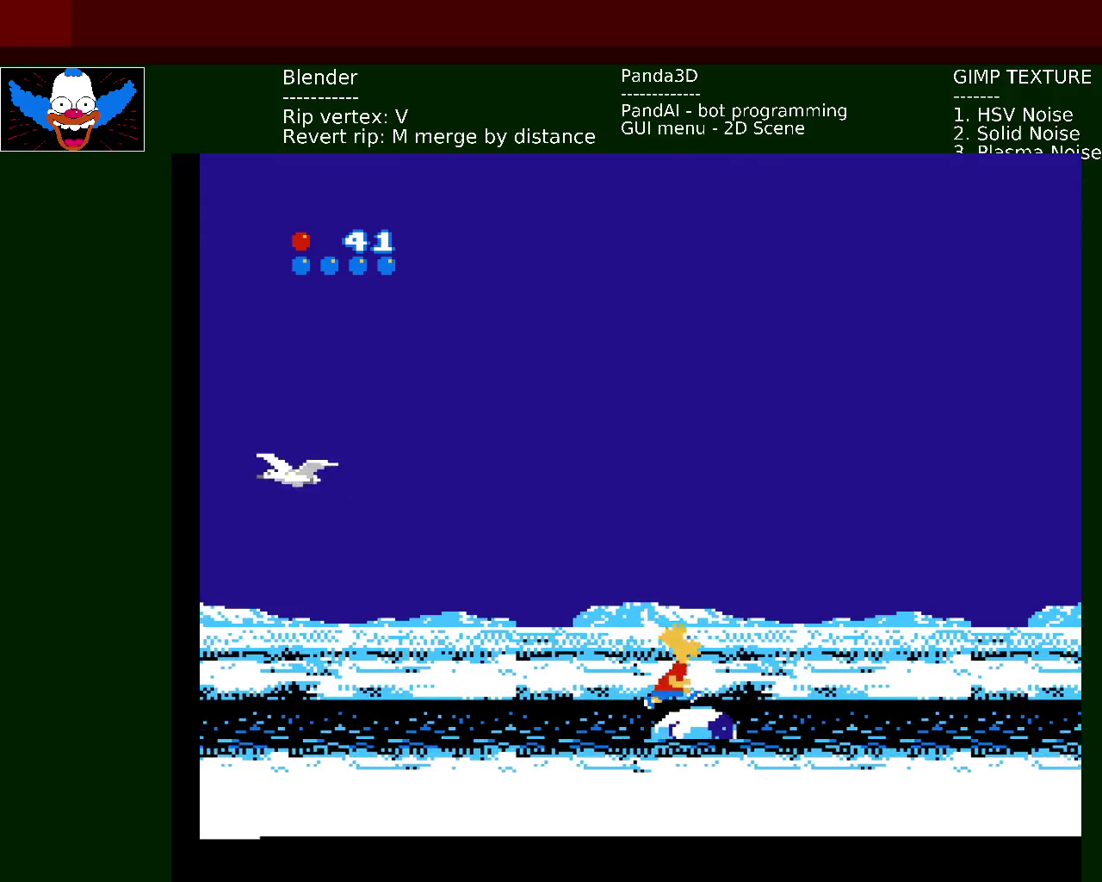
pyautogui.press('x')
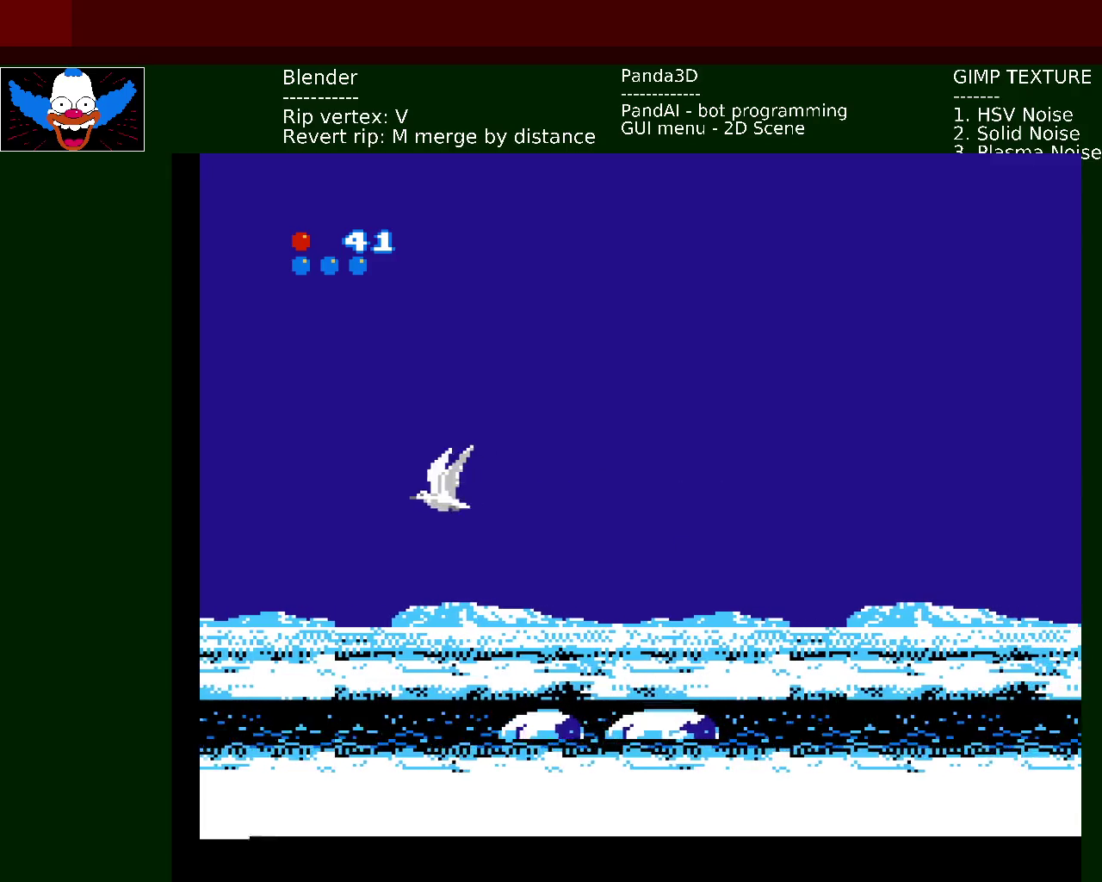
pyautogui.press('x')
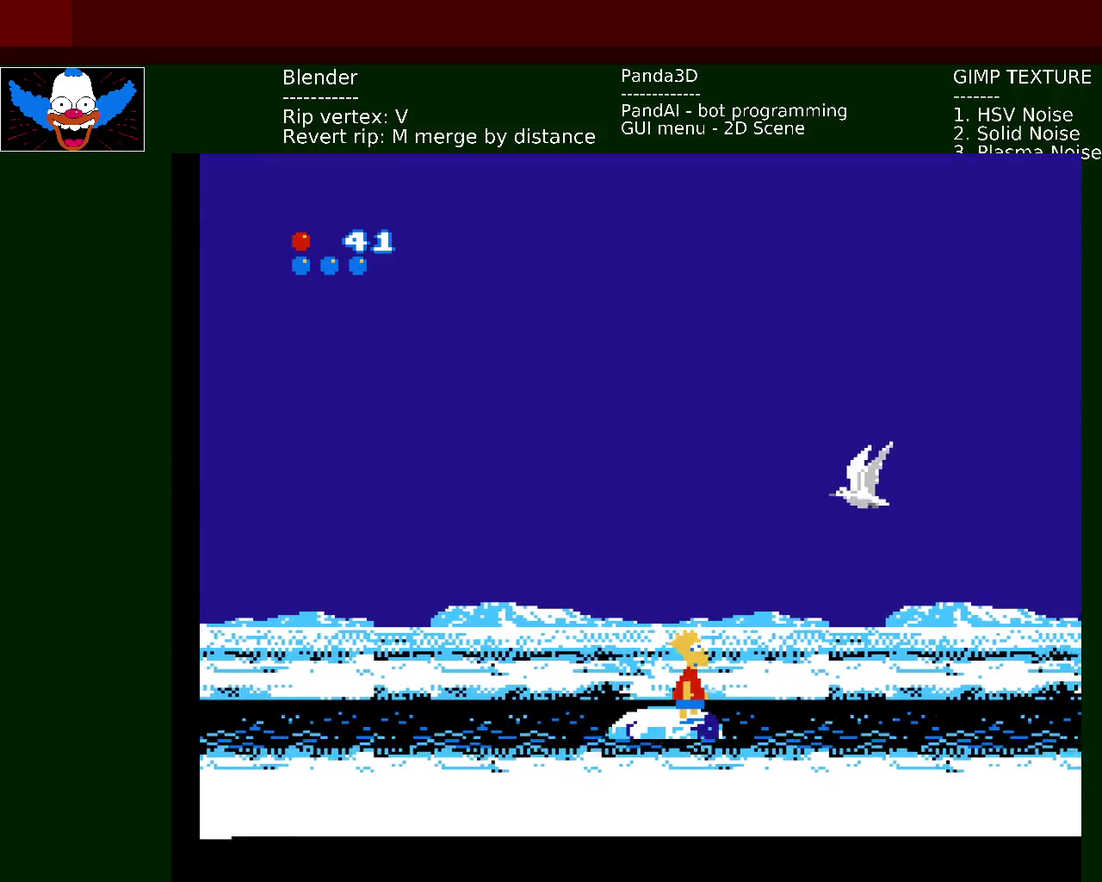
pyautogui.press('x')
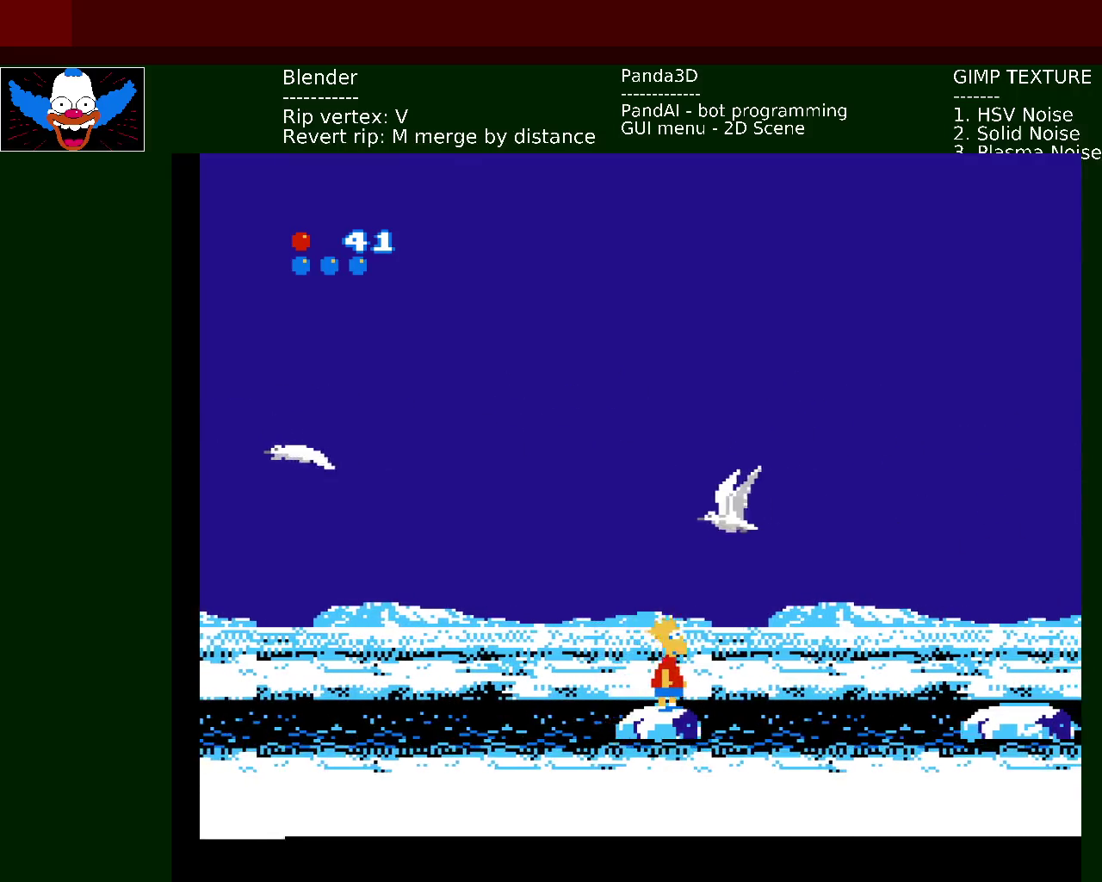
pyautogui.press('x')
pyautogui.press('Right')
pyautogui.press('x')
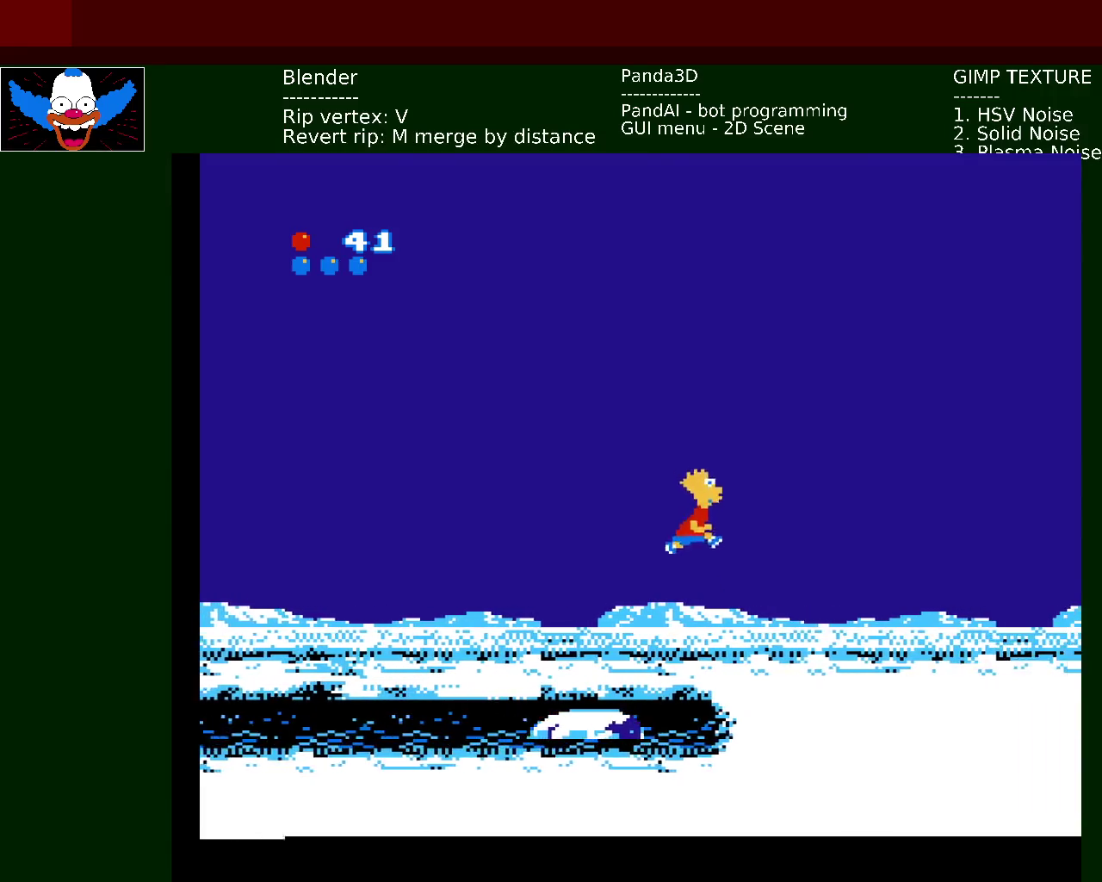
# - Pass the MAP sign and choose EXIT on the North Pole map to return to the level
pyautogui.press('x')
pyautogui.press('Down')
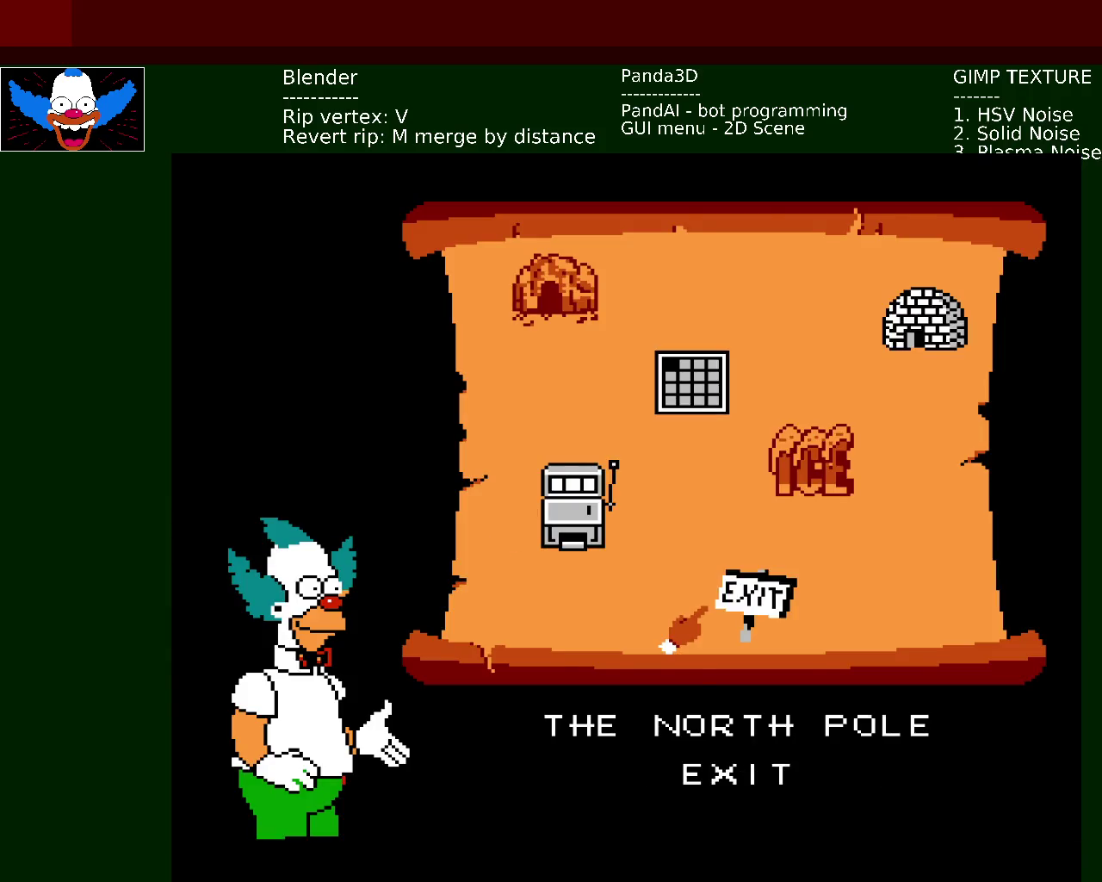
pyautogui.press('x')
# - Jump Bart past the snow rock, then retreat left away from the snow monster
pyautogui.press('Left')
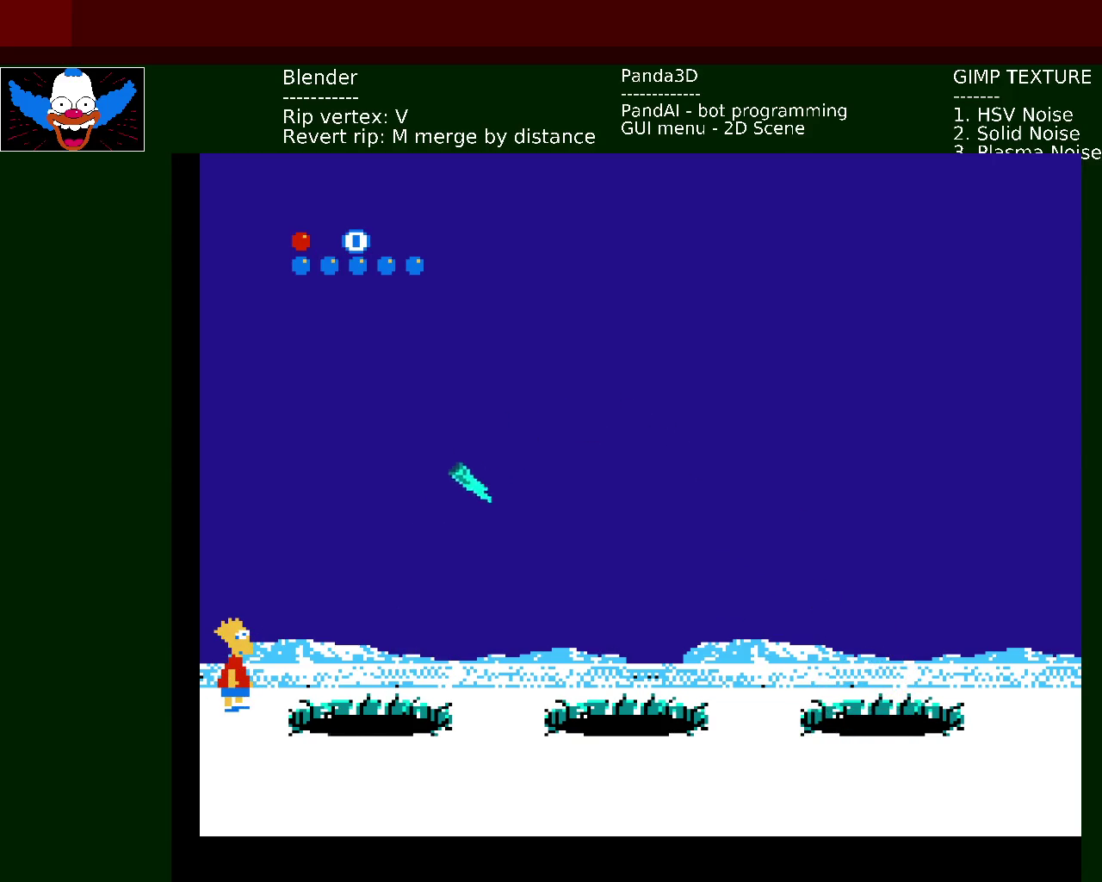
pyautogui.press('x')
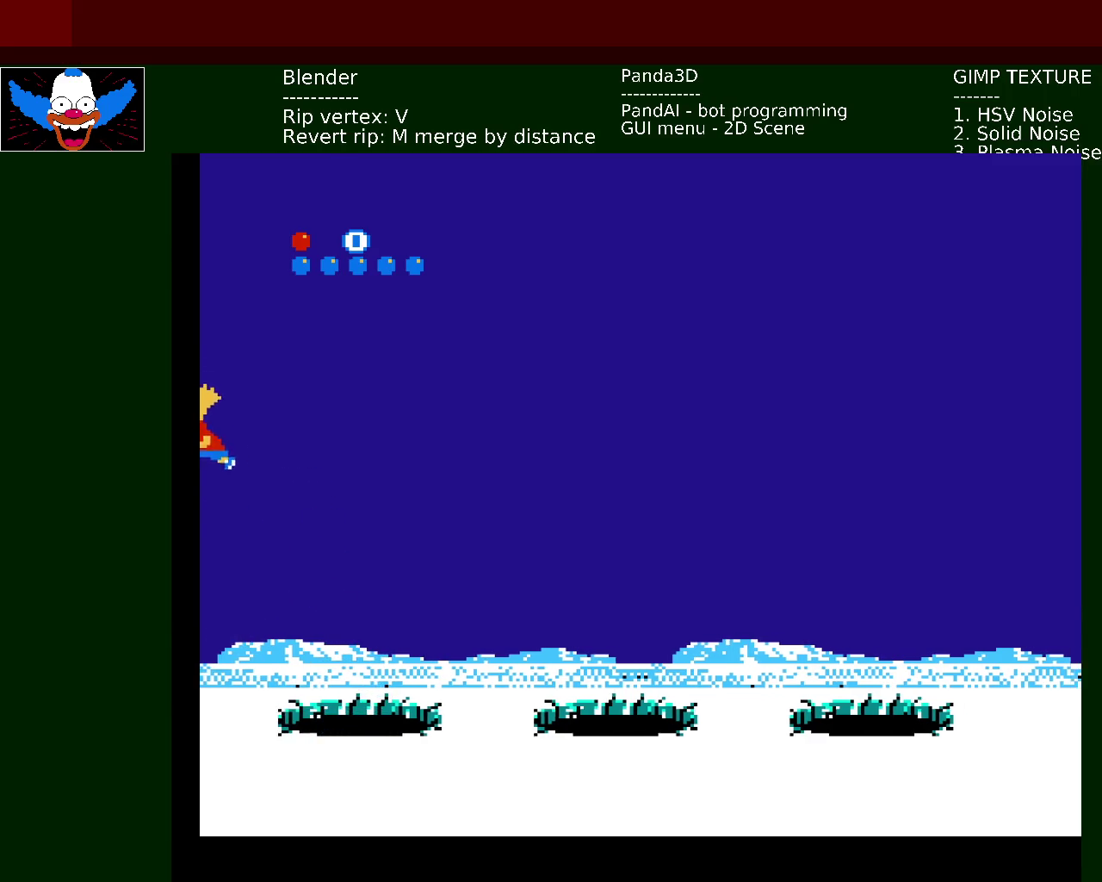
pyautogui.press('Right')
pyautogui.press('x')
pyautogui.press('x')
pyautogui.press('Right')
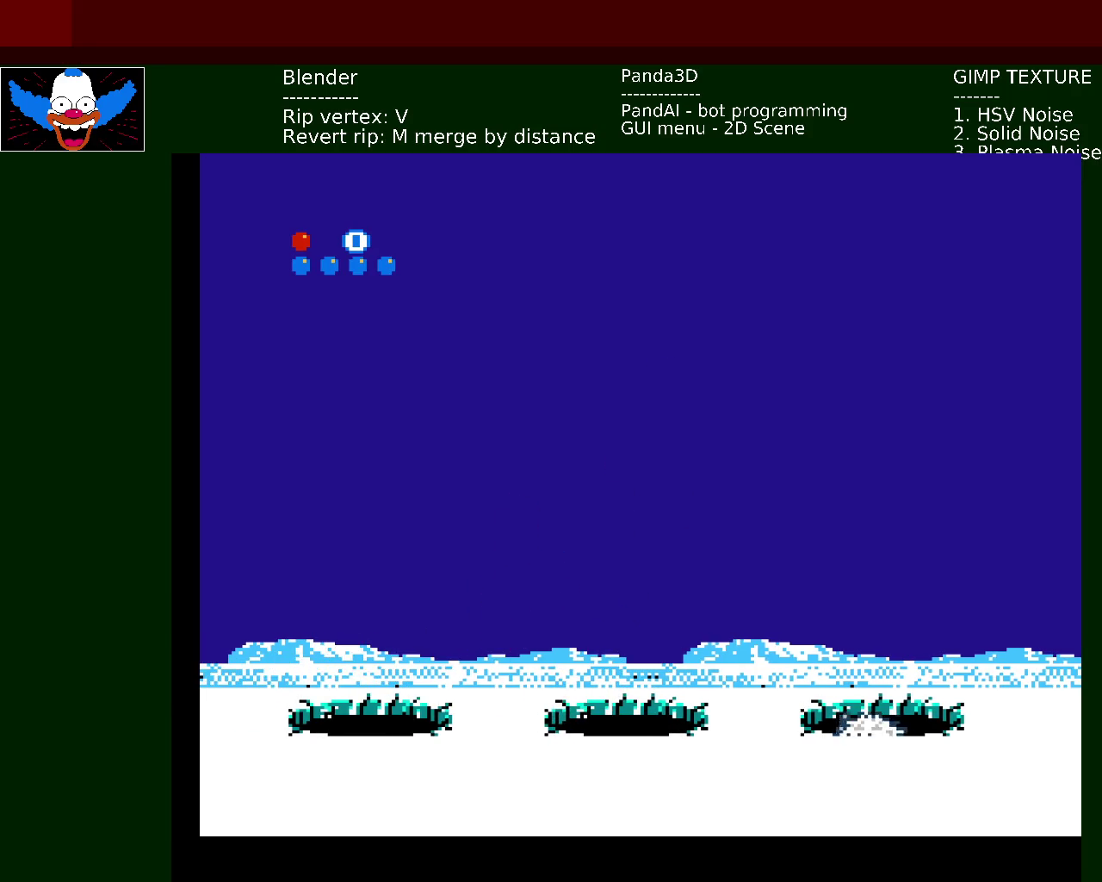
pyautogui.press('Left')
pyautogui.press('x')
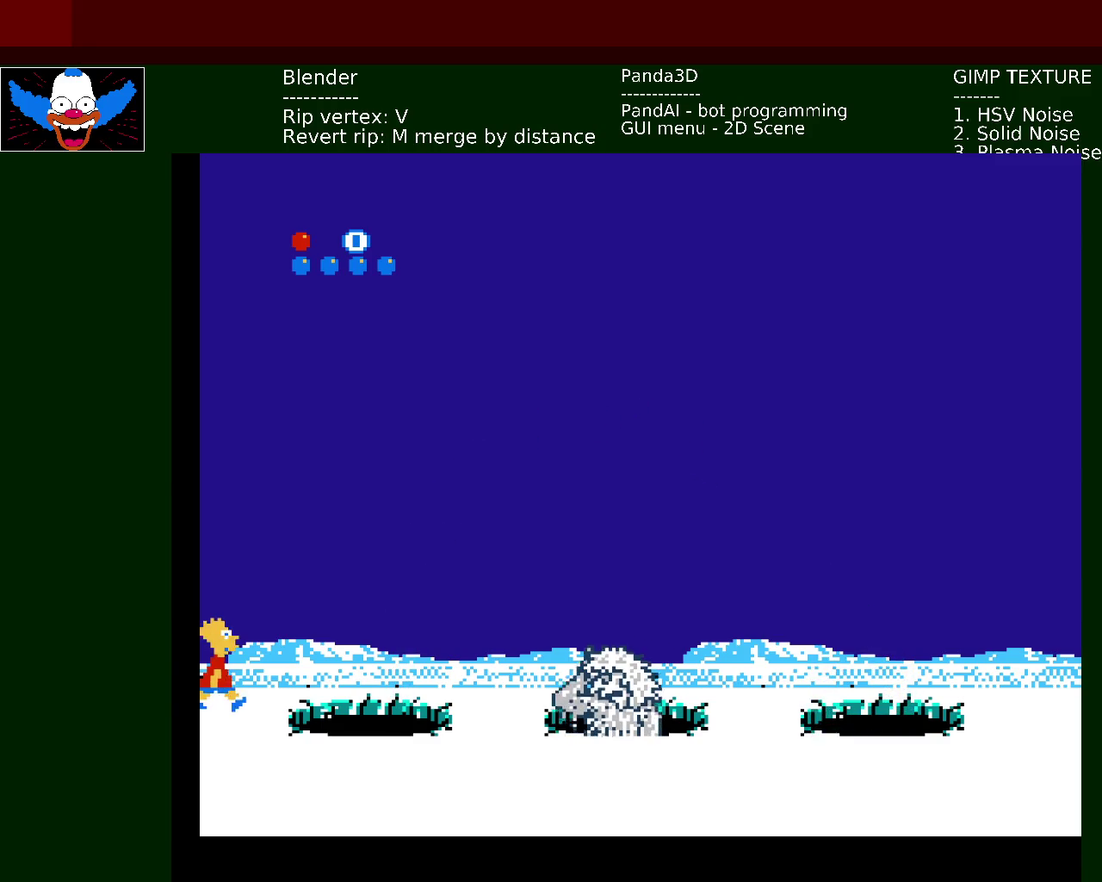
# - Jump Bart over the snow monster, fall back to the left edge, and head right again
pyautogui.press('Right')
pyautogui.press('z')
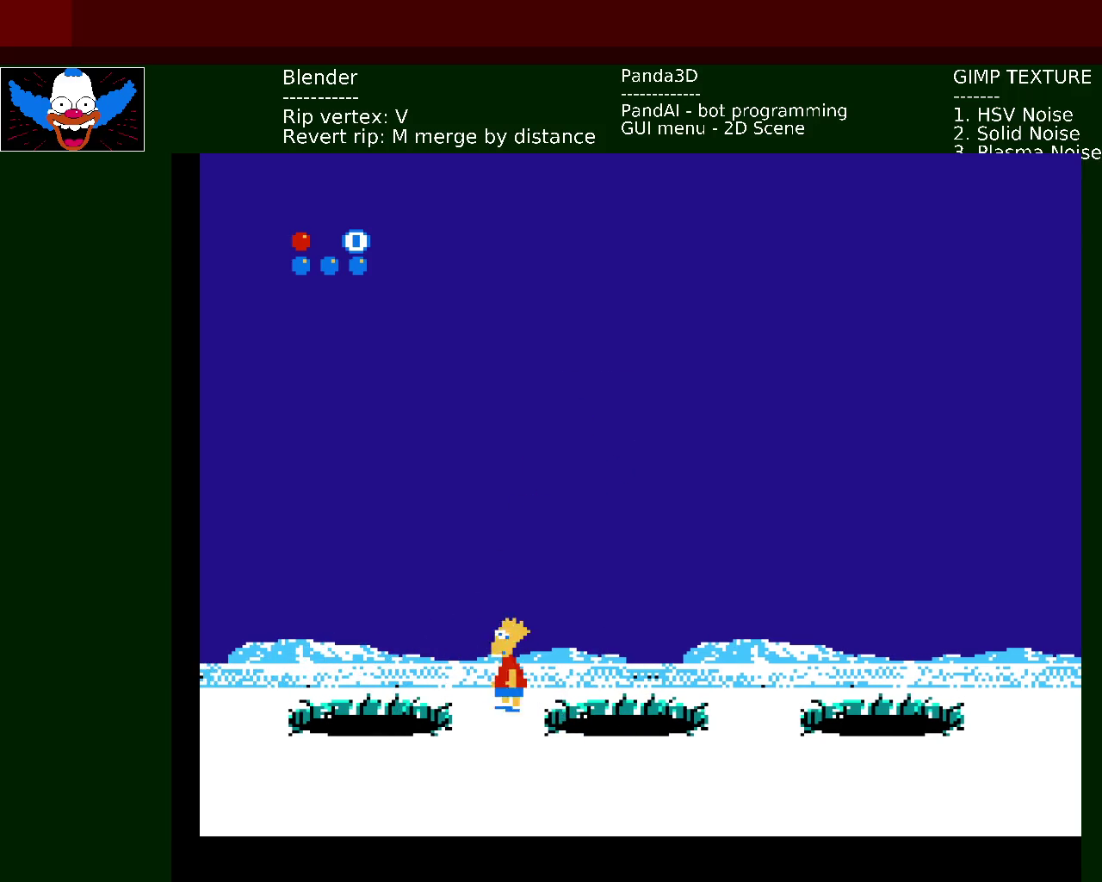
pyautogui.press('Right')
pyautogui.press('Left')
pyautogui.press('z')
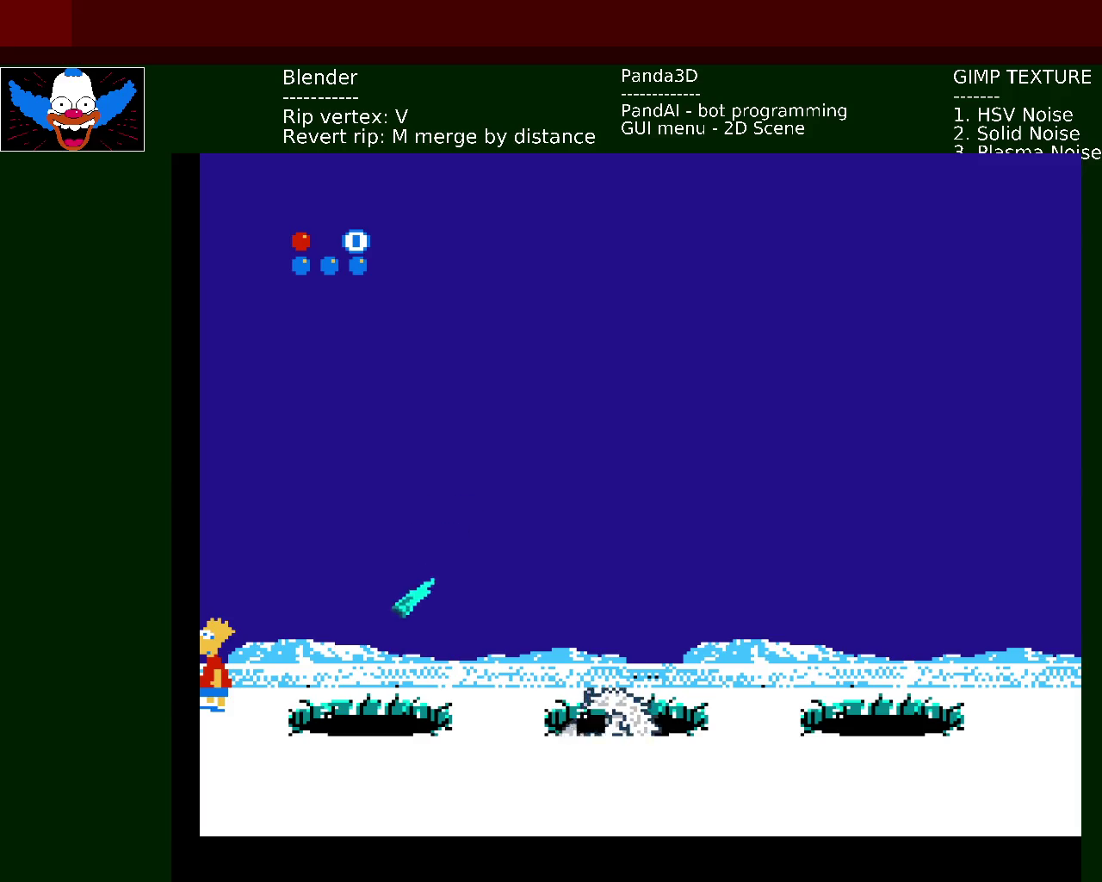
pyautogui.press('Right')
pyautogui.press('z')
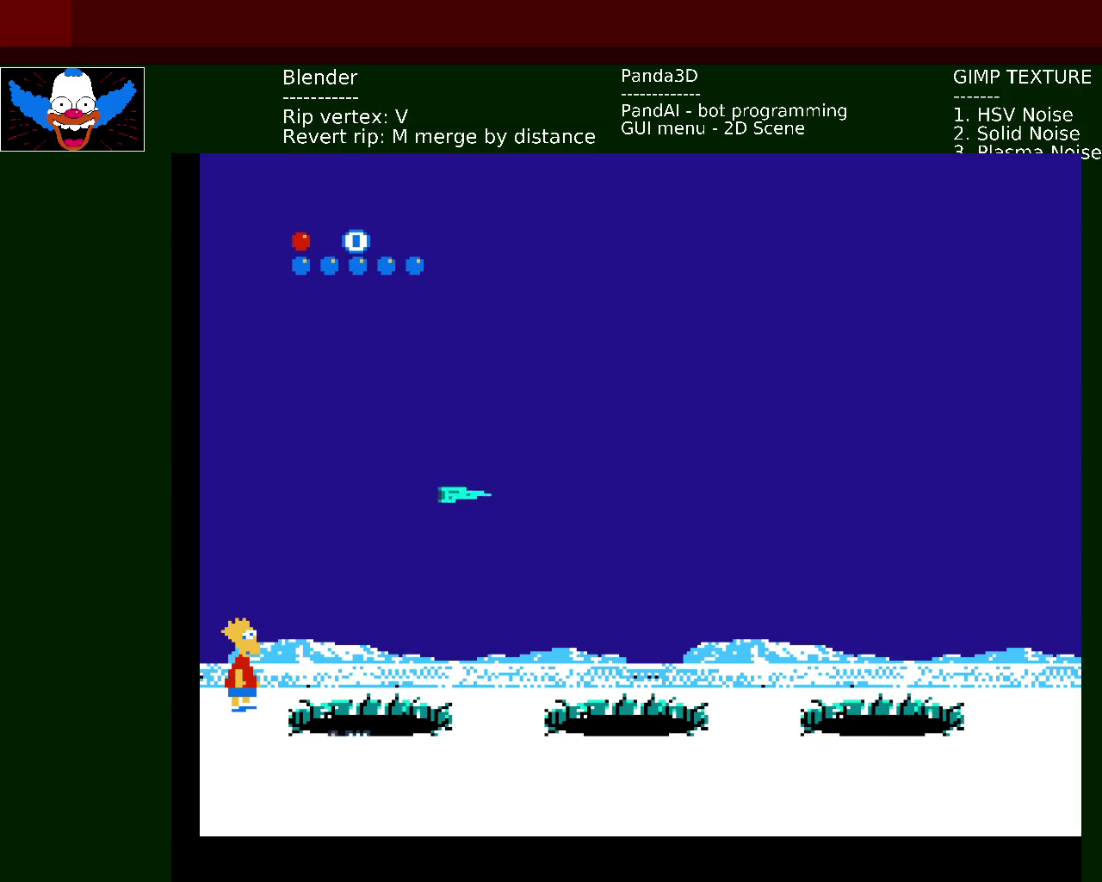
# - Jump Bart back and forth over the first snow pit
pyautogui.press('Right')
pyautogui.press('x')
pyautogui.press('Left')
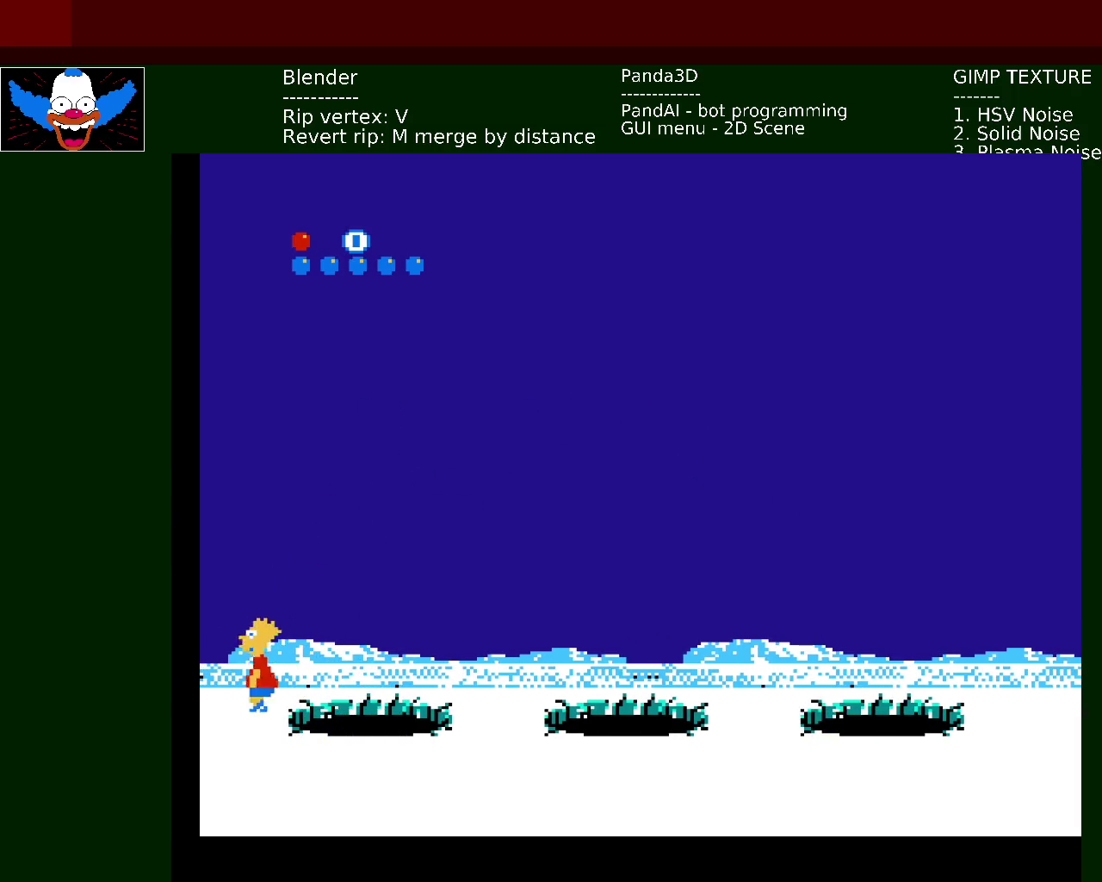
pyautogui.press('Right')
pyautogui.press('Right')
pyautogui.press('x')
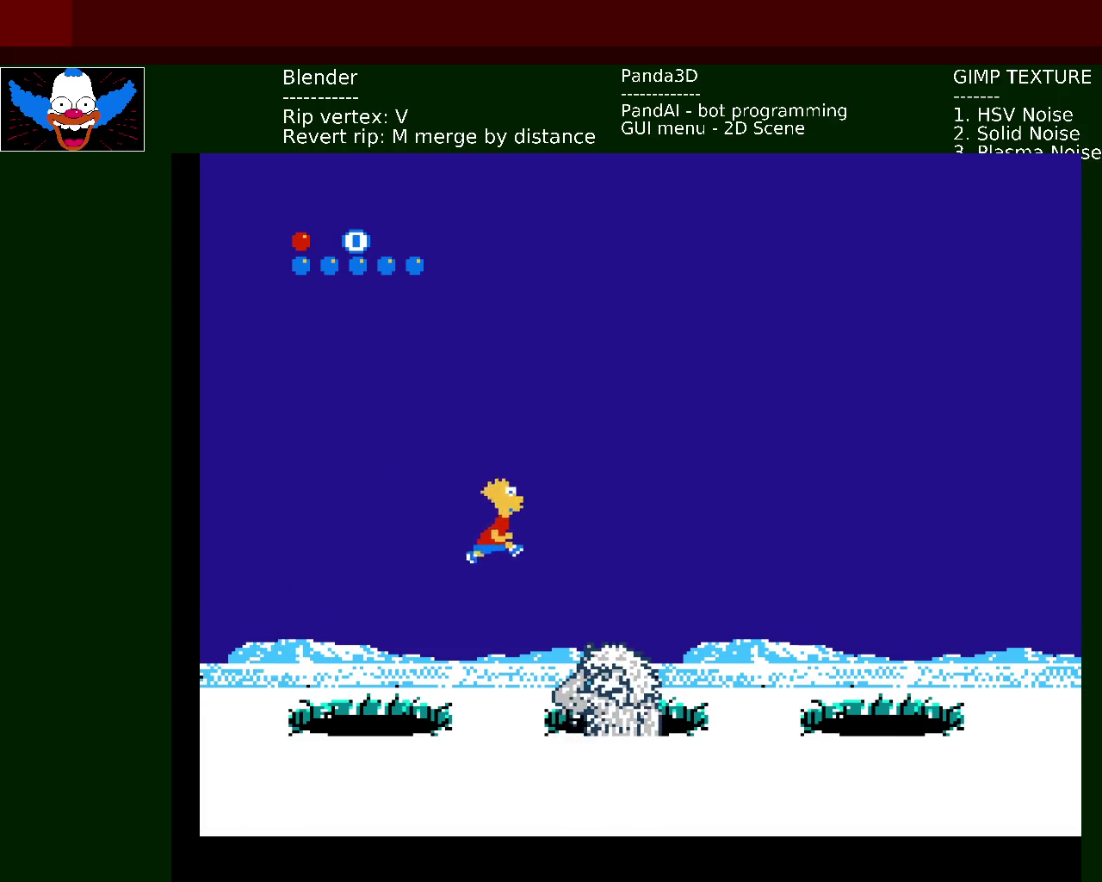
pyautogui.press('Left')
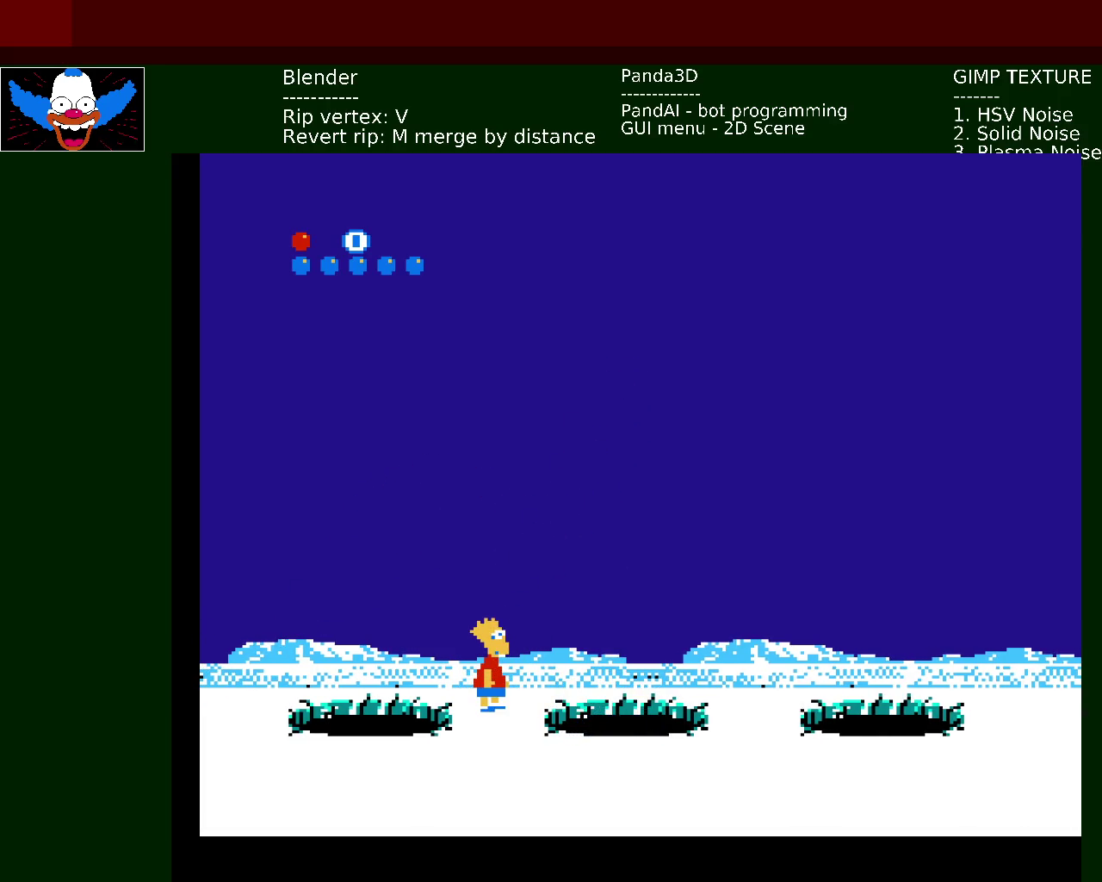
pyautogui.press('Left')
pyautogui.press('x')
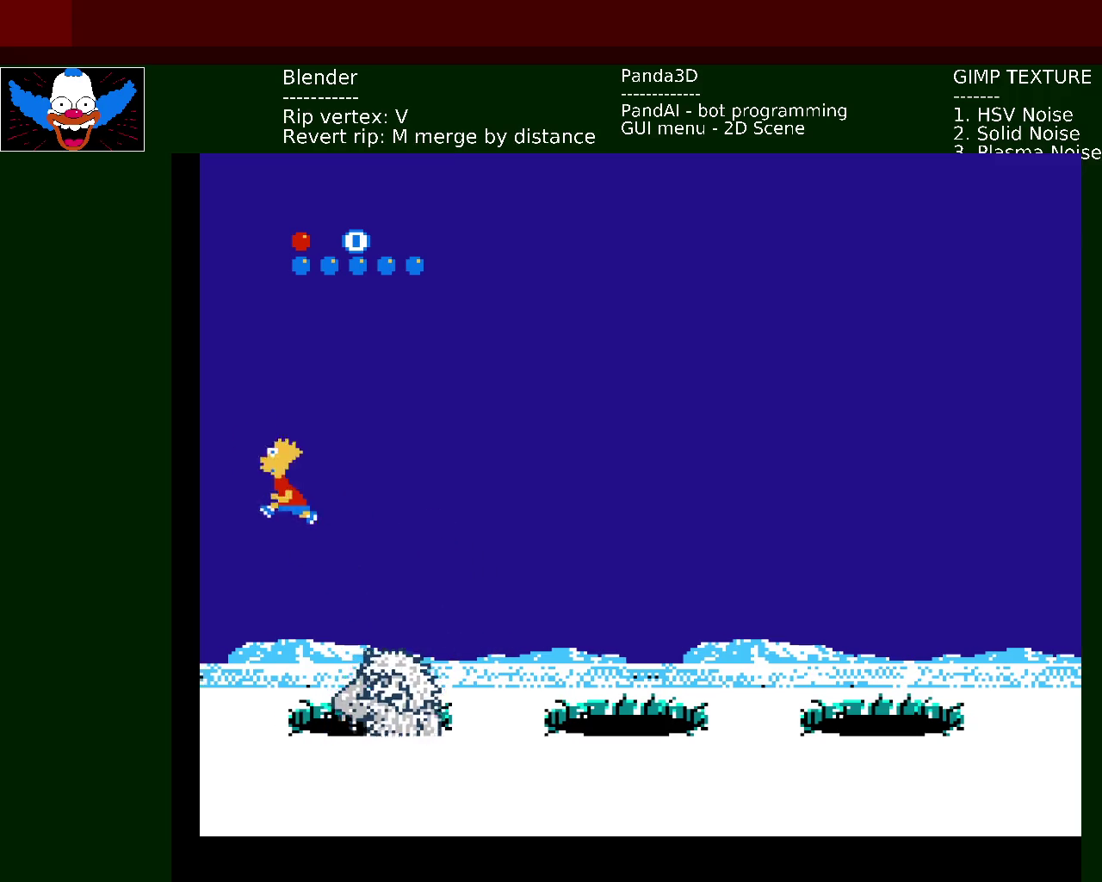
# - Leap over the snowball in the middle pit and retreat left from the rising yeti
pyautogui.press('Right')
pyautogui.press('x')
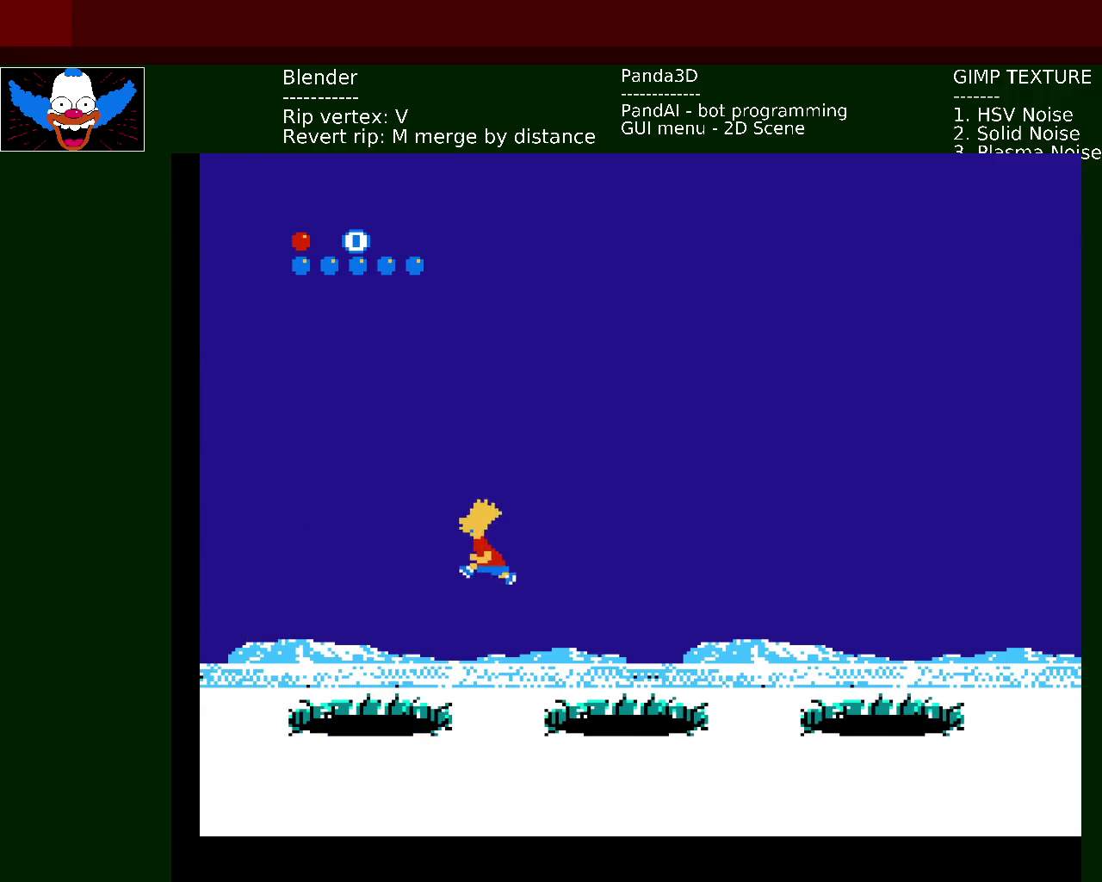
pyautogui.press('x')
pyautogui.press('Left')
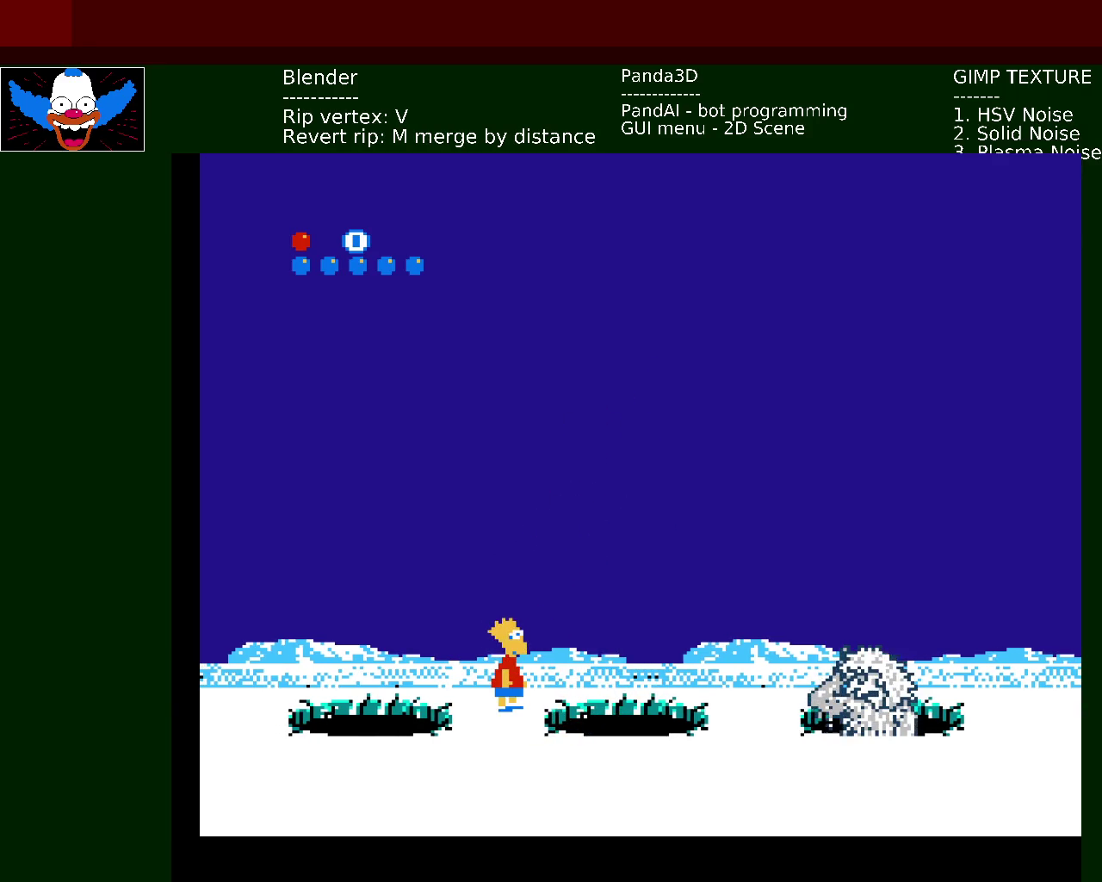
pyautogui.press('Left')
pyautogui.press('x')
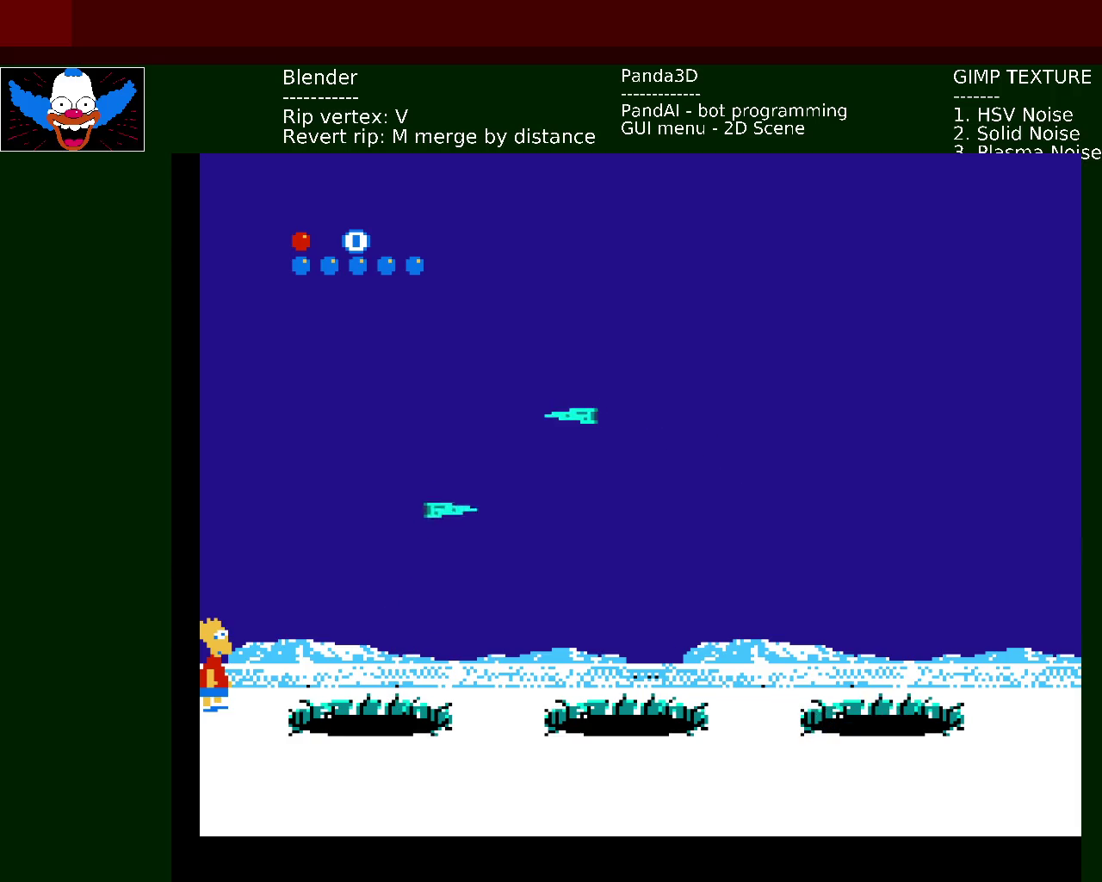
# - Dodge the yeti and falling icicles, then leave the full-screen game view
pyautogui.press('Right')
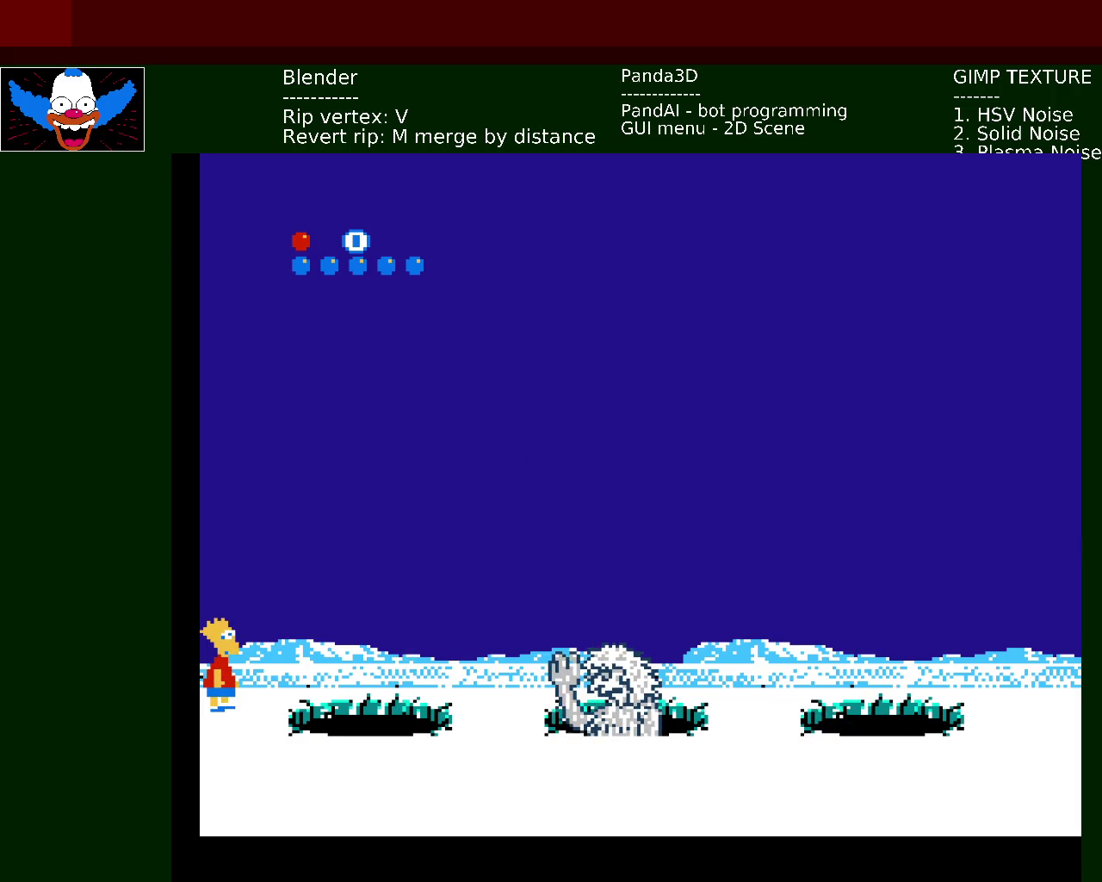
pyautogui.press('x')
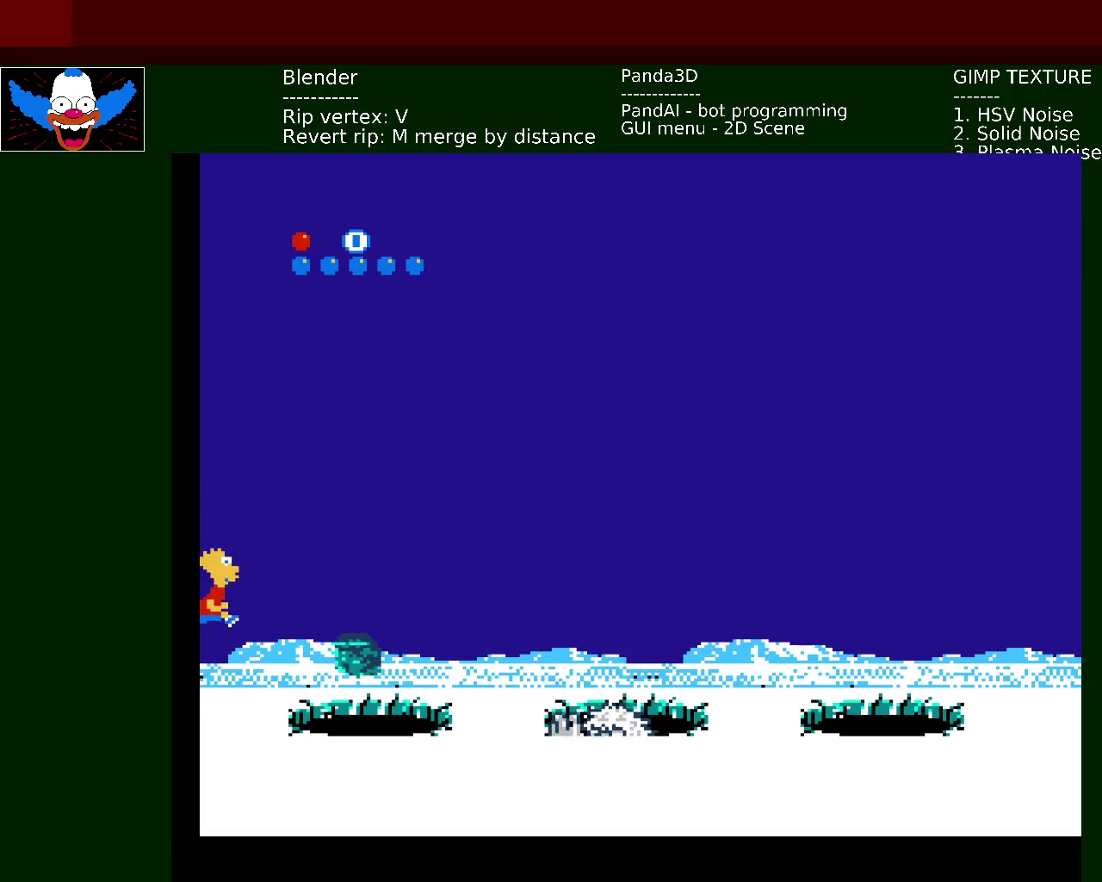
pyautogui.press('Right')
pyautogui.press('x')
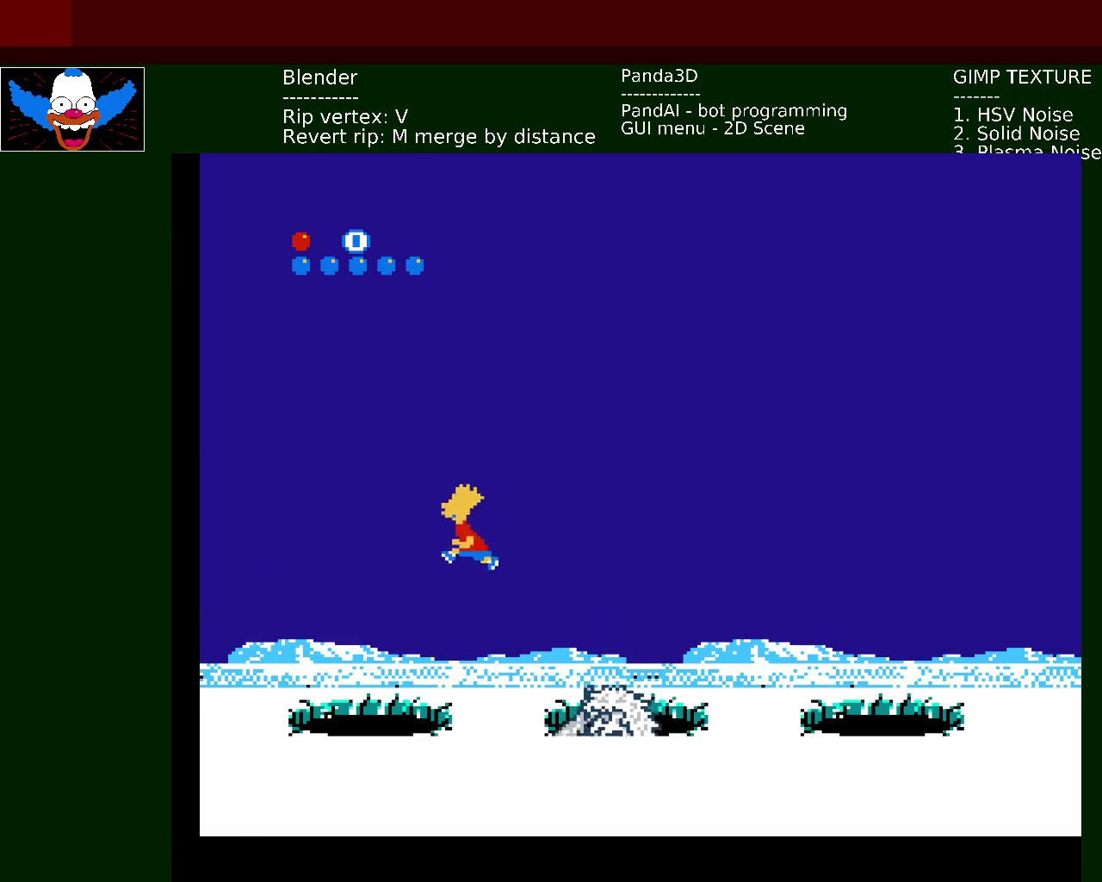
pyautogui.press('x')
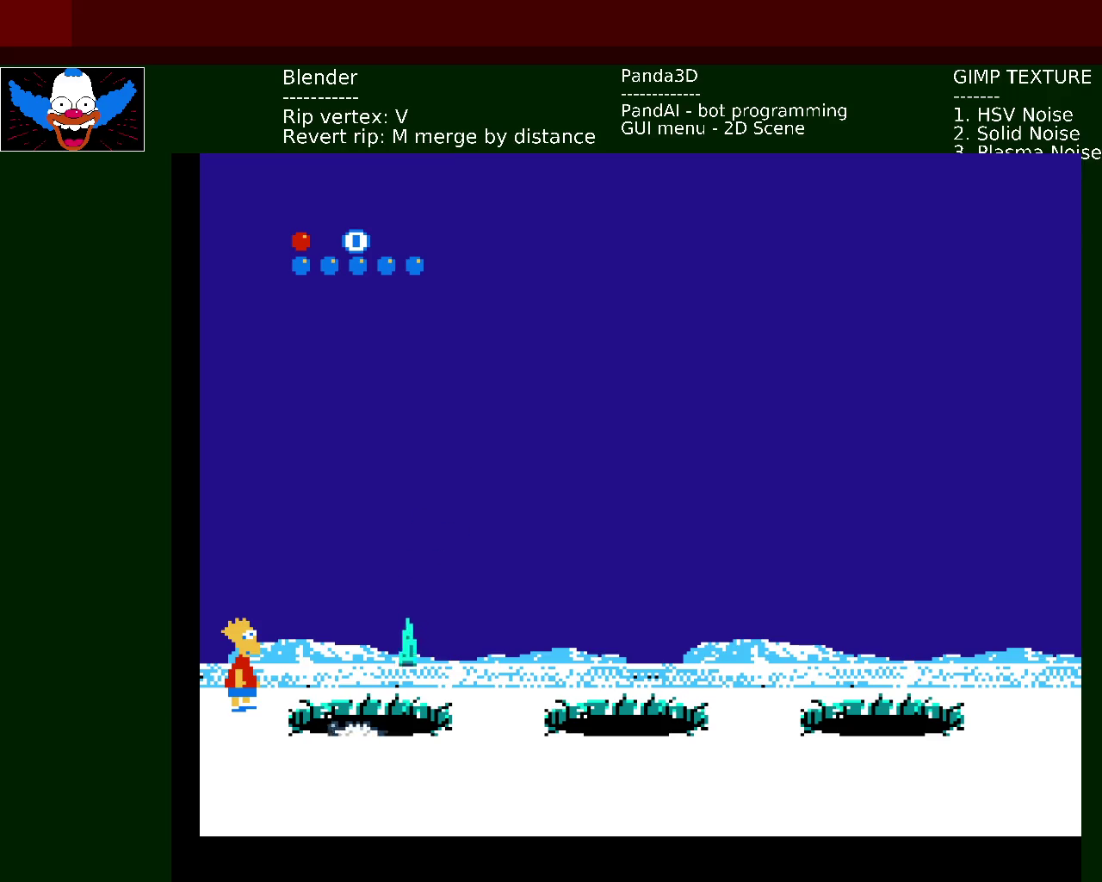
pyautogui.press('x')
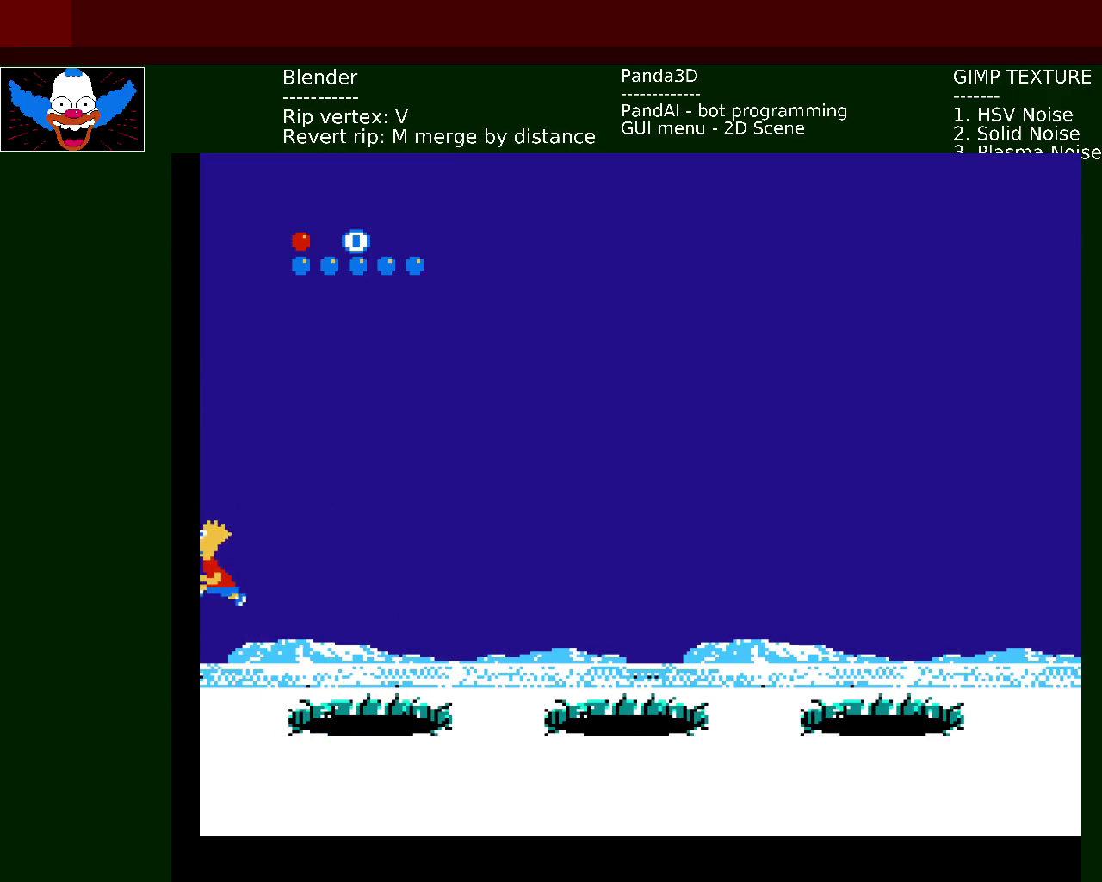
pyautogui.press('x')
pyautogui.press('x')
pyautogui.press('Left')
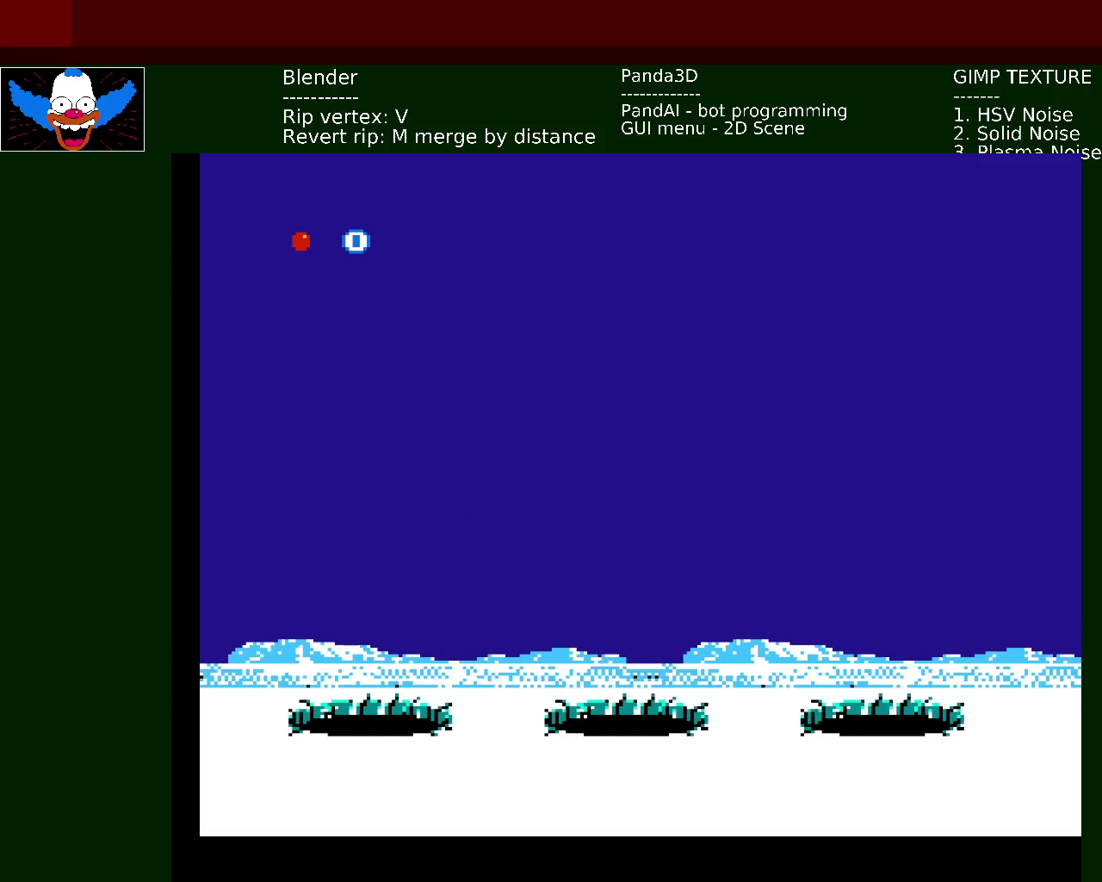
pyautogui.hotkey('ctrl', 'r')
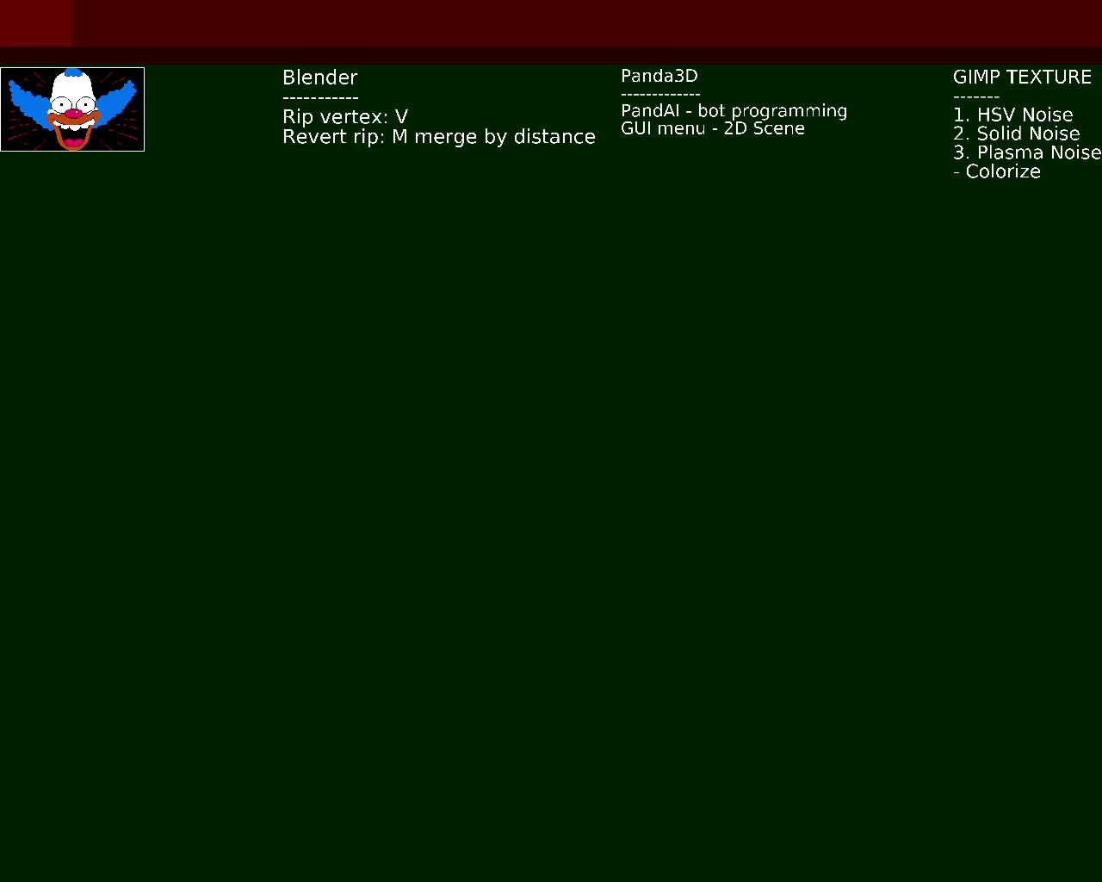
# - Switch over to the OBS Studio recording window
pyautogui.hotkey('alt', 'Tab')
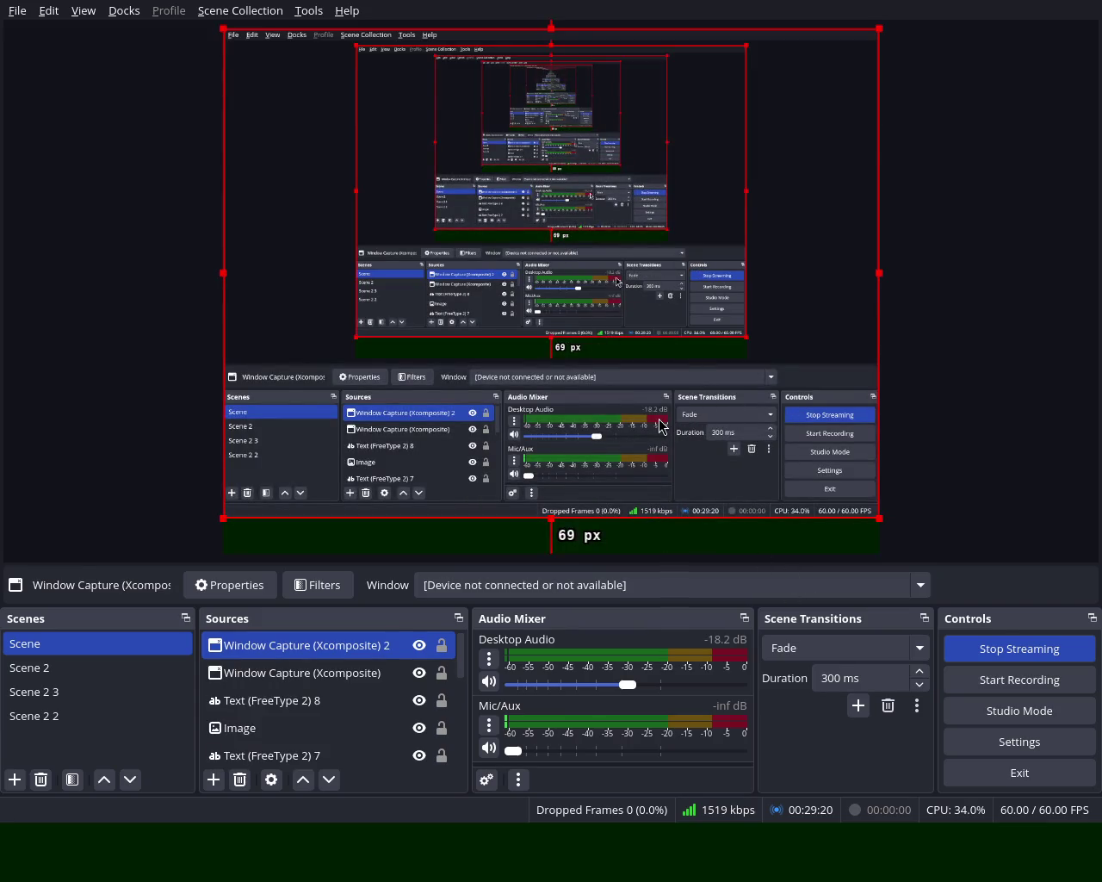
# - Switch to LibreOffice Writer showing the novel draft 'The function of nothing.'
pyautogui.hotkey('alt', 'Tab')
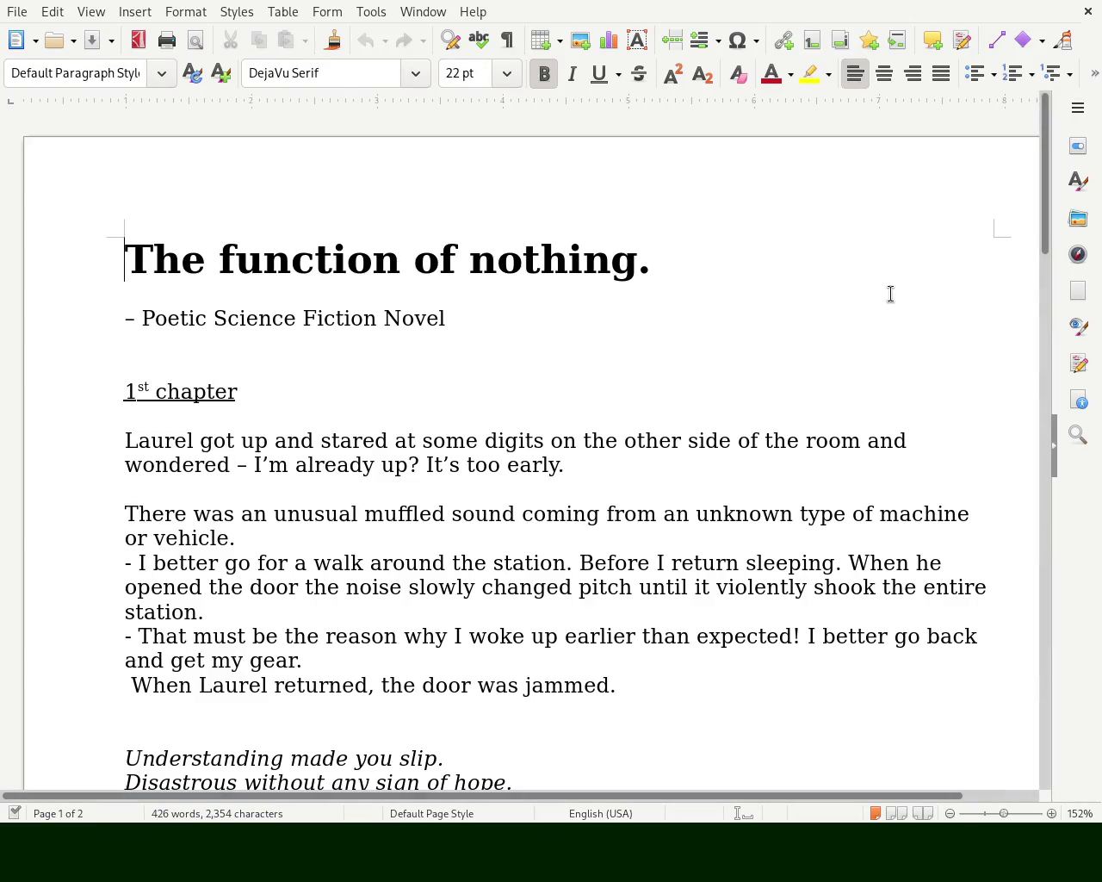
# - Replace 'Laurel got' with 'After woking' at the start of the opening sentence
pyautogui.moveTo(1047, 221); pyautogui.dragTo(1044, 263)
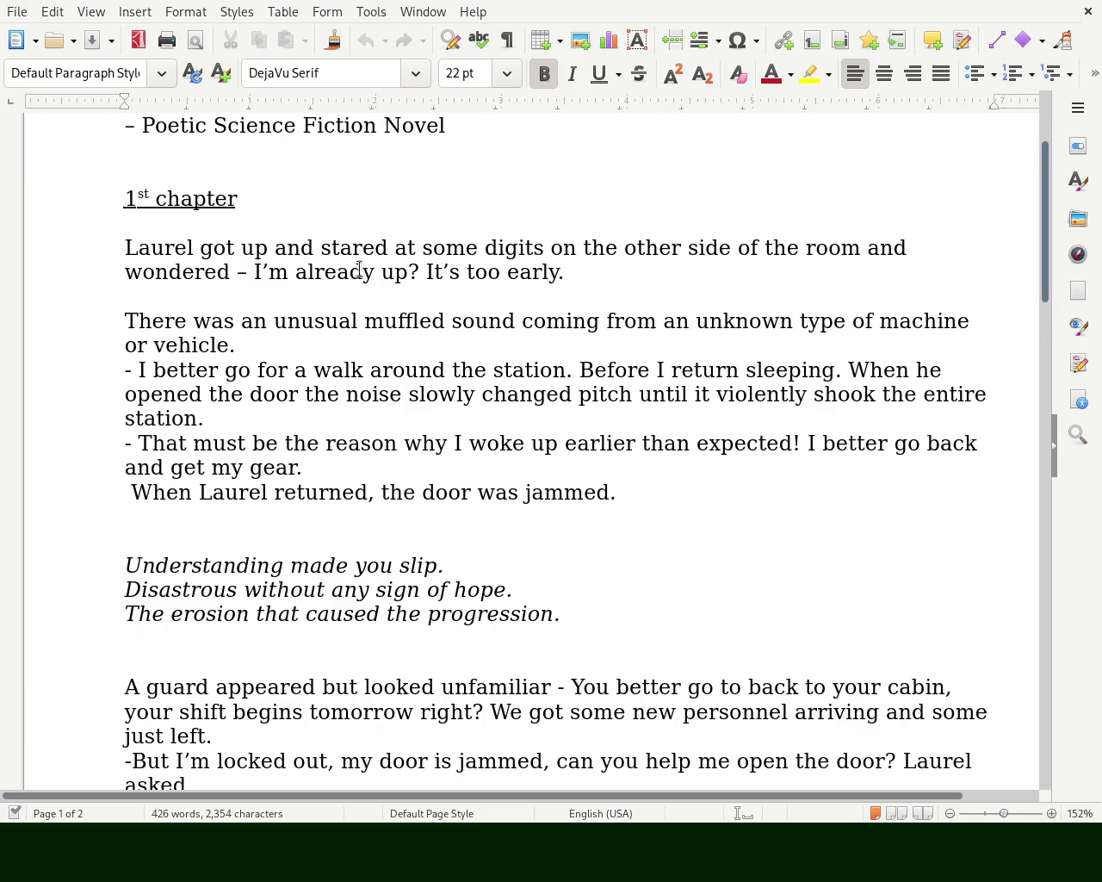
pyautogui.doubleClick(217, 248)
pyautogui.write('woke')
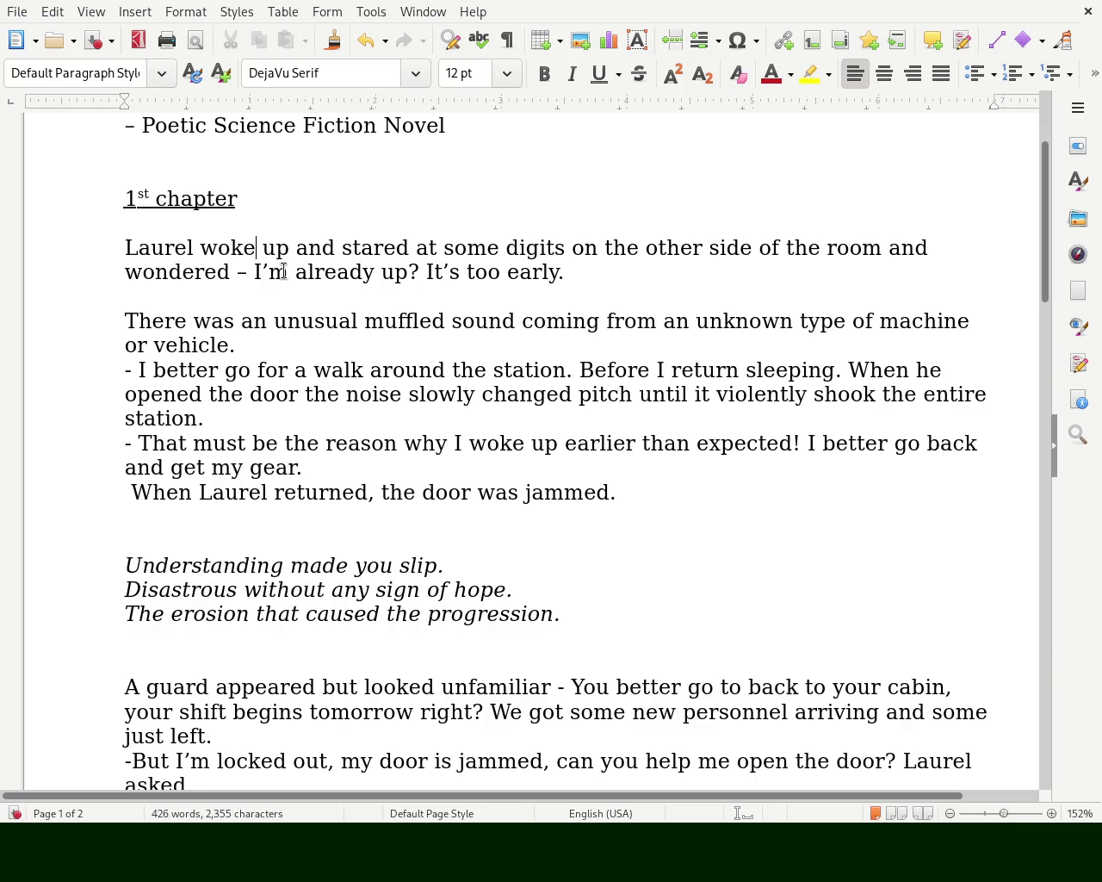
pyautogui.press('Left')
pyautogui.press('Left')
pyautogui.press('Left')
pyautogui.press('BackSpace')
pyautogui.press('BackSpace')
pyautogui.press('BackSpace')
pyautogui.press('BackSpace')
pyautogui.press('BackSpace')
pyautogui.write('A')
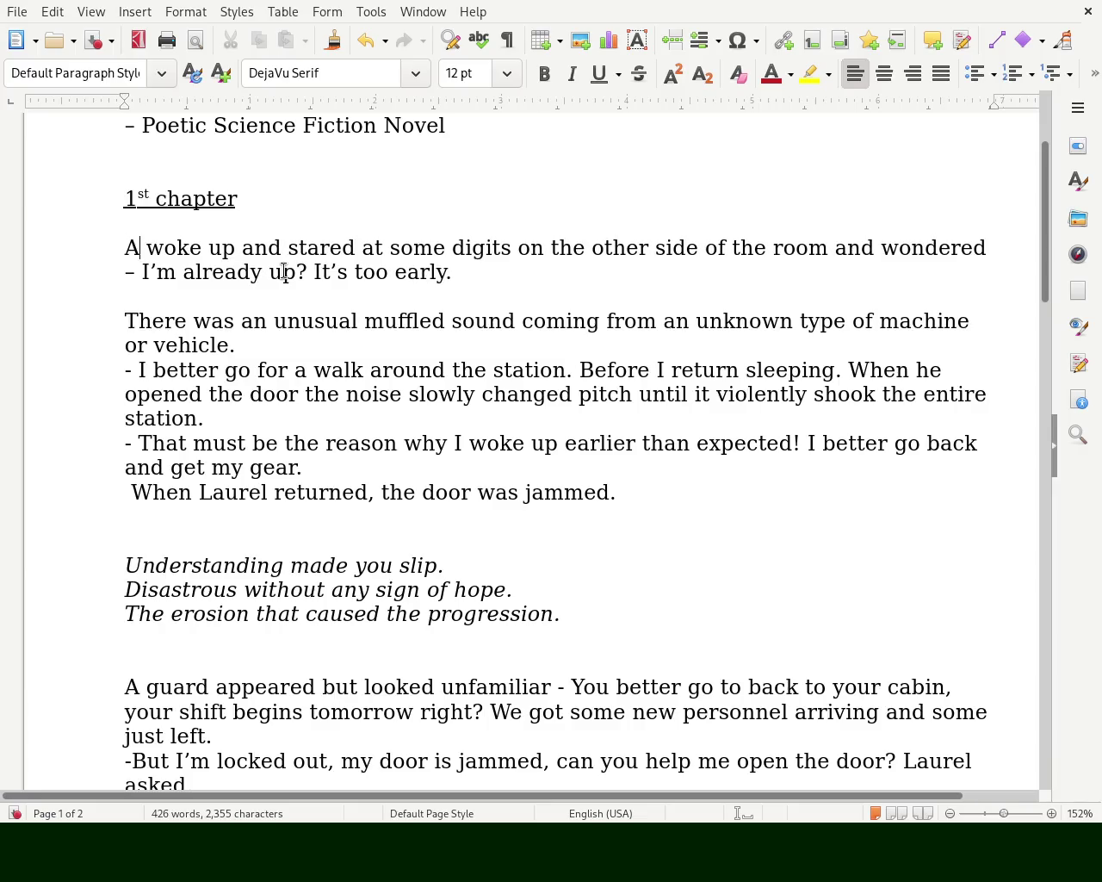
pyautogui.write('fter')
pyautogui.press('Right')
pyautogui.press('Right')
pyautogui.press('Right')
# - Insert 'Laurel started' before 'stared' and correct 'woking' to 'waking'
pyautogui.press('Right')
pyautogui.press('BackSpace')
pyautogui.write('ing')
pyautogui.press('Right')
pyautogui.press('Right')
pyautogui.press('Right')
pyautogui.press('Right')
pyautogui.press('Right')
pyautogui.press('Right')
pyautogui.press('Right')
pyautogui.press('Right')
pyautogui.press('Left')
pyautogui.write('Laurel s')
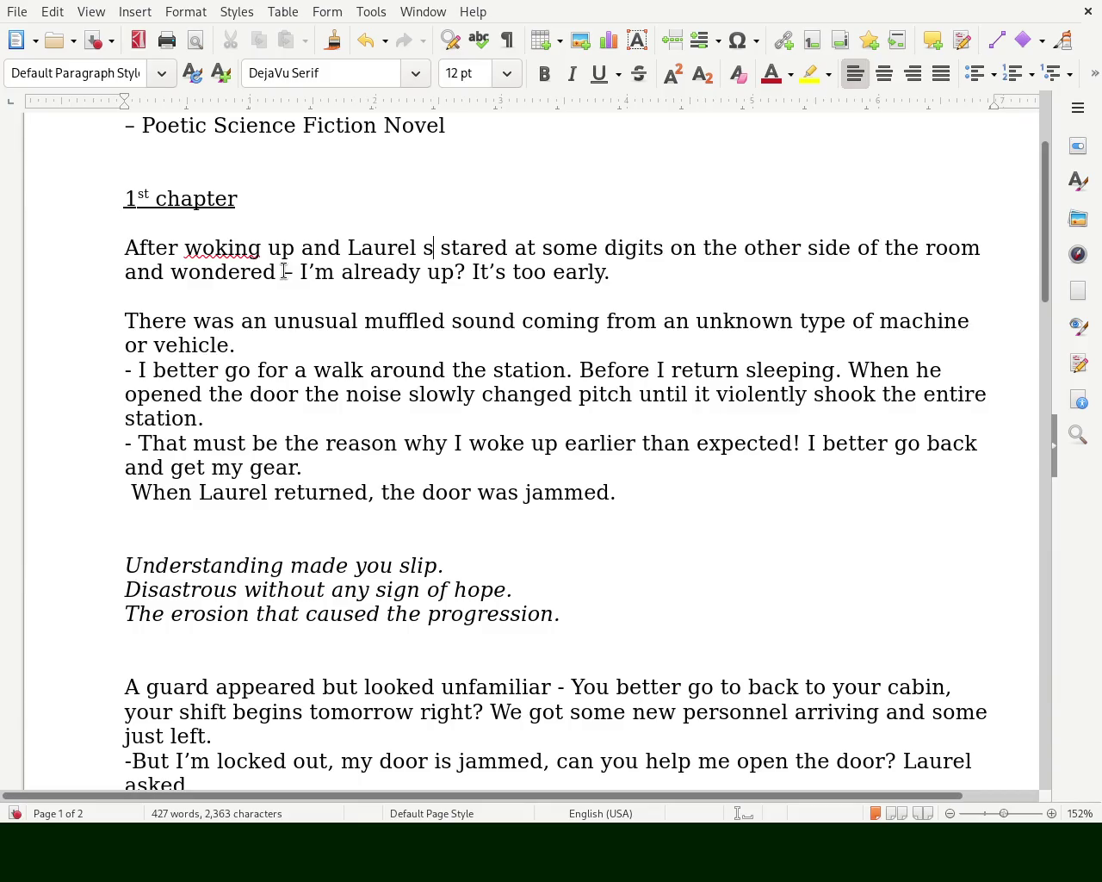
pyautogui.write('tarted')
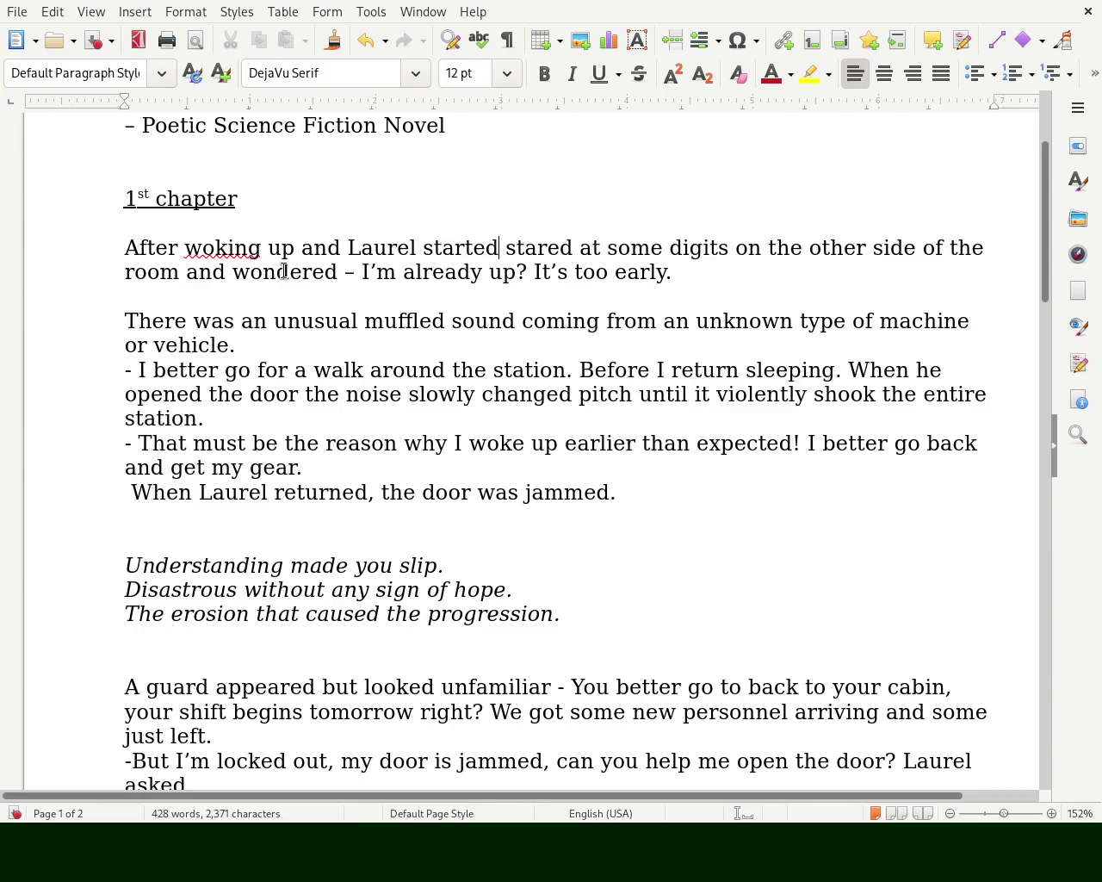
pyautogui.press('Right')
pyautogui.press('Right')
pyautogui.press('Right')
pyautogui.press('Right')
pyautogui.press('Right')
pyautogui.press('Right')
pyautogui.press('Right')
pyautogui.press('Right')
pyautogui.press('Right')
pyautogui.press('Right')
pyautogui.press('Right')
pyautogui.press('Right')
pyautogui.press('Left')
pyautogui.doubleClick(242, 252)
pyautogui.write('waking')
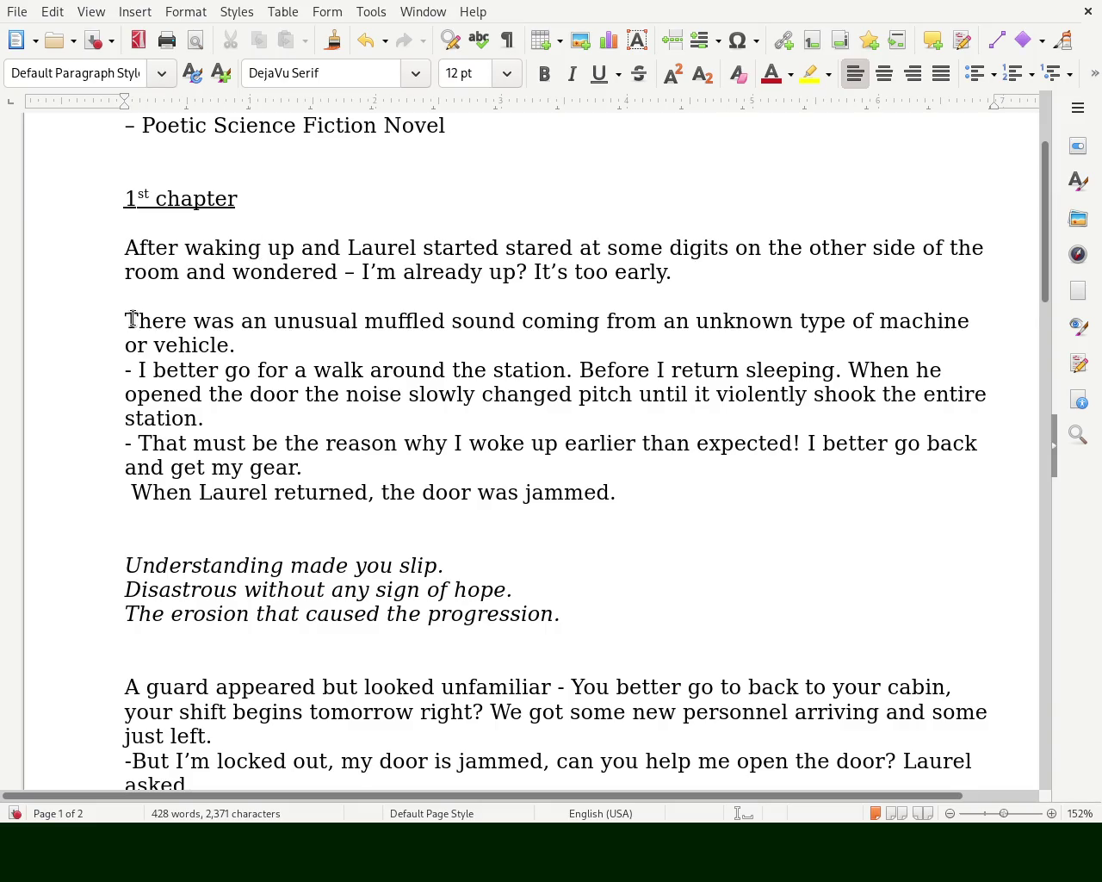
# - Replace 'There' with 'Laurel also picked up' at the start of the second paragraph
pyautogui.doubleClick(138, 321)
pyautogui.write('Laurel also notice')
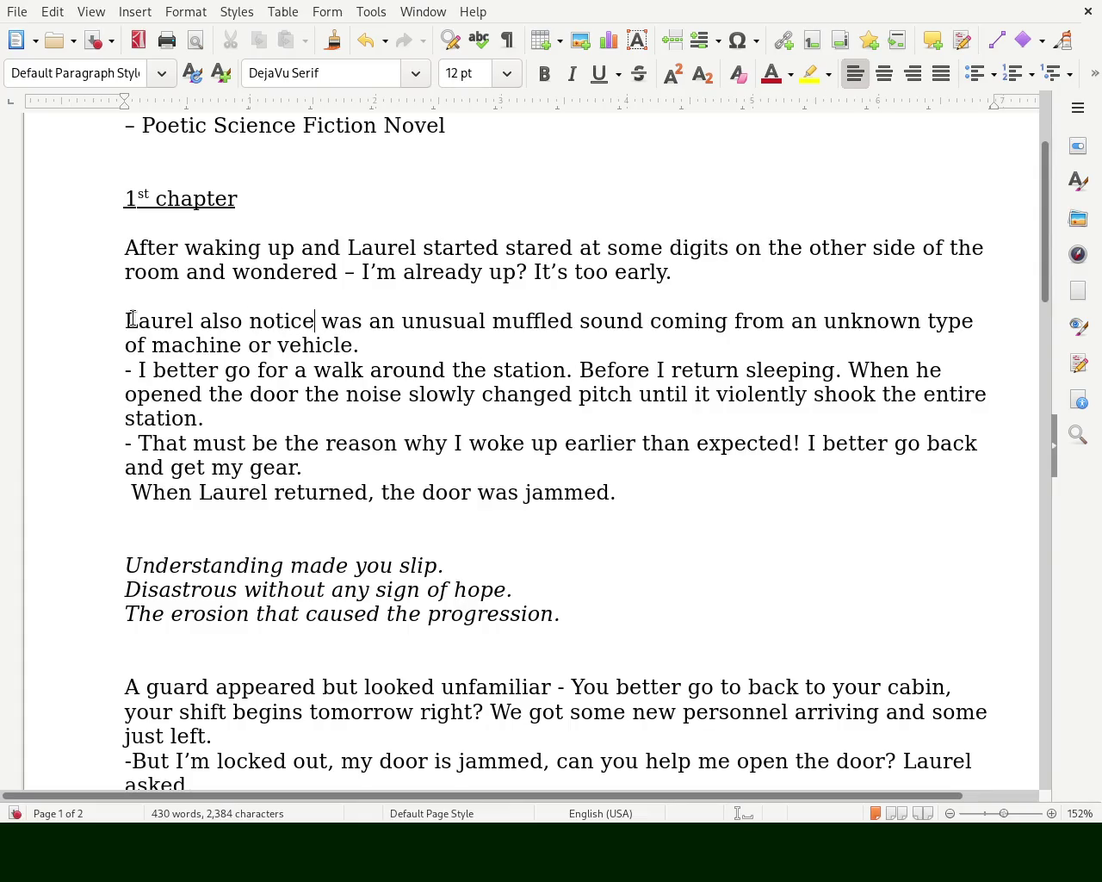
pyautogui.write('d')
pyautogui.press('Delete')
pyautogui.press('Delete')
pyautogui.press('Delete')
# - Delete 'was' and 'or vehicle' and end the sentence with 'outside his ship cabin'
pyautogui.press('Delete')
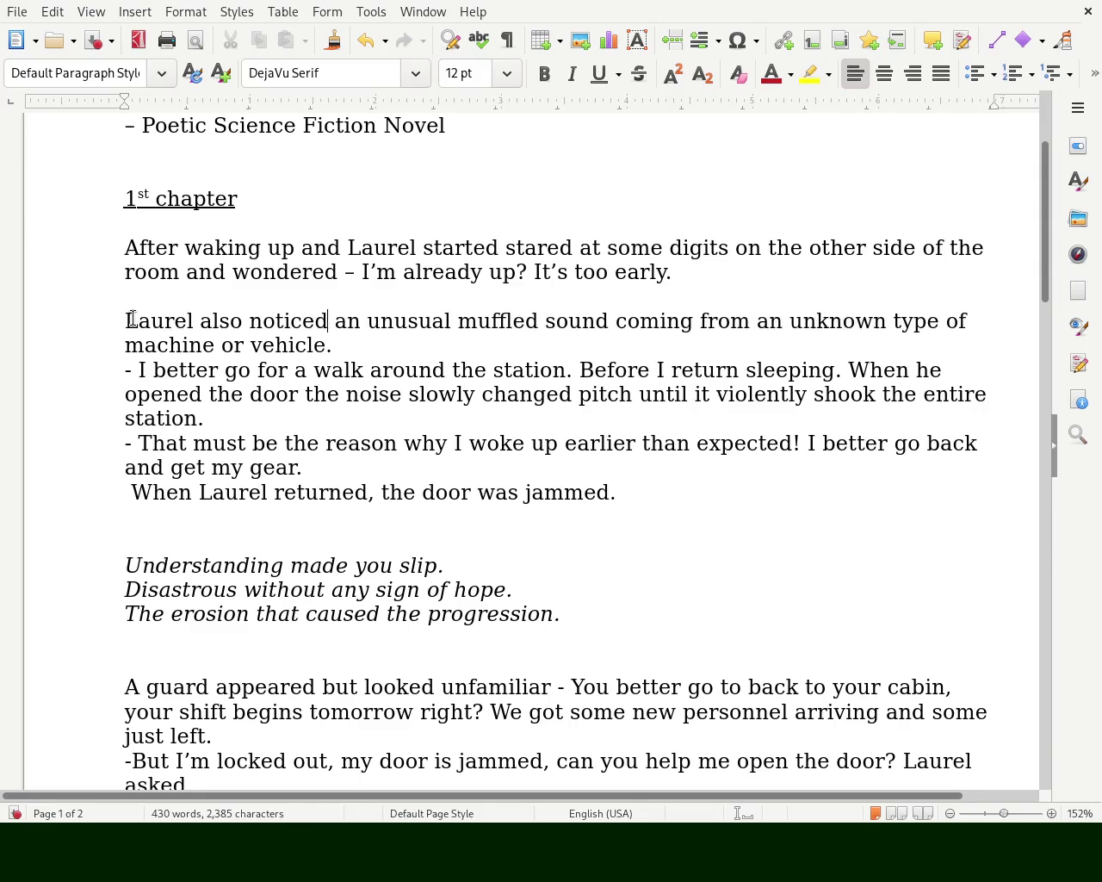
pyautogui.press('BackSpace')
pyautogui.press('BackSpace')
pyautogui.press('BackSpace')
pyautogui.press('BackSpace')
pyautogui.press('BackSpace')
pyautogui.press('BackSpace')
pyautogui.write('picked up')
pyautogui.press('Right')
pyautogui.press('Right')
pyautogui.press('Right')
pyautogui.press('Right')
pyautogui.press('Right')
pyautogui.press('Right')
pyautogui.press('Right')
pyautogui.press('Right')
pyautogui.press('Right')
pyautogui.press('Right')
pyautogui.press('Right')
pyautogui.press('Right')
pyautogui.press('Right')
pyautogui.press('Right')
pyautogui.press('Right')
pyautogui.press('Left')
pyautogui.press('Left')
pyautogui.press('Left')
pyautogui.press('Left')
pyautogui.press('Delete')
pyautogui.press('Delete')
pyautogui.press('Delete')
pyautogui.press('Delete')
pyautogui.press('Delete')
pyautogui.press('Delete')
pyautogui.press('Delete')
pyautogui.press('Delete')
pyautogui.press('Delete')
pyautogui.press('Delete')
pyautogui.write('outside is')
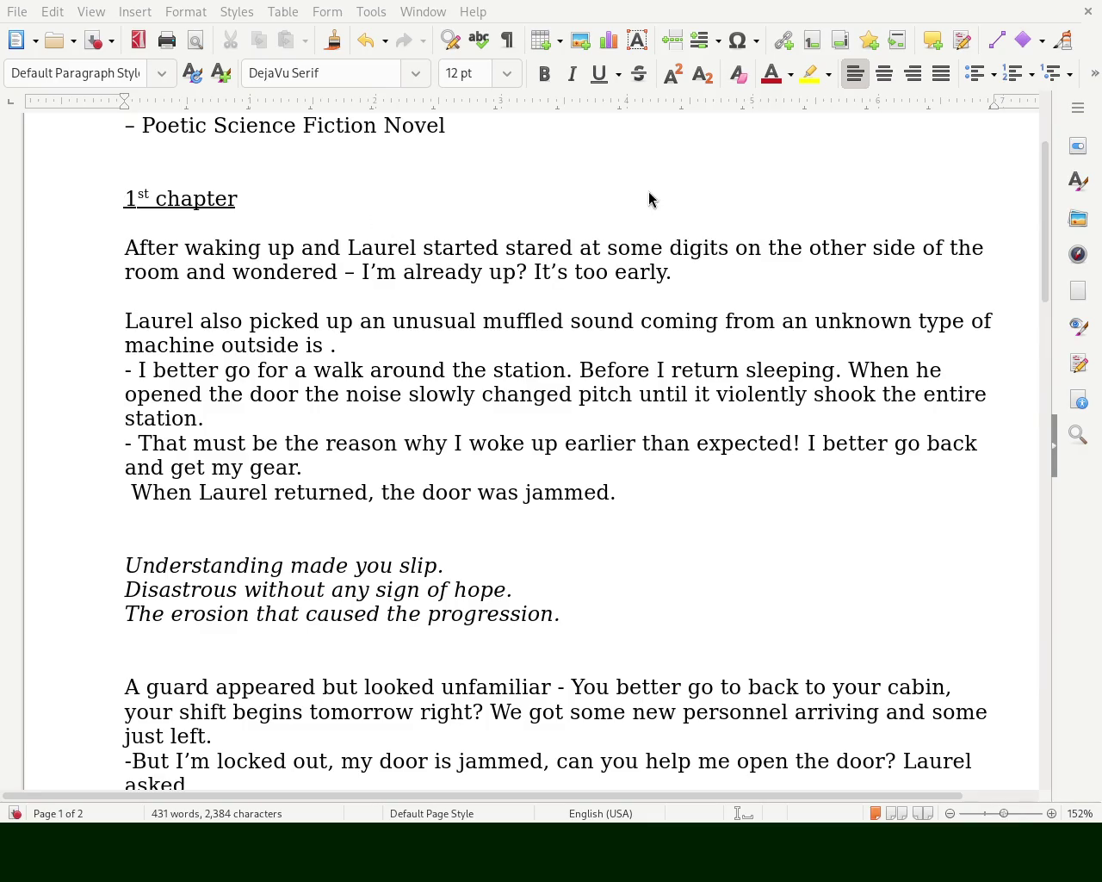
pyautogui.click(482, 344)
pyautogui.press('BackSpace')
pyautogui.press('BackSpace')
pyautogui.press('BackSpace')
pyautogui.write('his ship cabin')
pyautogui.press('BackSpace')
pyautogui.write('n')
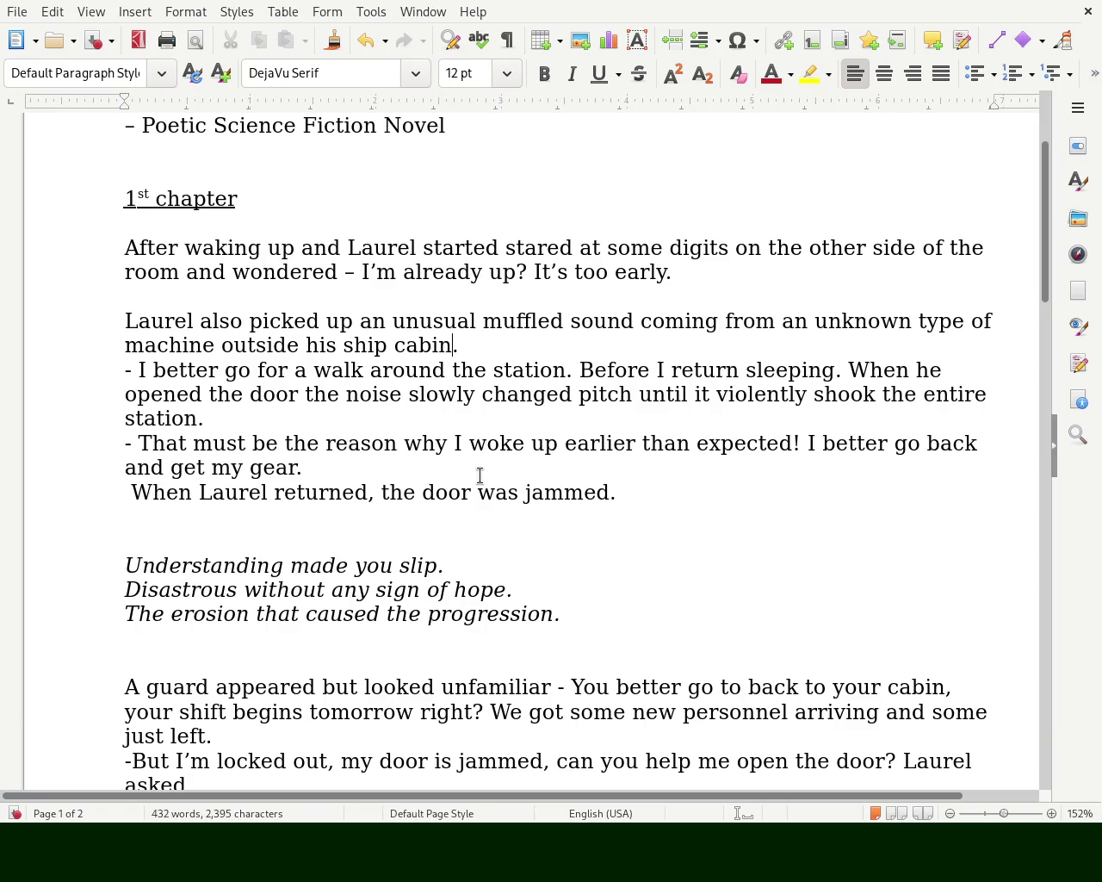
# - Delete the extra 'and' after 'waking up' and tidy the spacing after 'room'
pyautogui.doubleClick(330, 248)
pyautogui.press('Delete')
pyautogui.write(',')
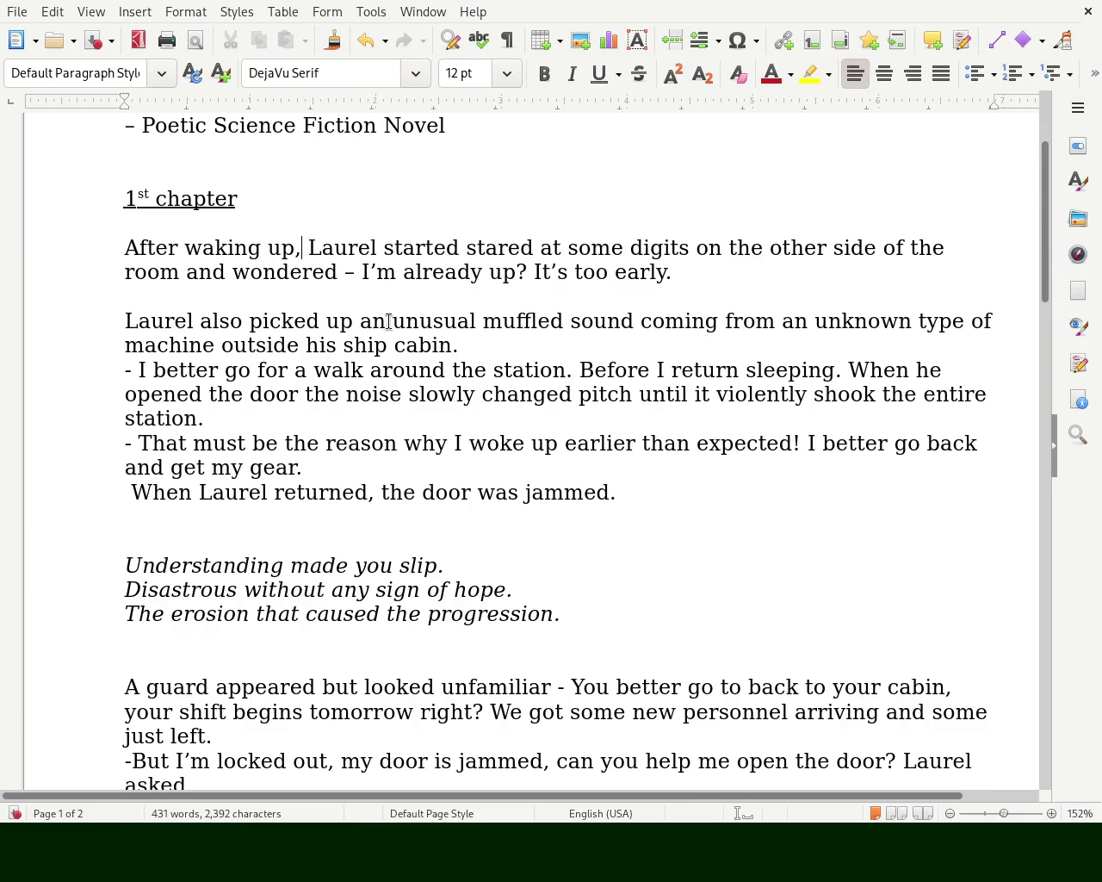
pyautogui.click(179, 272)
pyautogui.write(',')
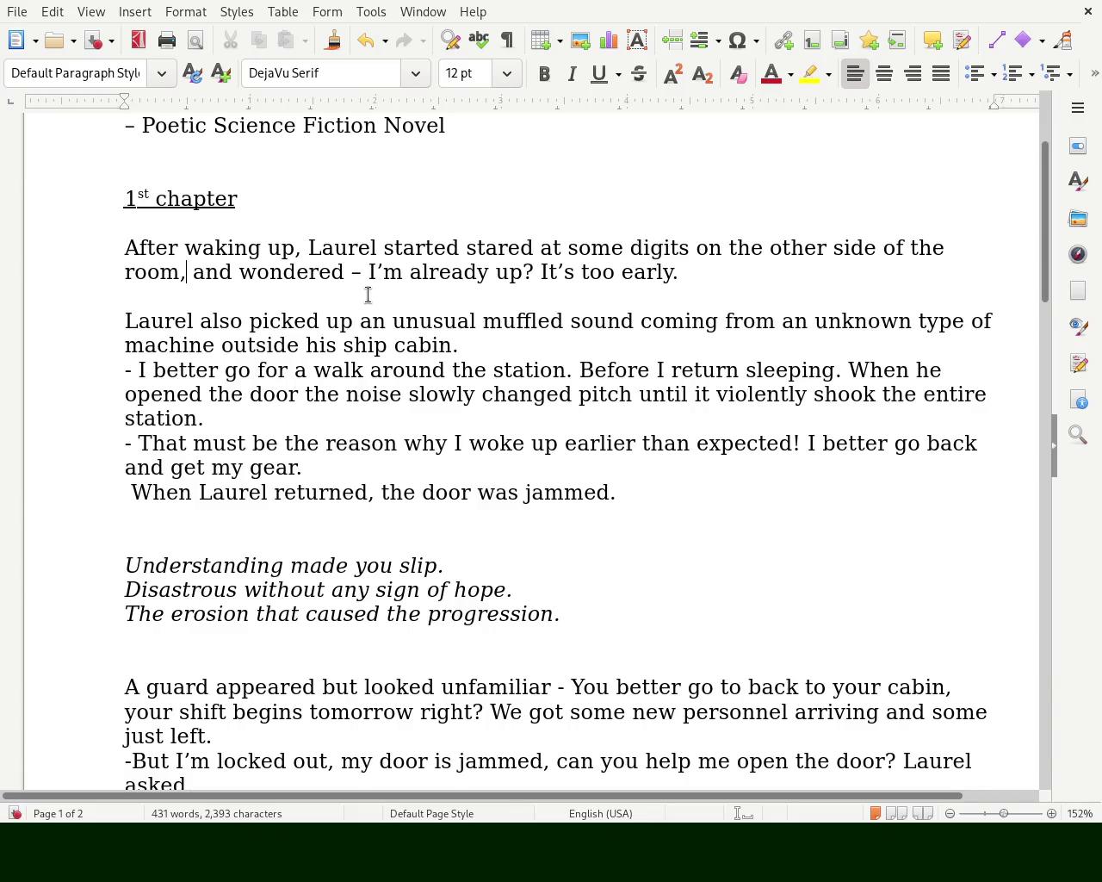
pyautogui.press('Delete')
pyautogui.press('Delete')
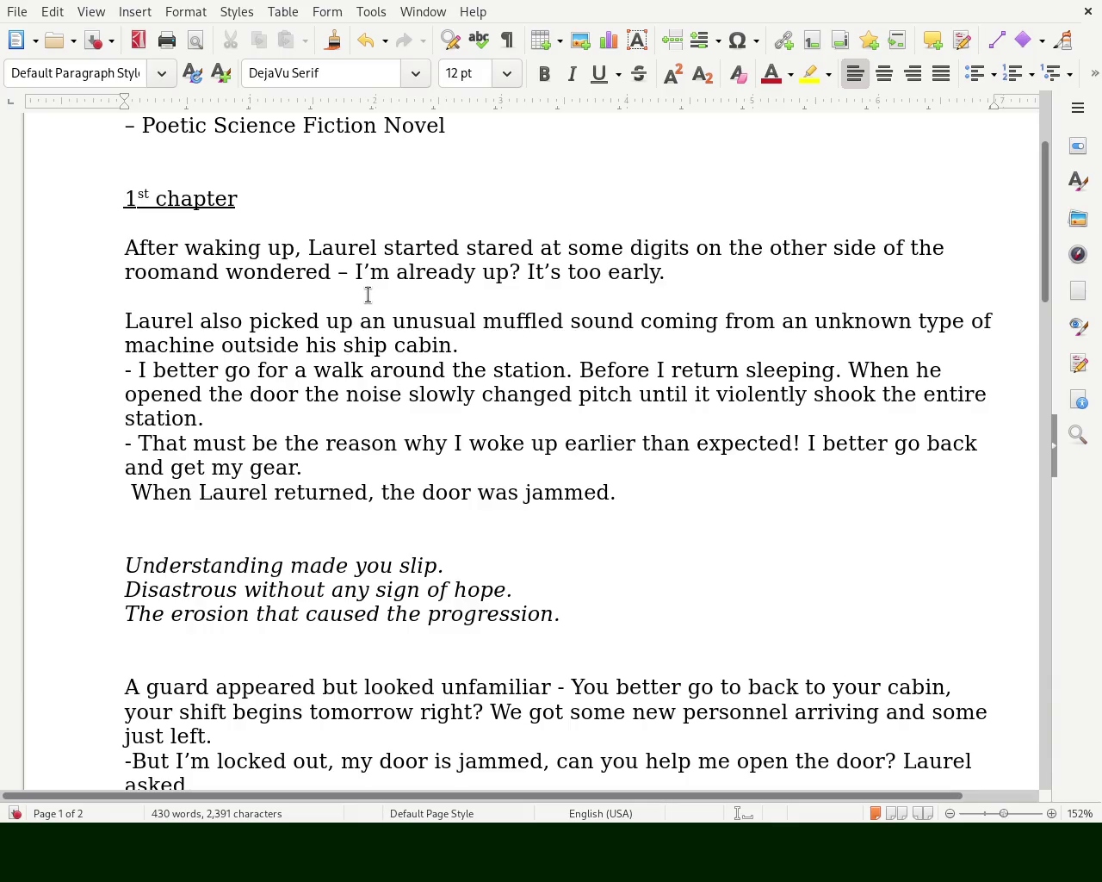
pyautogui.write(',')
pyautogui.press('BackSpace')
pyautogui.press('BackSpace')
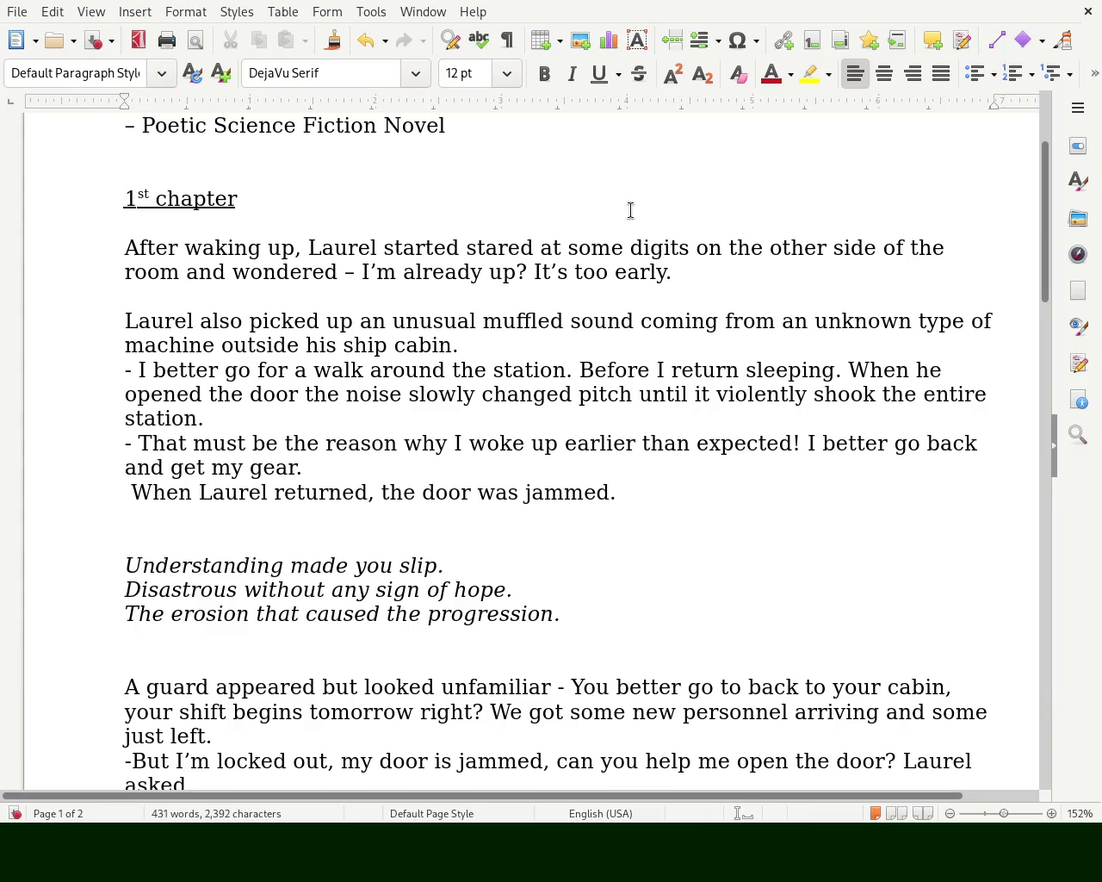
# - Change 'stared' to 'staring' and replace 'room' with 'ship cabin'
pyautogui.doubleClick(509, 249)
pyautogui.write('staring')
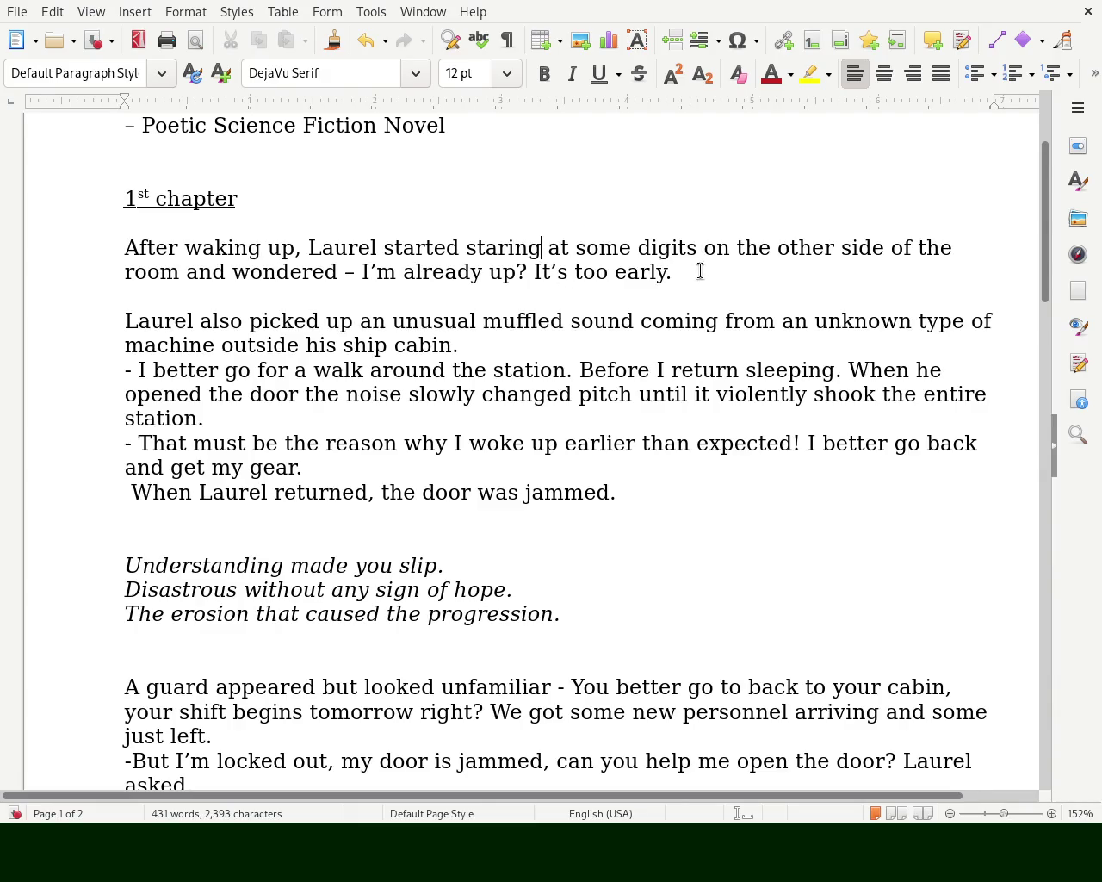
pyautogui.doubleClick(140, 271)
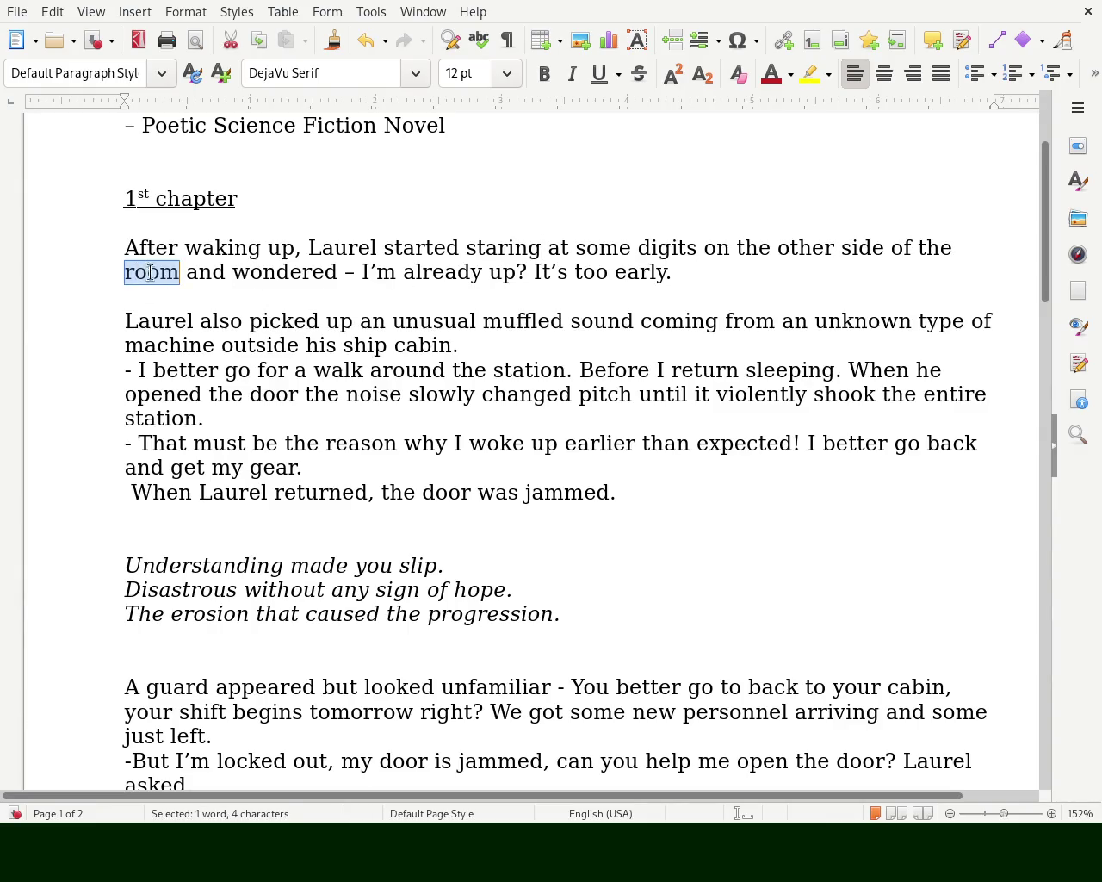
pyautogui.click(178, 266)
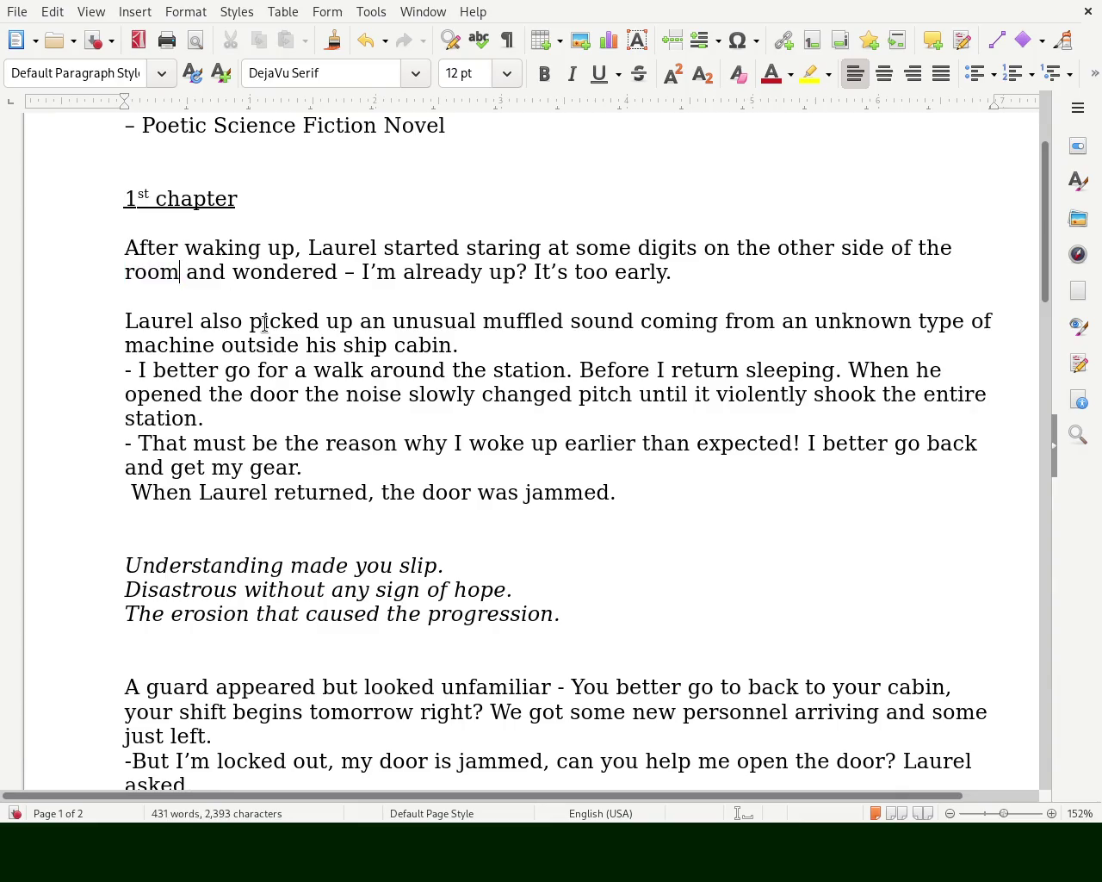
pyautogui.doubleClick(150, 272)
pyautogui.write('ship')
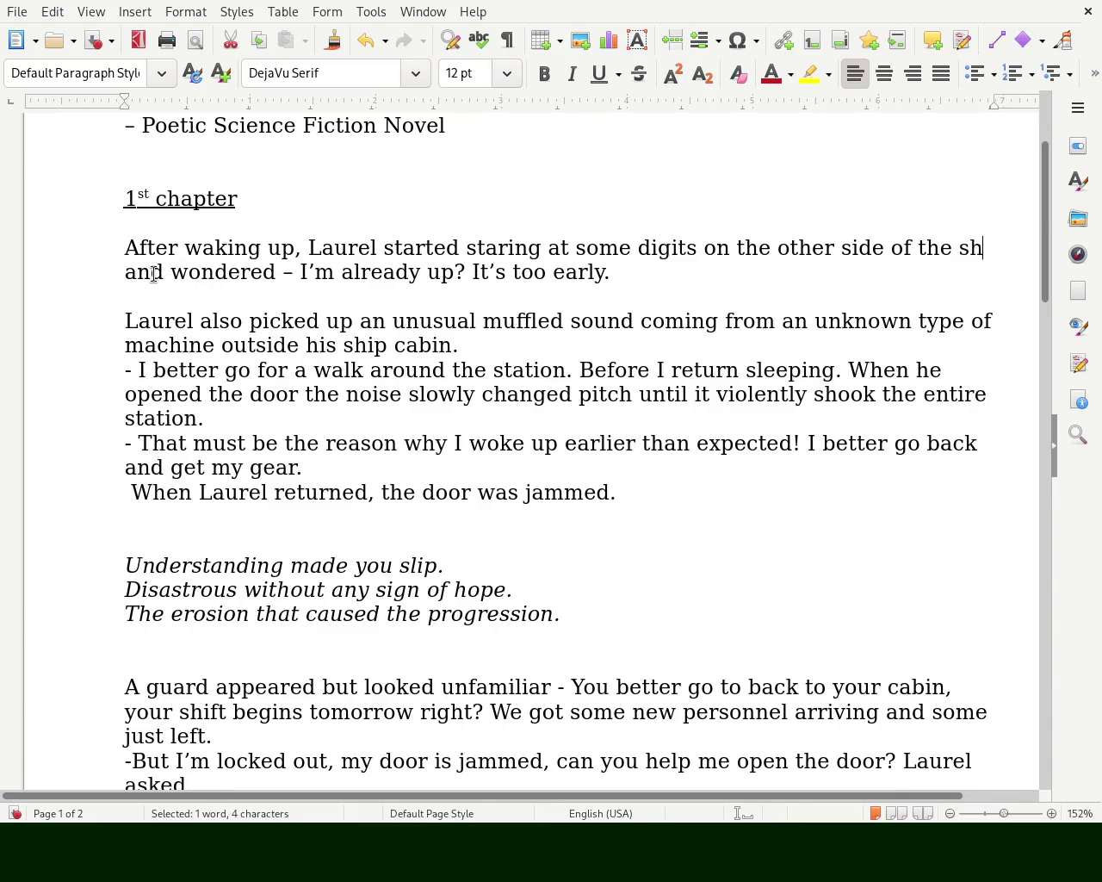
pyautogui.write(' cabin and wondered – I’m already up? It’s too early.')
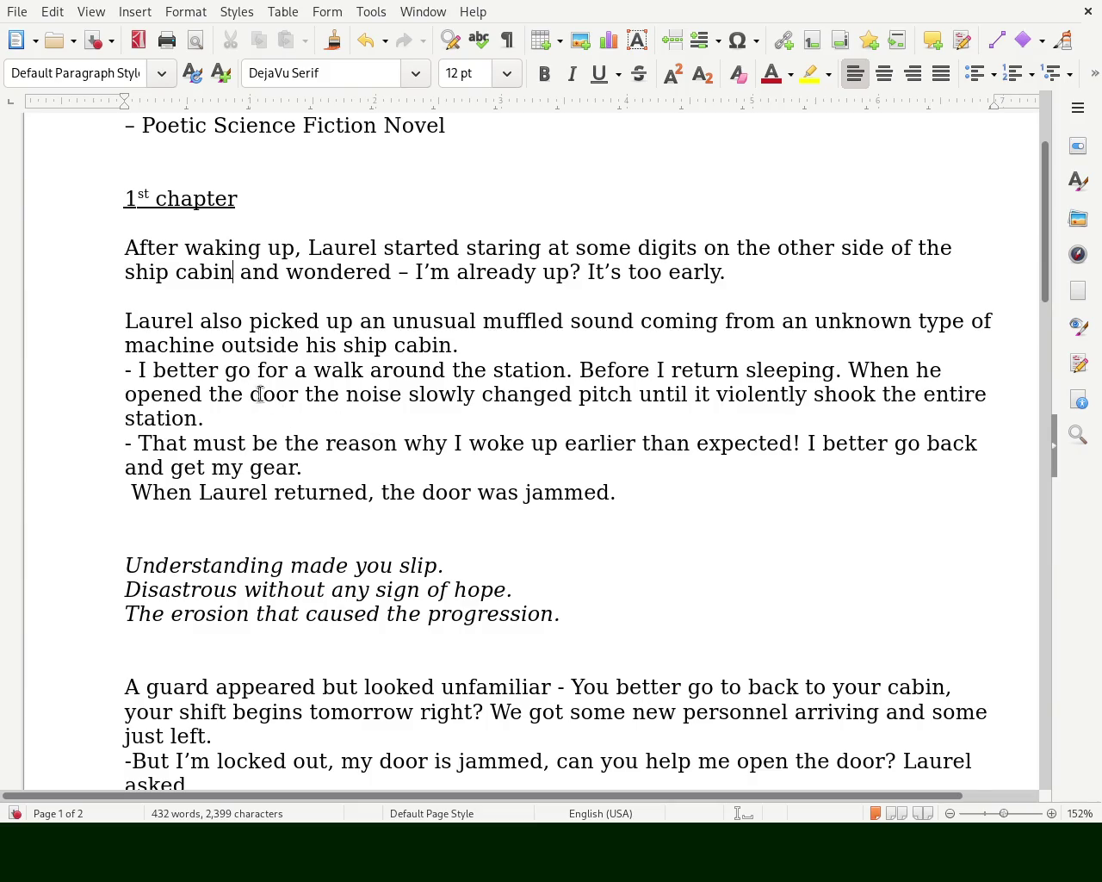
# - Replace 'outside his ship cabin' with 'deep within the ship' and delete 'also' after 'Laurel'
pyautogui.doubleClick(368, 345)
pyautogui.write('the door')
pyautogui.press('Delete')
pyautogui.press('Delete')
pyautogui.press('Delete')
pyautogui.press('Delete')
pyautogui.press('Delete')
pyautogui.press('Delete')
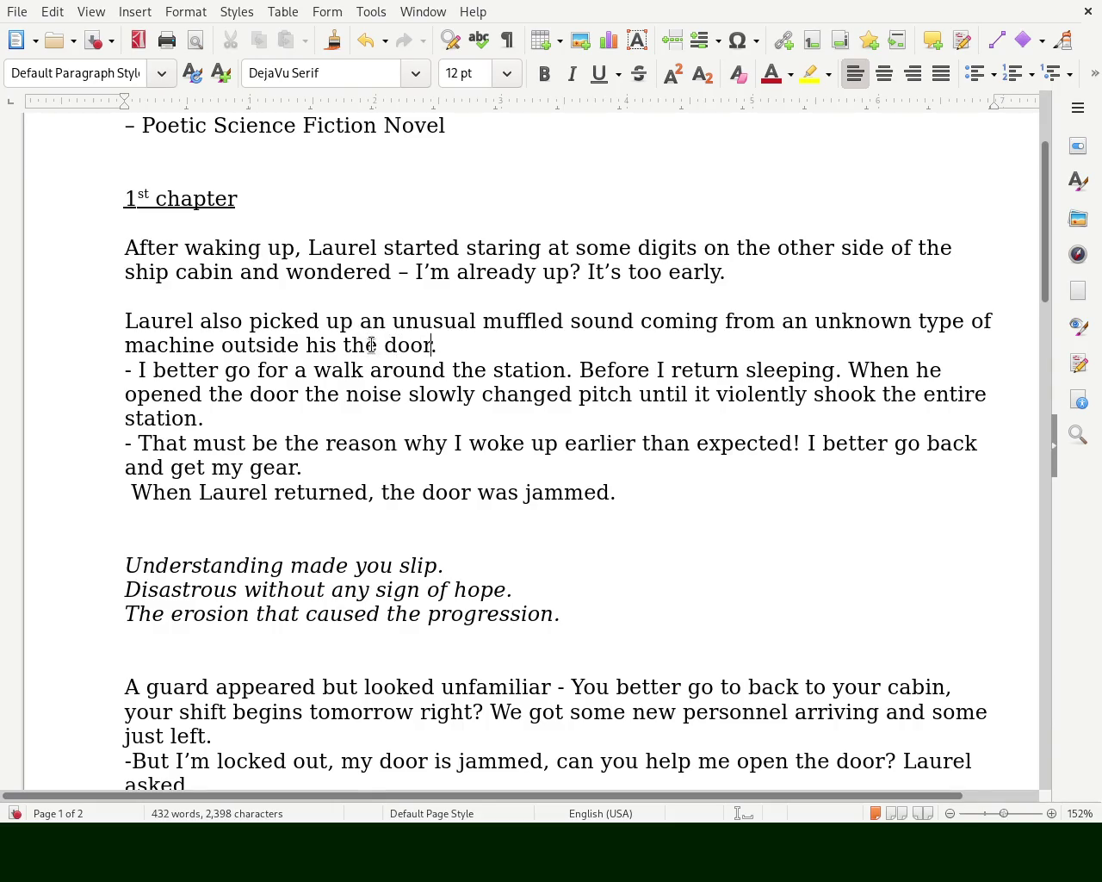
pyautogui.press('BackSpace')
pyautogui.press('BackSpace')
pyautogui.press('BackSpace')
pyautogui.press('BackSpace')
pyautogui.press('BackSpace')
pyautogui.press('BackSpace')
pyautogui.press('BackSpace')
pyautogui.press('BackSpace')
pyautogui.press('BackSpace')
pyautogui.press('BackSpace')
pyautogui.press('BackSpace')
pyautogui.write('somew.')
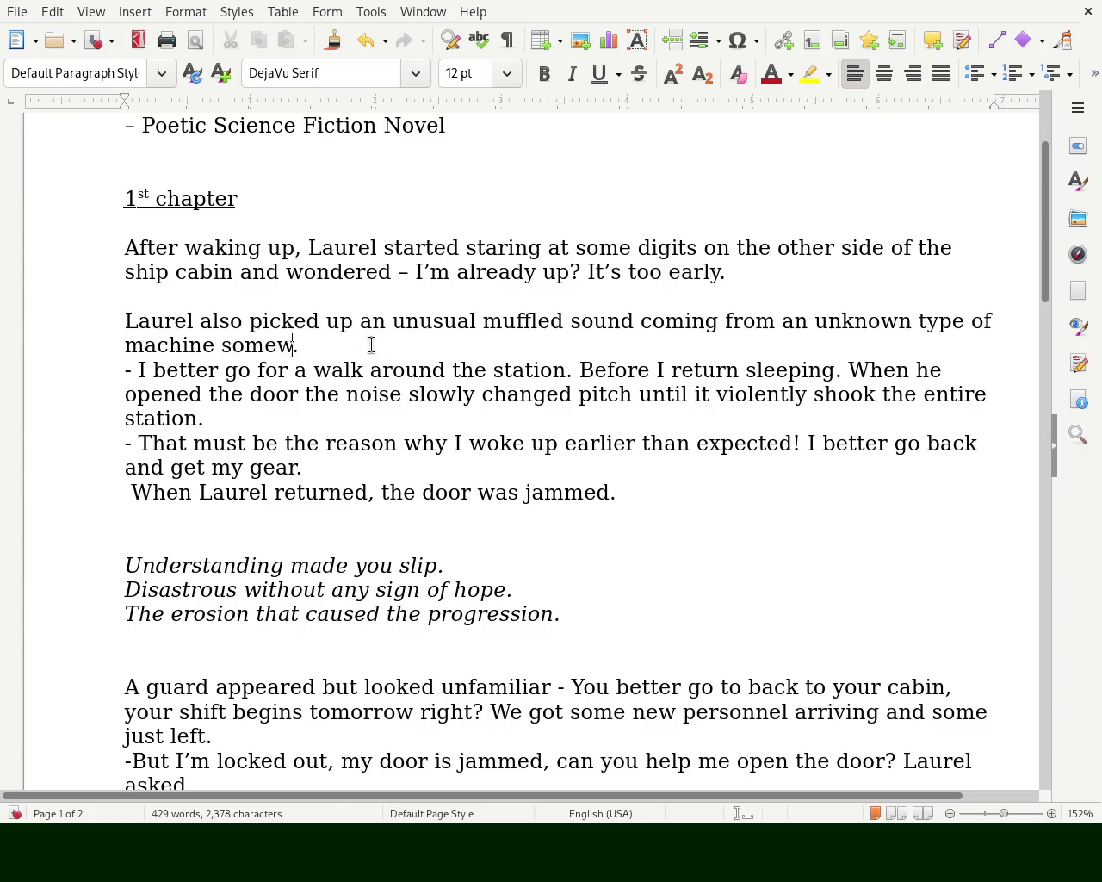
pyautogui.write('here within the')
pyautogui.press('BackSpace')
pyautogui.press('BackSpace')
pyautogui.press('BackSpace')
pyautogui.press('BackSpace')
pyautogui.press('BackSpace')
pyautogui.press('BackSpace')
pyautogui.press('BackSpace')
pyautogui.press('BackSpace')
pyautogui.press('BackSpace')
pyautogui.press('BackSpace')
pyautogui.write('deep within the ship')
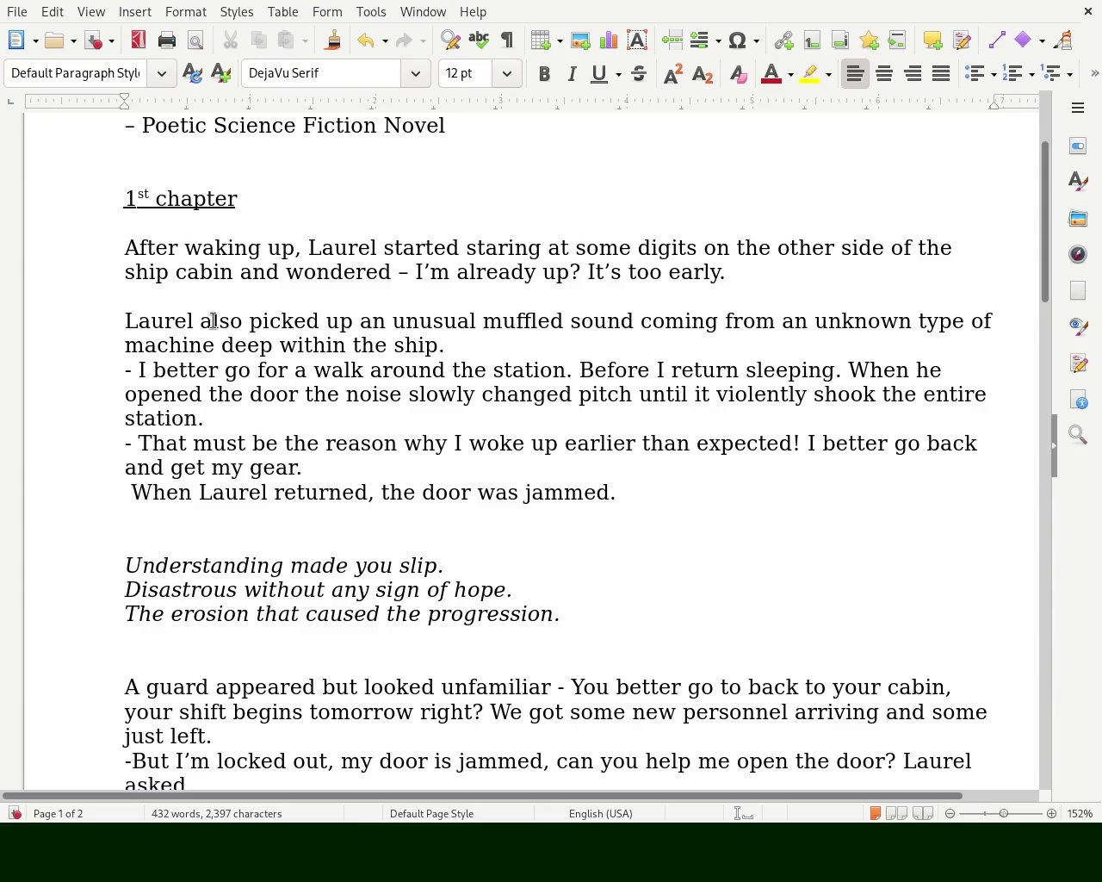
pyautogui.doubleClick(214, 321)
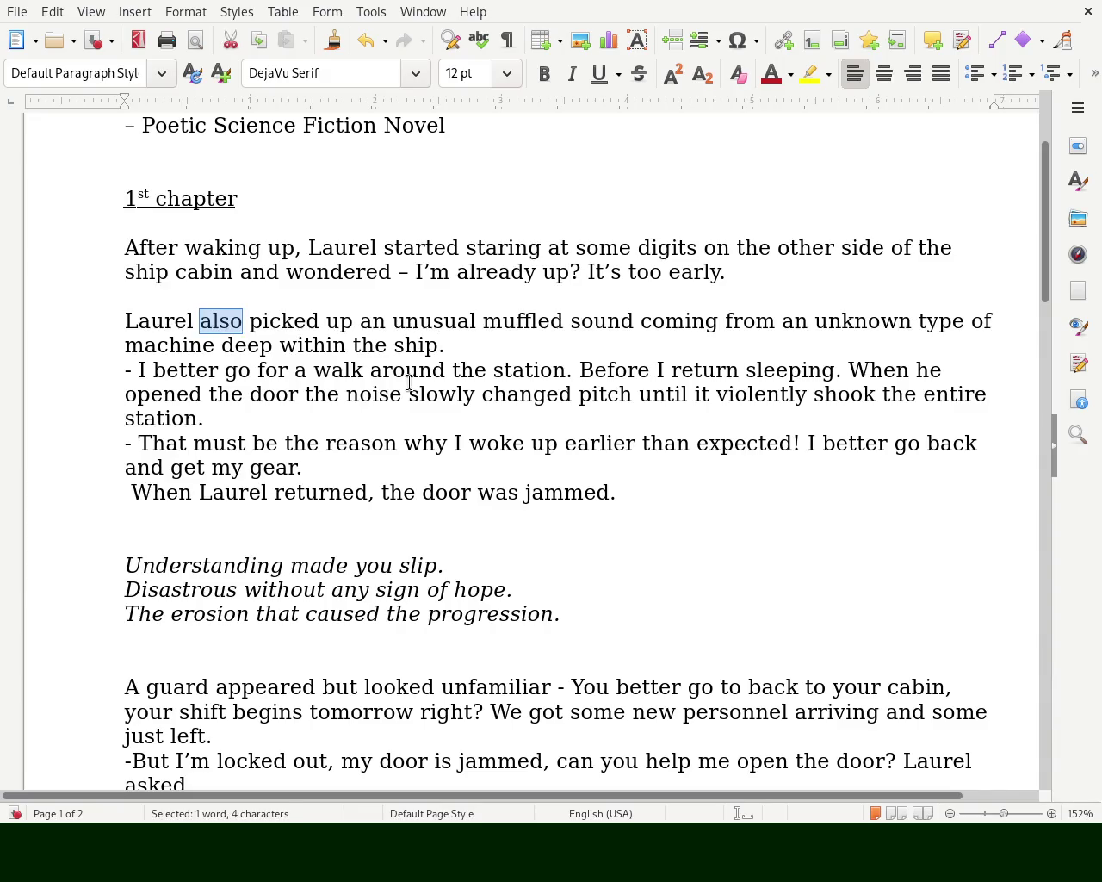
pyautogui.press('Delete')
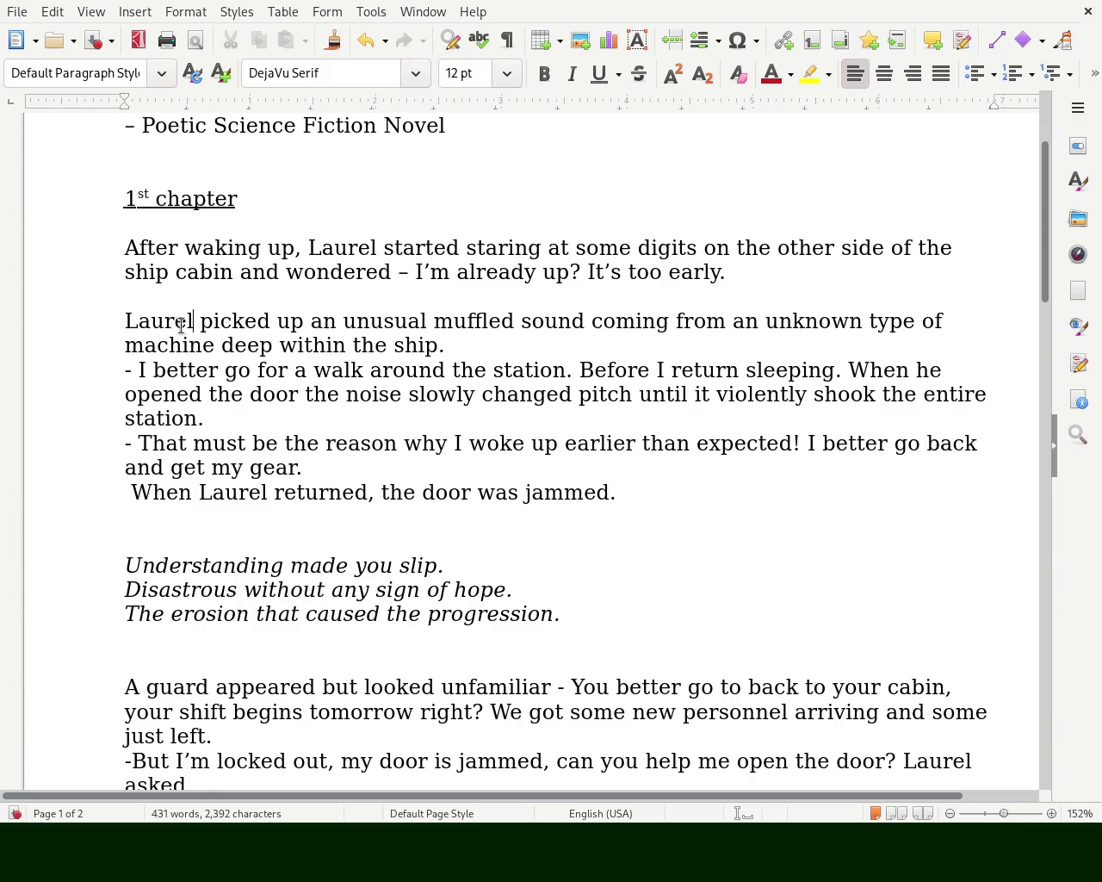
# - Start the second paragraph with 'During the confusion he started' in place of 'Laurel'
pyautogui.doubleClick(150, 321)
pyautogui.write('During the confus')
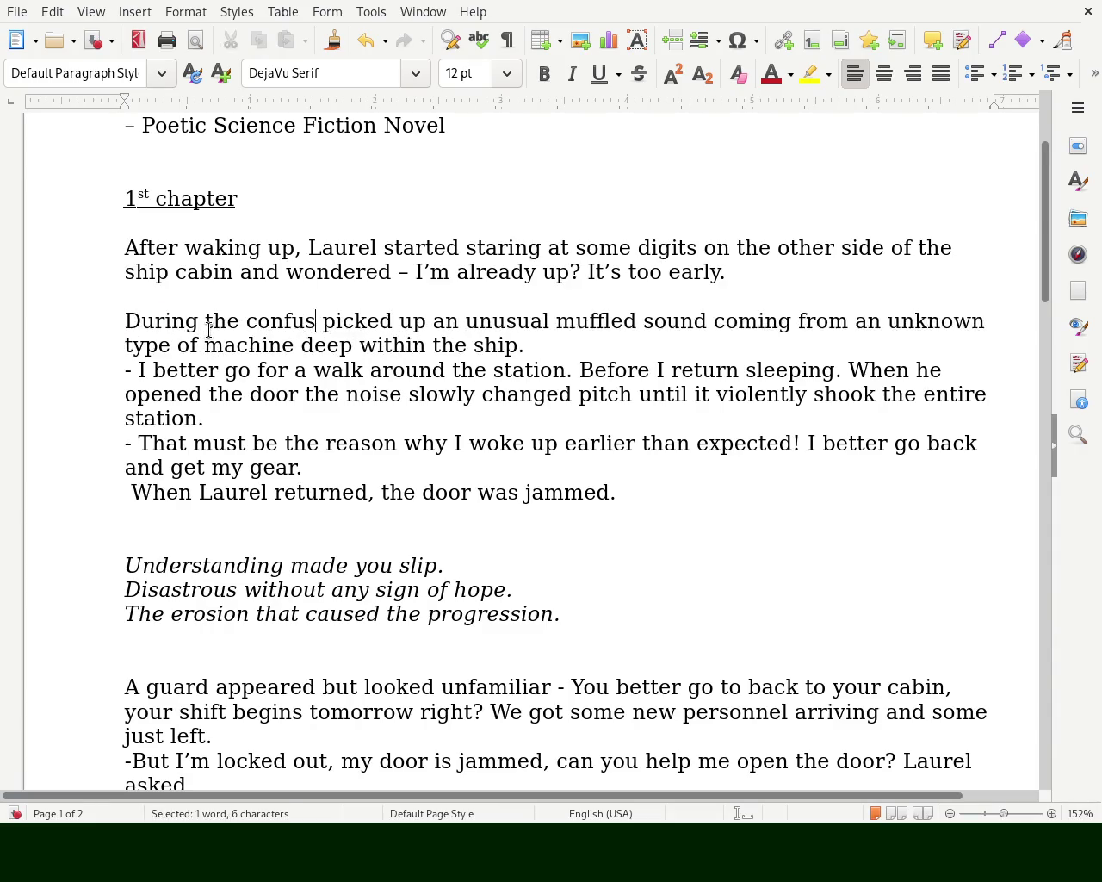
pyautogui.write('ion')
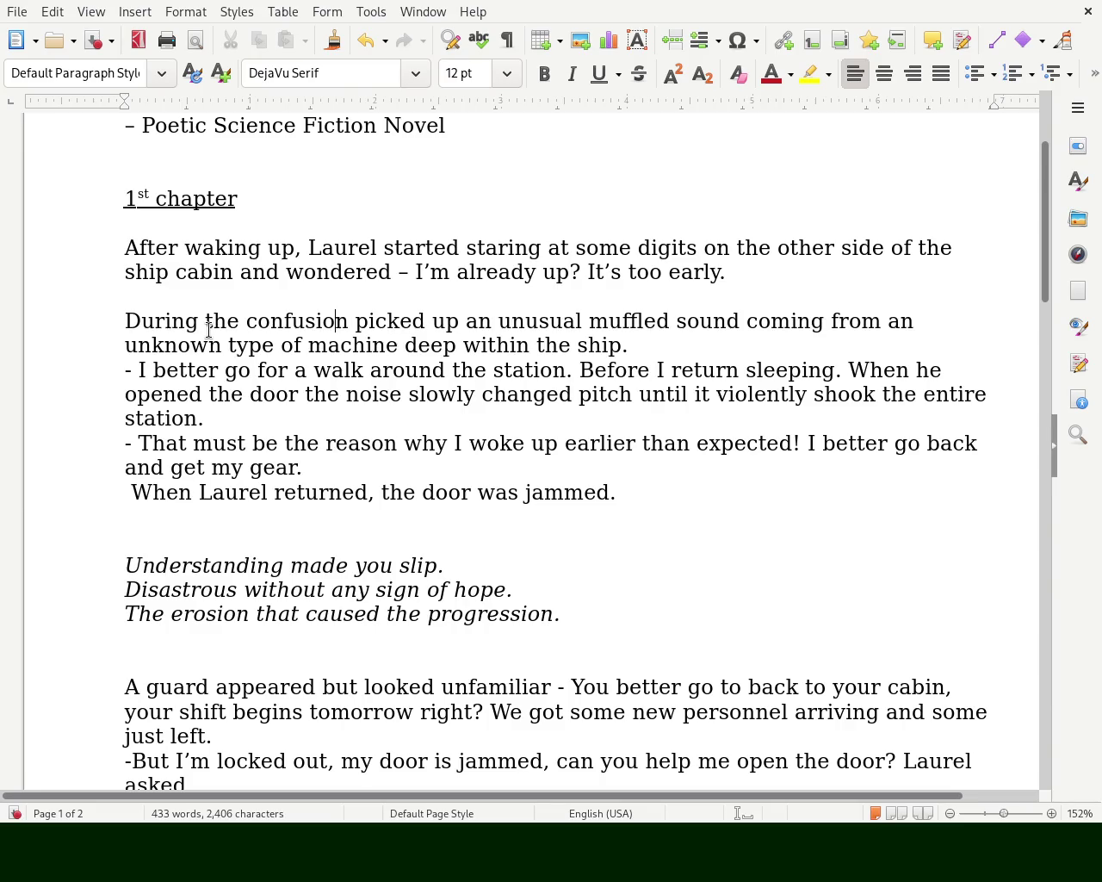
pyautogui.press('BackSpace')
pyautogui.press('BackSpace')
pyautogui.press('BackSpace')
pyautogui.press('BackSpace')
pyautogui.press('BackSpace')
pyautogui.press('BackSpace')
pyautogui.press('BackSpace')
pyautogui.press('BackSpace')
pyautogui.press('BackSpace')
pyautogui.write('While ')
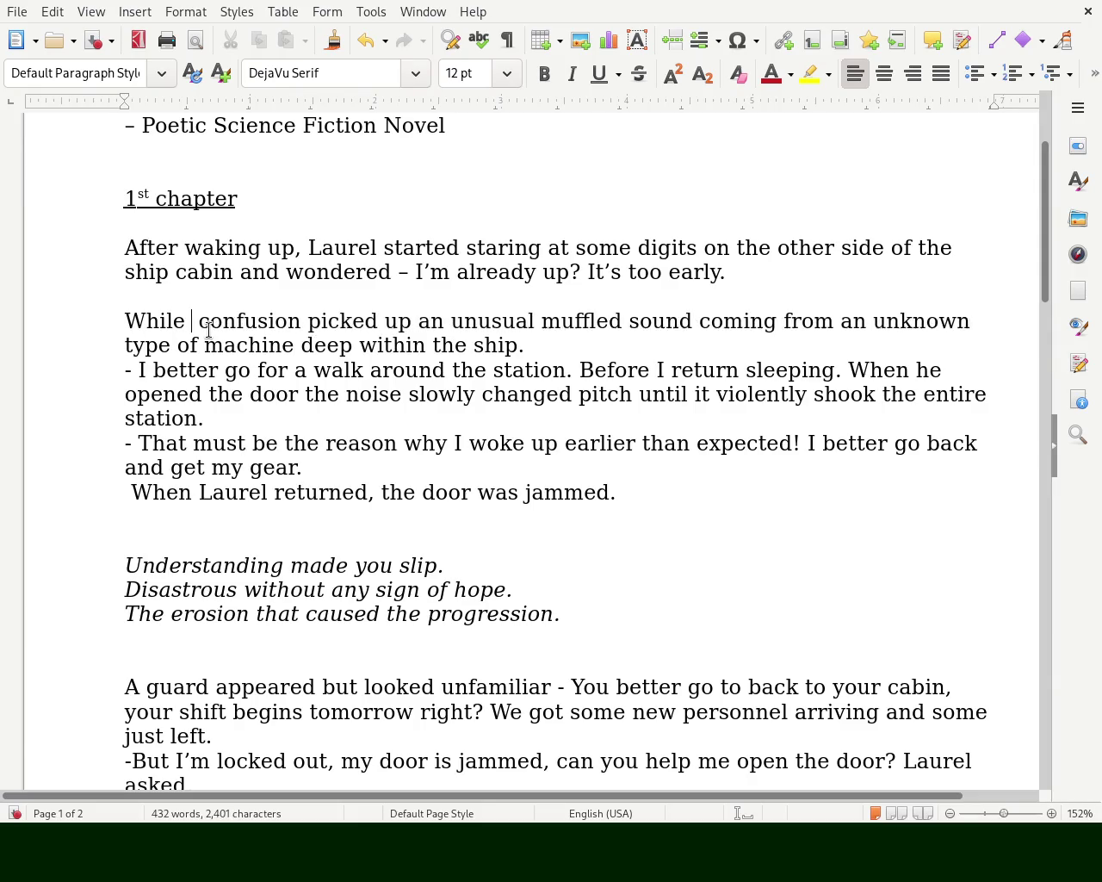
pyautogui.write('being confusion')
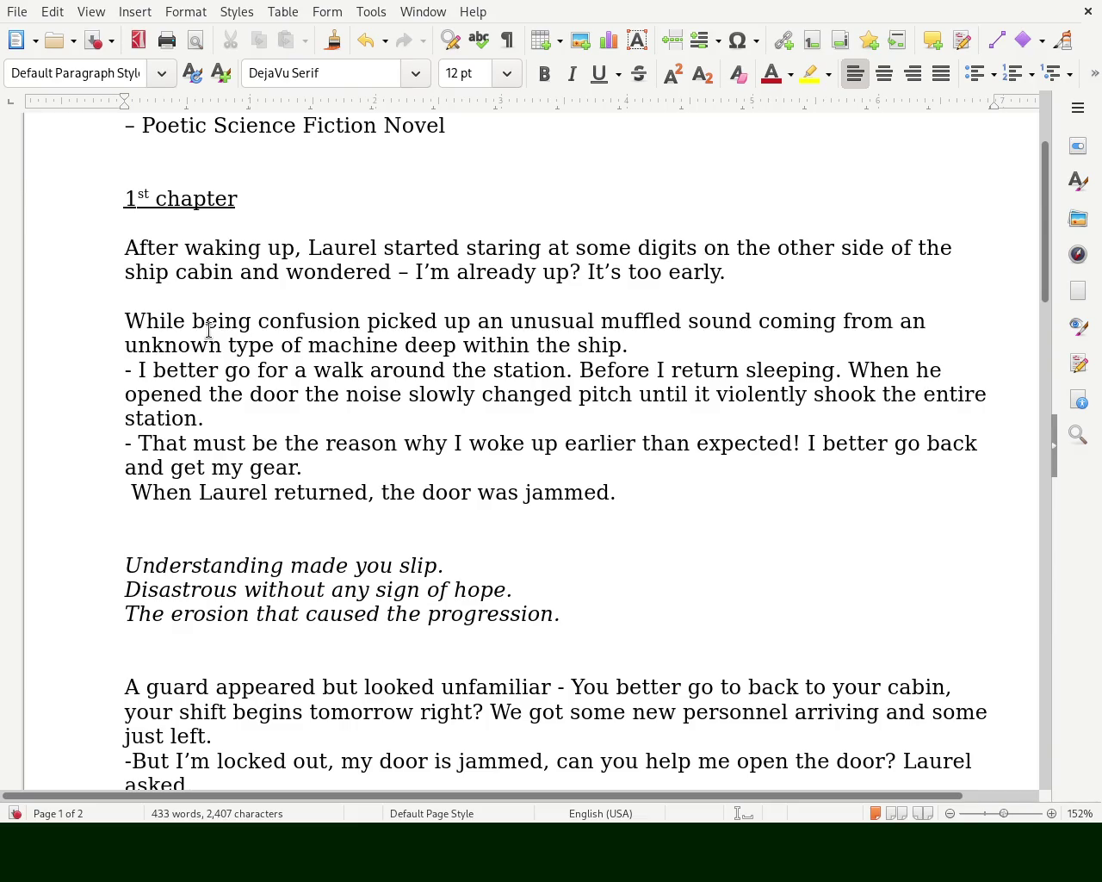
pyautogui.write(', he')
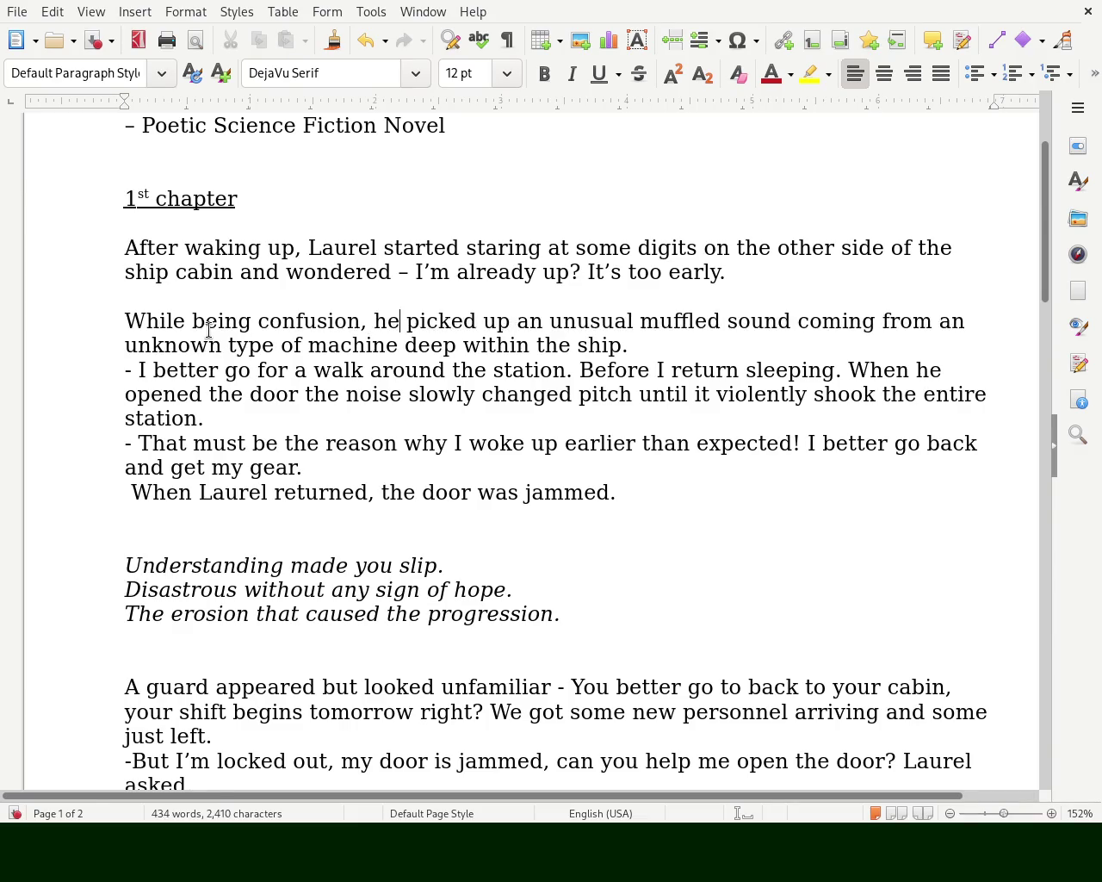
pyautogui.write(' also')
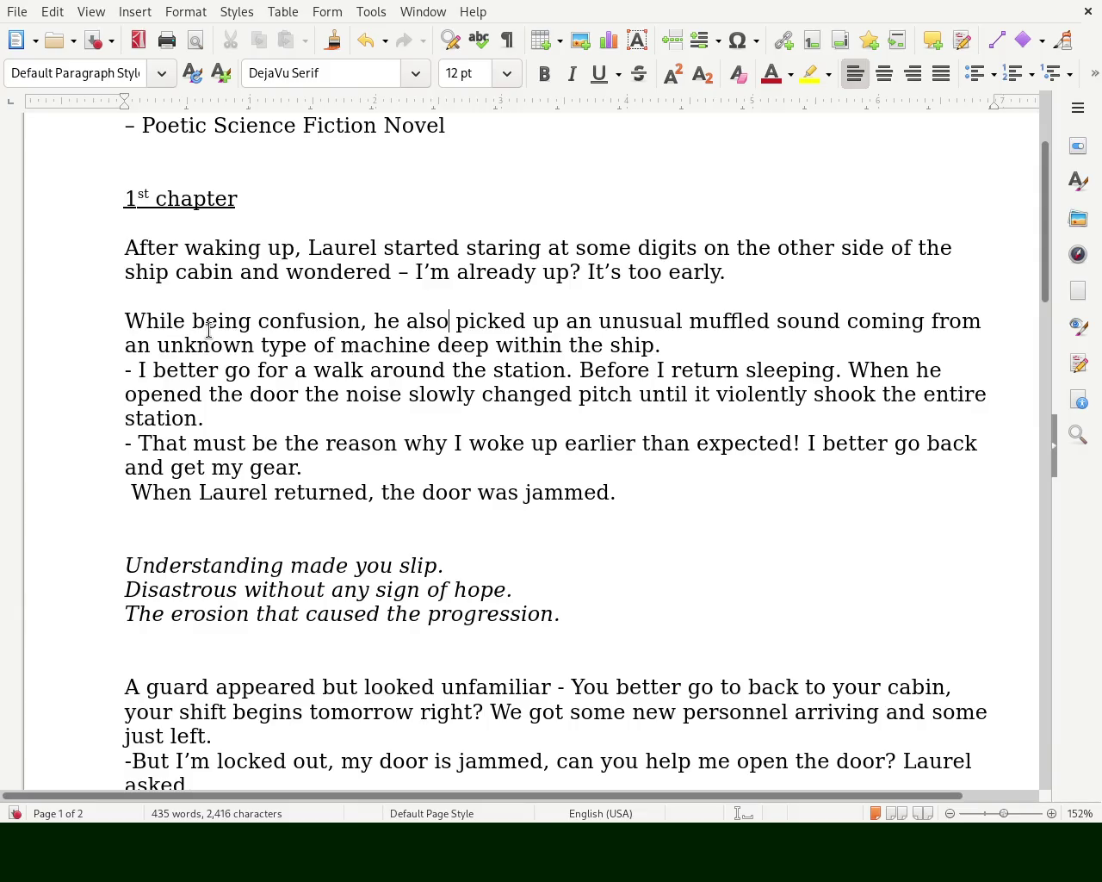
pyautogui.press('Left')
pyautogui.press('Left')
pyautogui.press('Left')
pyautogui.press('Left')
pyautogui.press('Left')
pyautogui.press('Left')
pyautogui.press('BackSpace')
pyautogui.press('BackSpace')
pyautogui.press('BackSpace')
pyautogui.press('BackSpace')
pyautogui.press('BackSpace')
pyautogui.press('BackSpace')
pyautogui.press('BackSpace')
pyautogui.press('BackSpace')
pyautogui.press('Return')
pyautogui.write('During the')
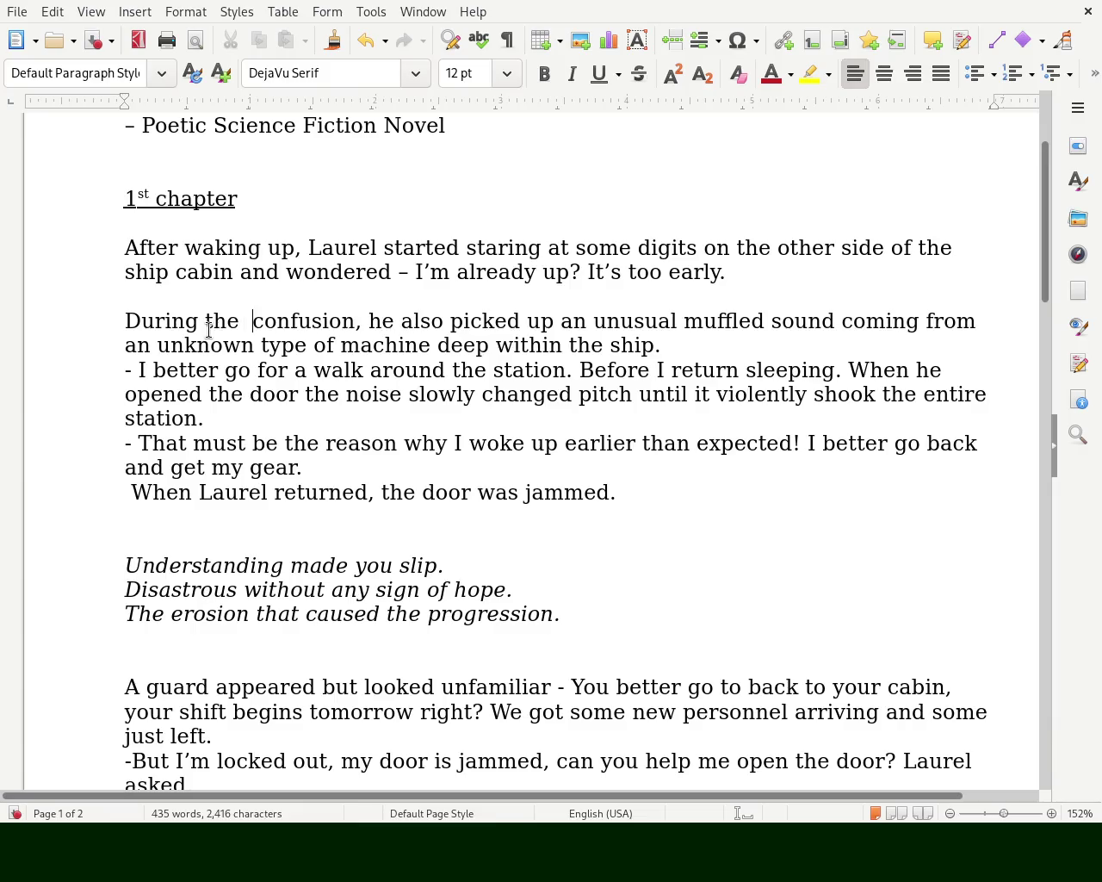
pyautogui.press('Delete')
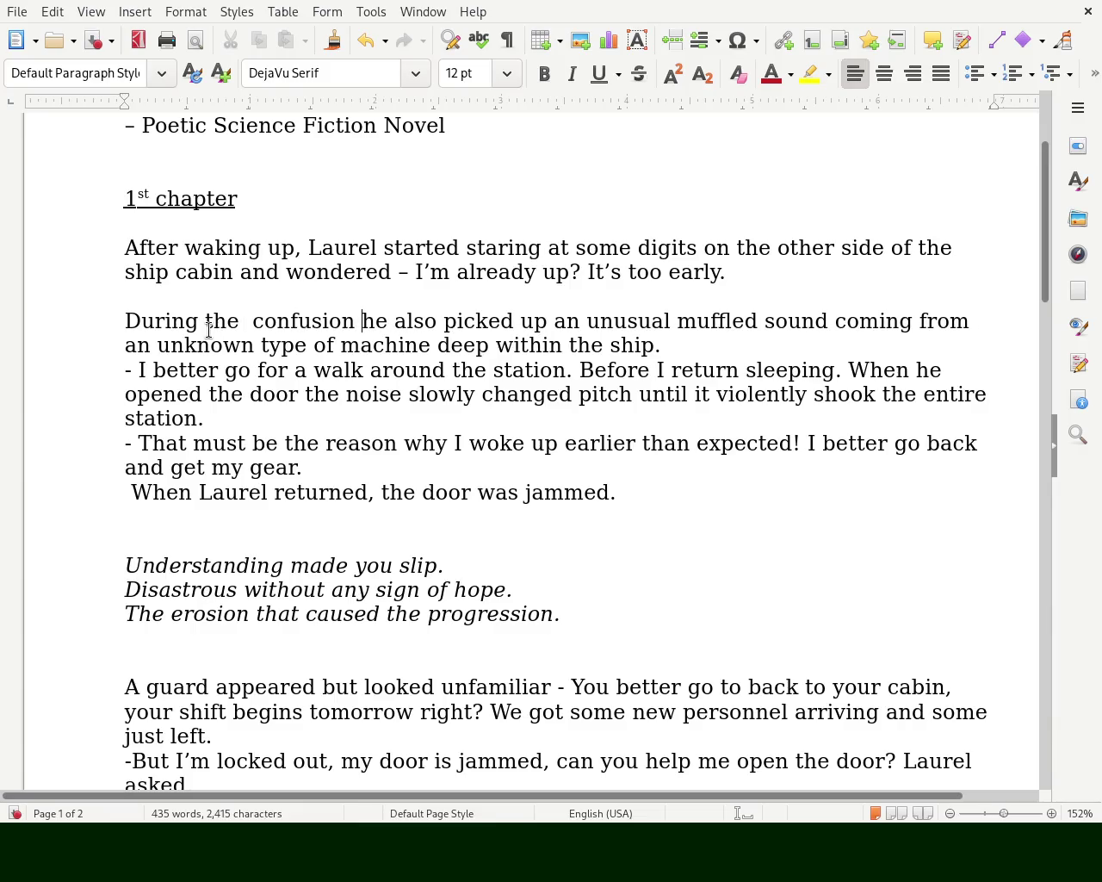
pyautogui.press('Delete')
pyautogui.press('Delete')
pyautogui.press('Delete')
pyautogui.press('Delete')
pyautogui.press('Delete')
pyautogui.write('started')
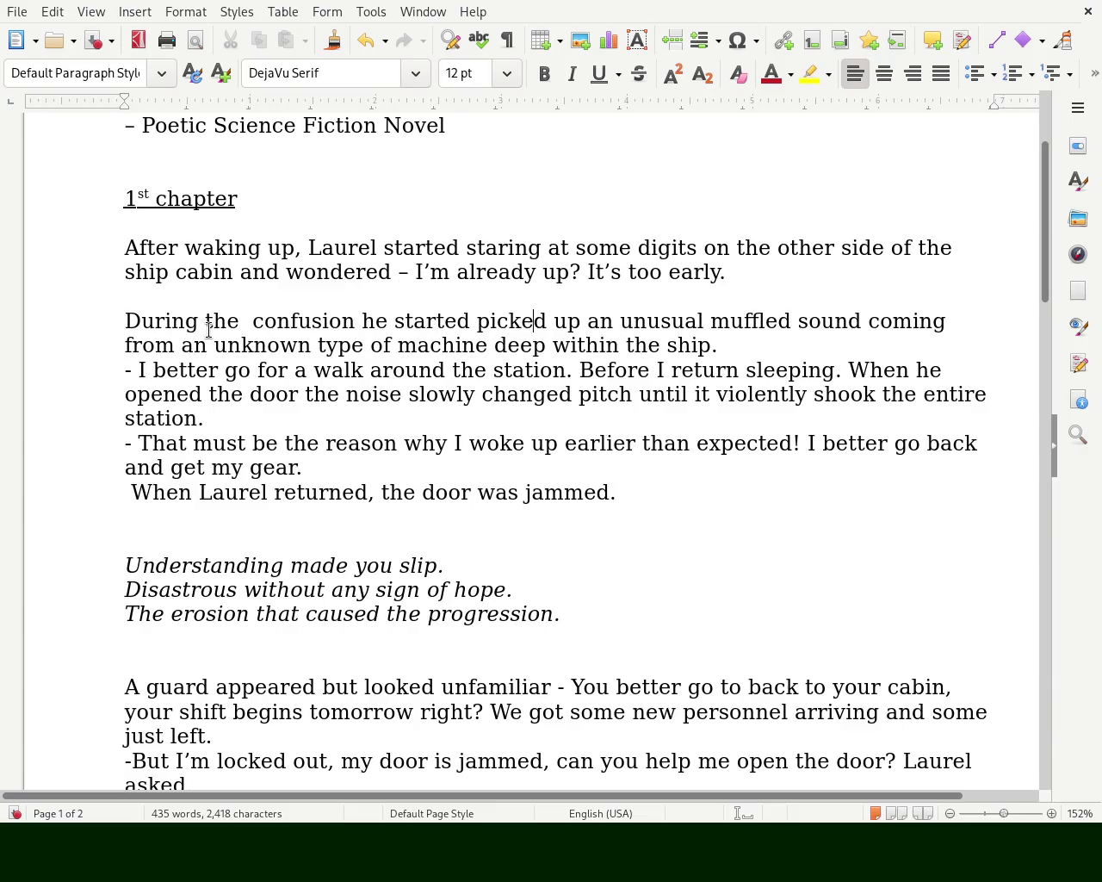
# - Change 'picked' to 'picking' and delete 'an unknown type of machine'
pyautogui.press('BackSpace')
pyautogui.press('BackSpace')
pyautogui.write('ing')
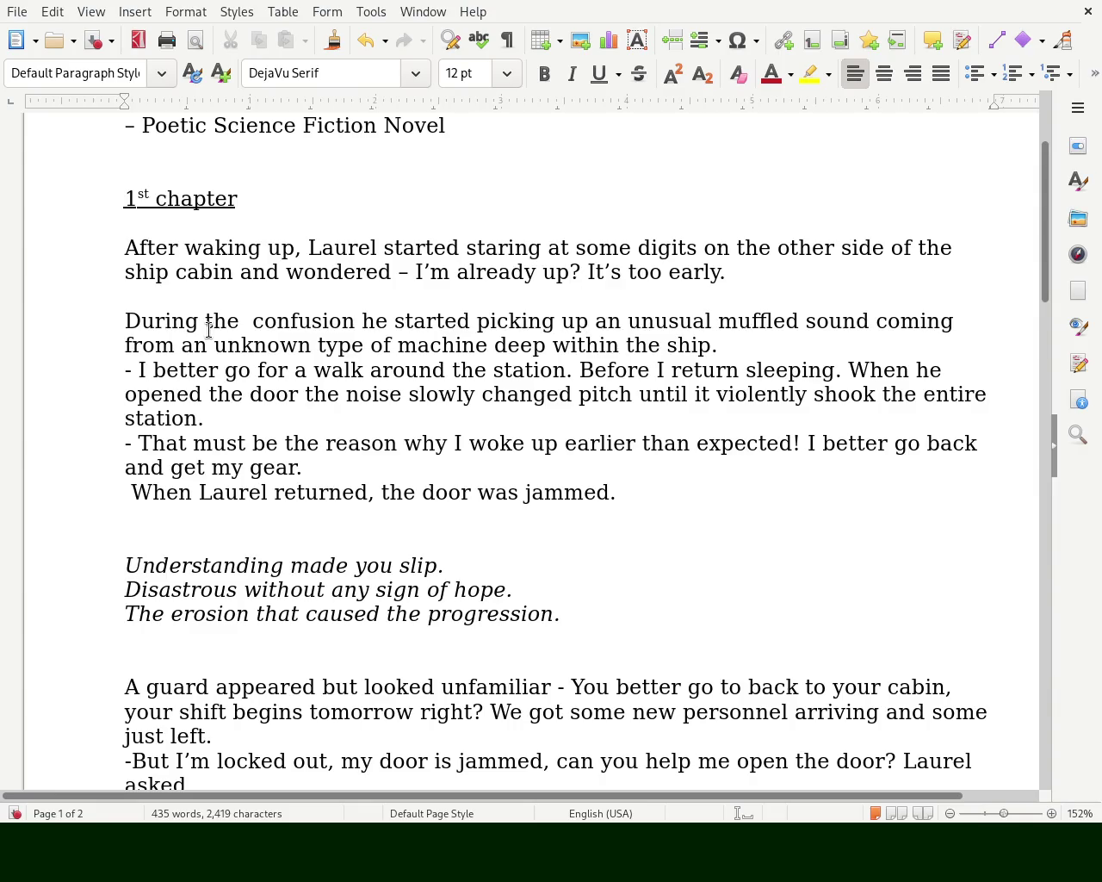
pyautogui.press('Right')
pyautogui.press('Right')
pyautogui.press('Right')
pyautogui.press('Right')
pyautogui.press('Right')
pyautogui.press('Right')
pyautogui.press('Delete')
pyautogui.press('Delete')
pyautogui.press('Delete')
pyautogui.press('Delete')
pyautogui.press('Delete')
pyautogui.press('Delete')
pyautogui.press('Delete')
pyautogui.press('Delete')
pyautogui.press('Delete')
pyautogui.press('Delete')
pyautogui.press('Delete')
pyautogui.press('Delete')
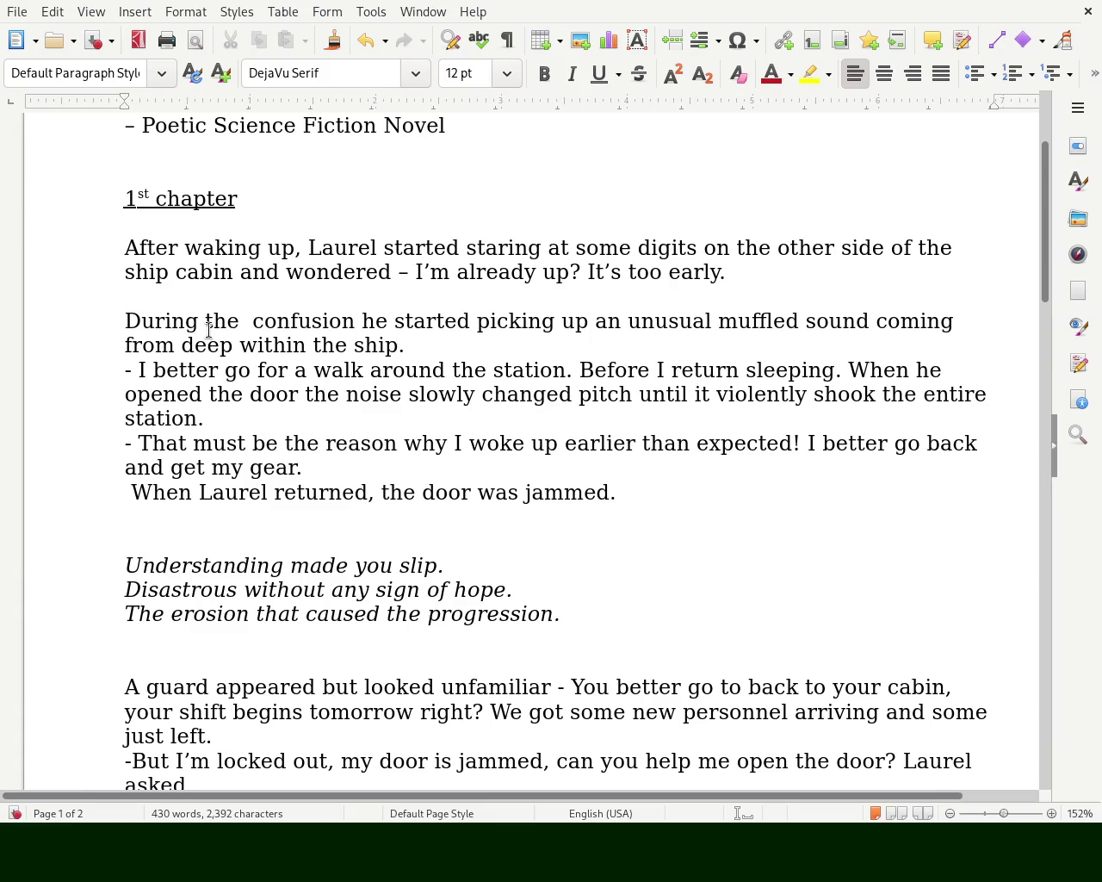
pyautogui.press('Down')
pyautogui.press('Right')
pyautogui.press('Right')
pyautogui.press('Right')
pyautogui.press('Right')
pyautogui.press('Right')
pyautogui.press('Right')
pyautogui.press('Right')
pyautogui.press('Right')
pyautogui.press('Right')
pyautogui.press('Right')
pyautogui.press('Right')
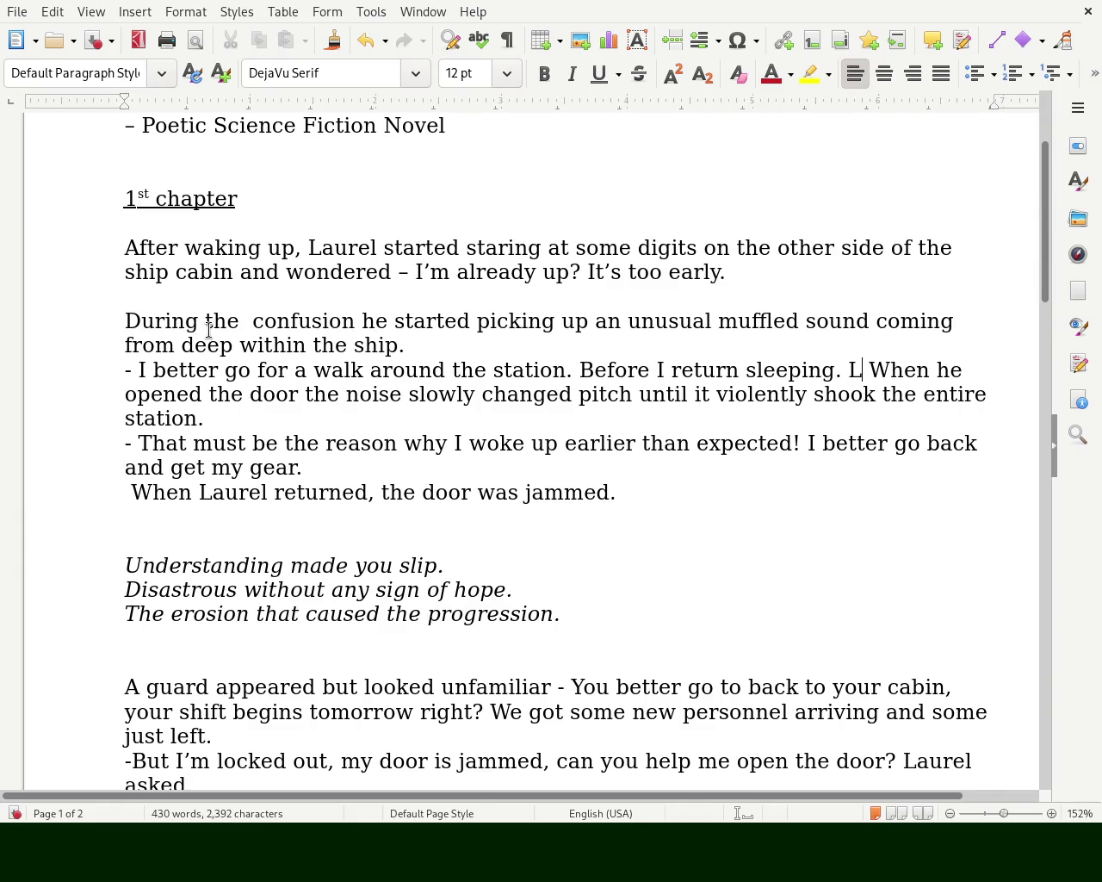
# - Replace the period after 'sleeping' with ' Laurel thought to himself.'
pyautogui.press('BackSpace')
pyautogui.write('Laurel through')
pyautogui.press('BackSpace')
pyautogui.press('BackSpace')
pyautogui.press('BackSpace')
pyautogui.press('BackSpace')
pyautogui.write('ought to himself.')
# - Break to a new line at 'When' and rewrite the opening as 'Once the door was opened'
pyautogui.press('Delete')
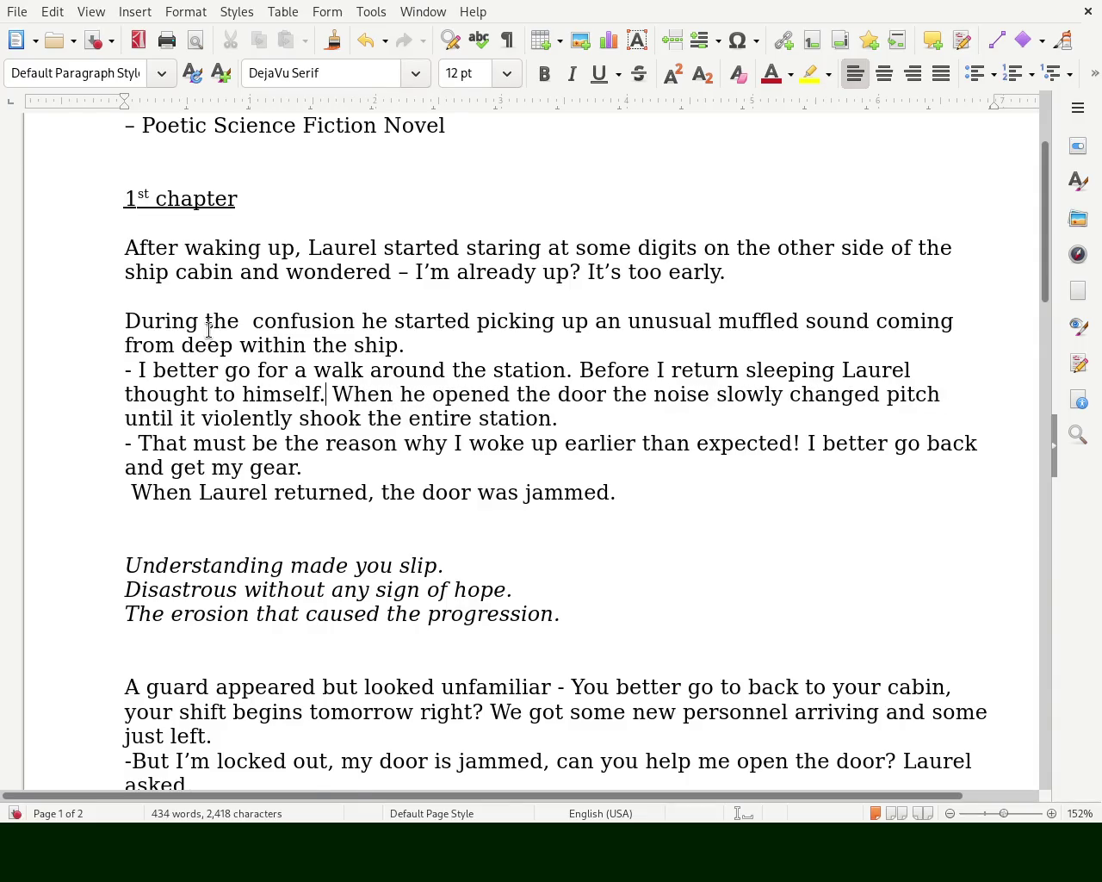
pyautogui.press('Return')
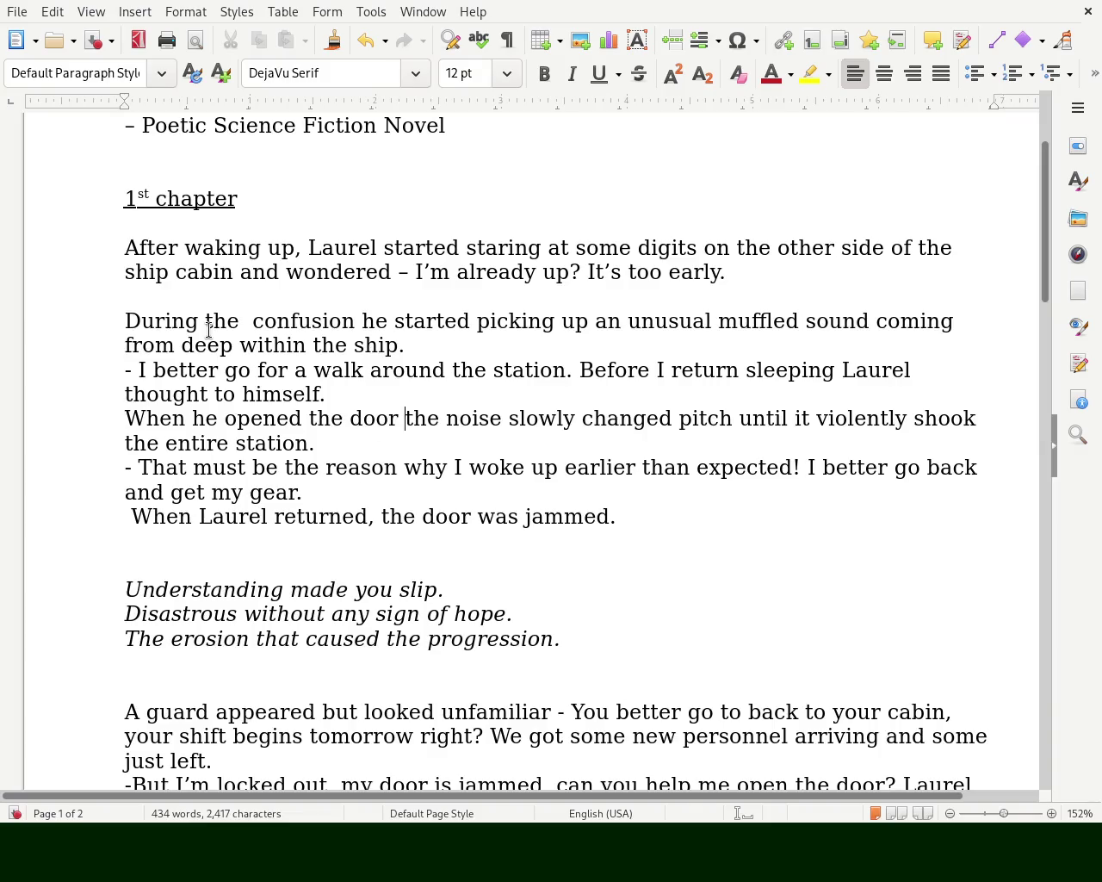
pyautogui.press('Left')
pyautogui.press('Left')
pyautogui.press('Left')
pyautogui.press('BackSpace')
pyautogui.press('BackSpace')
pyautogui.press('BackSpace')
pyautogui.press('BackSpace')
pyautogui.press('BackSpace')
pyautogui.press('BackSpace')
pyautogui.press('BackSpace')
pyautogui.write('Oen')
pyautogui.press('BackSpace')
pyautogui.press('BackSpace')
pyautogui.write('nce ')
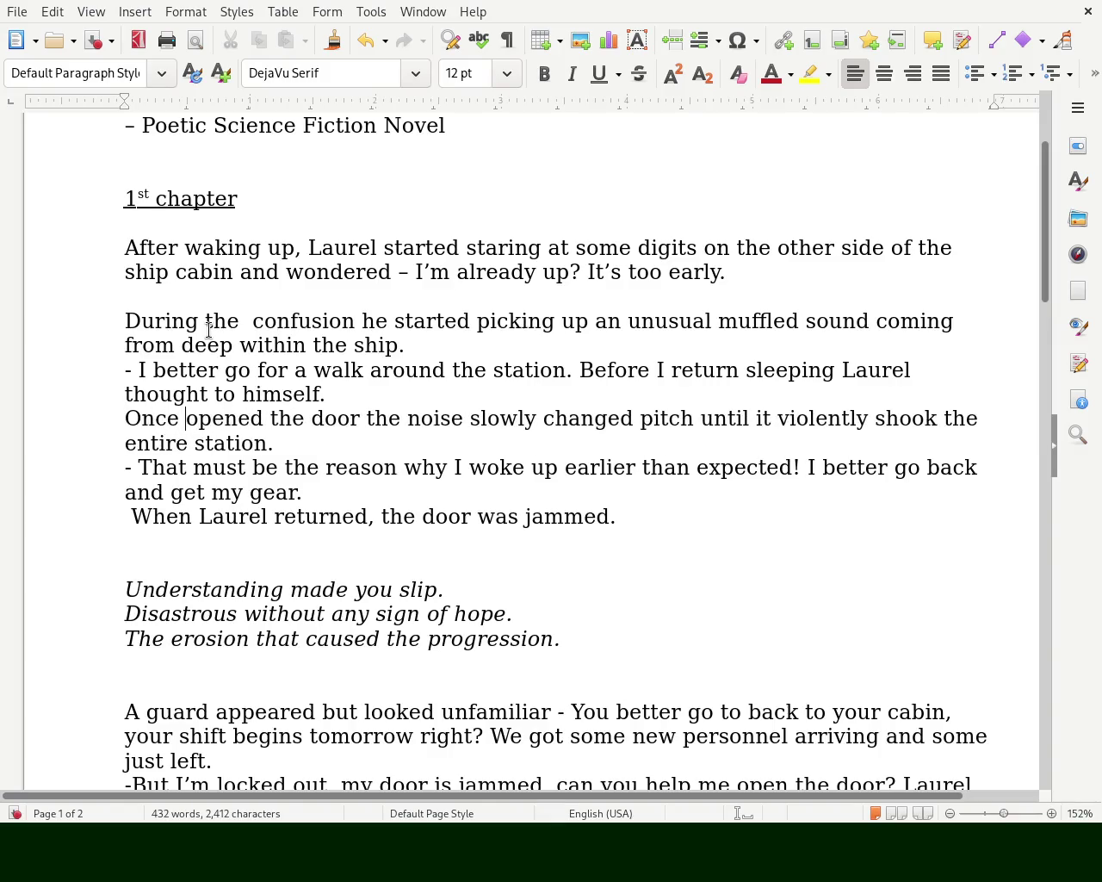
pyautogui.write('the d')
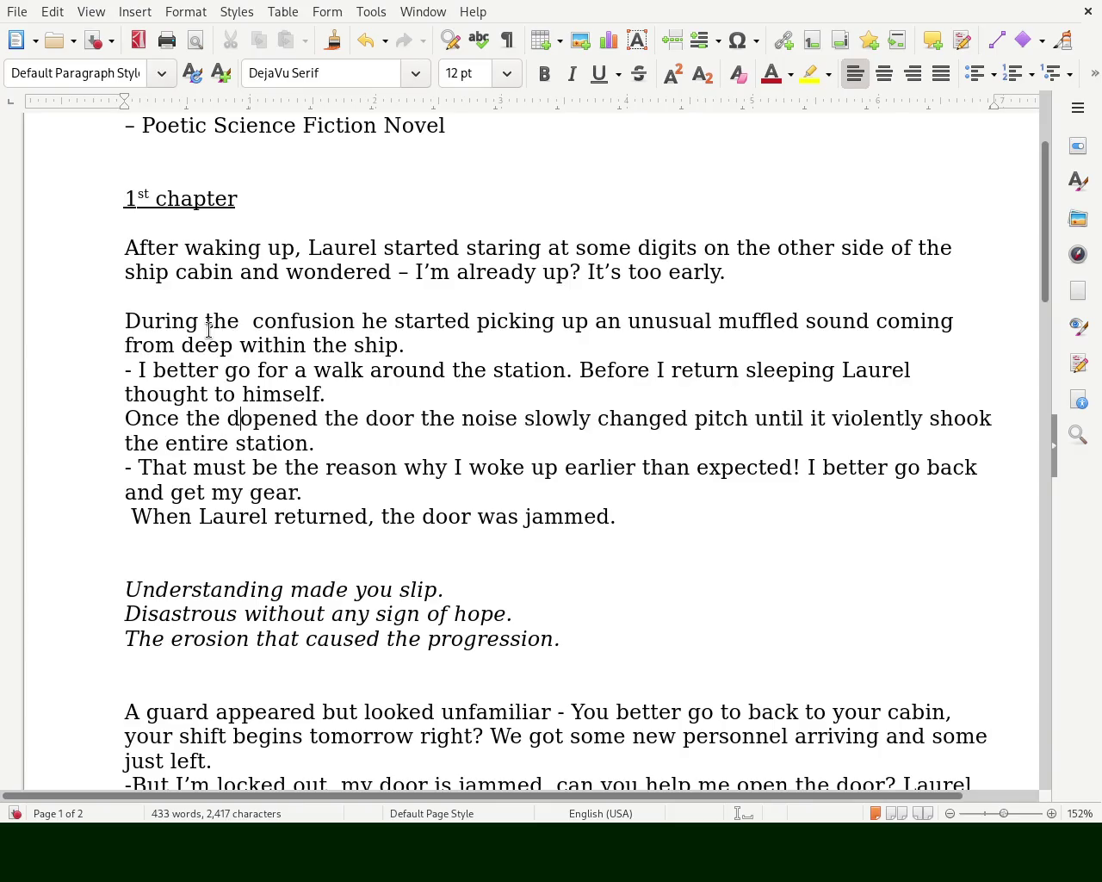
pyautogui.write('oor')
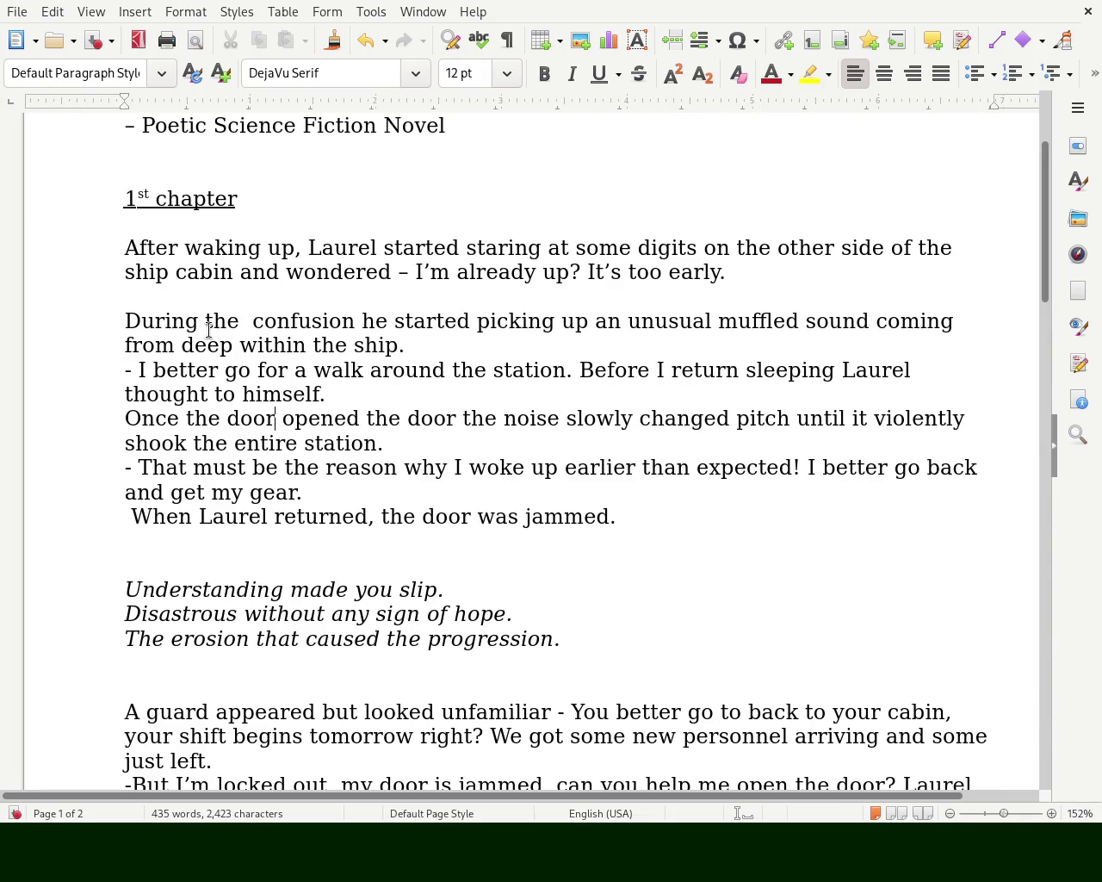
pyautogui.write('was')
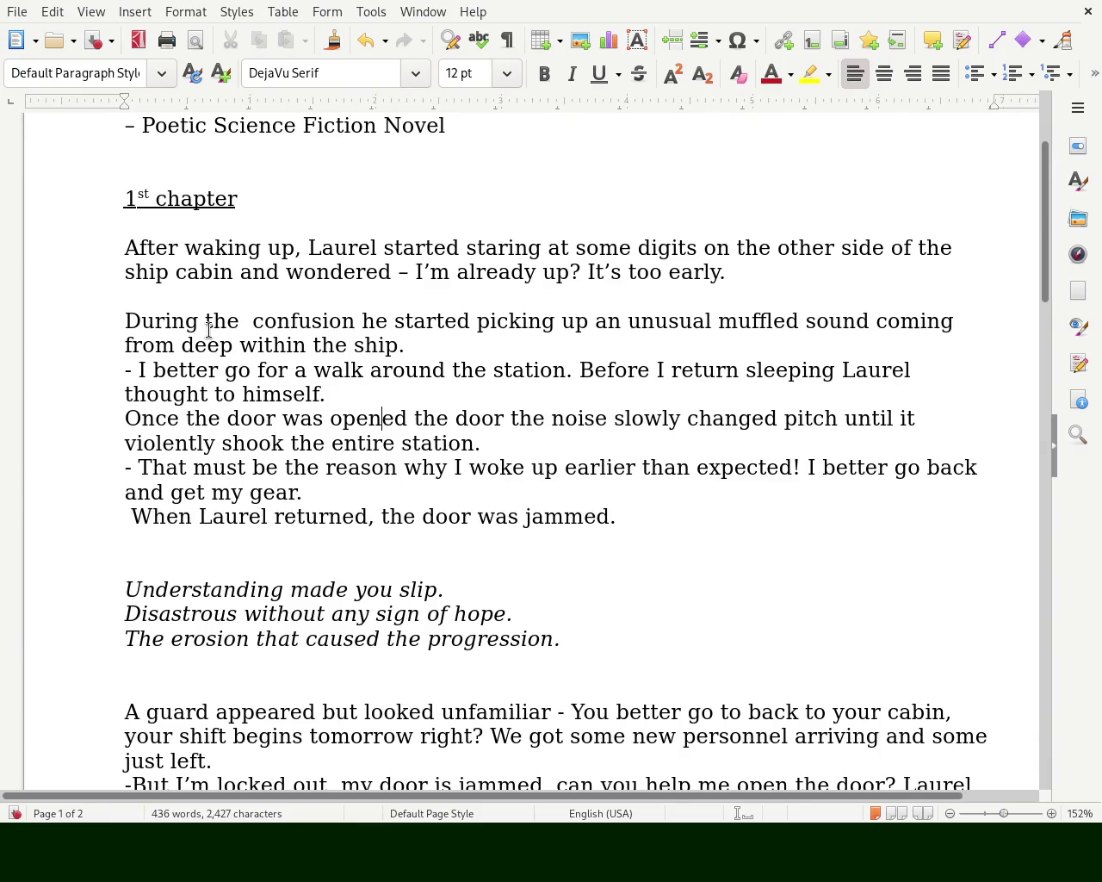
# - Delete the repeated 'the door' and 'slowly', inserting 'gradually seem to'
pyautogui.press('Right')
pyautogui.press('Delete')
pyautogui.press('Delete')
pyautogui.press('Delete')
pyautogui.press('Delete')
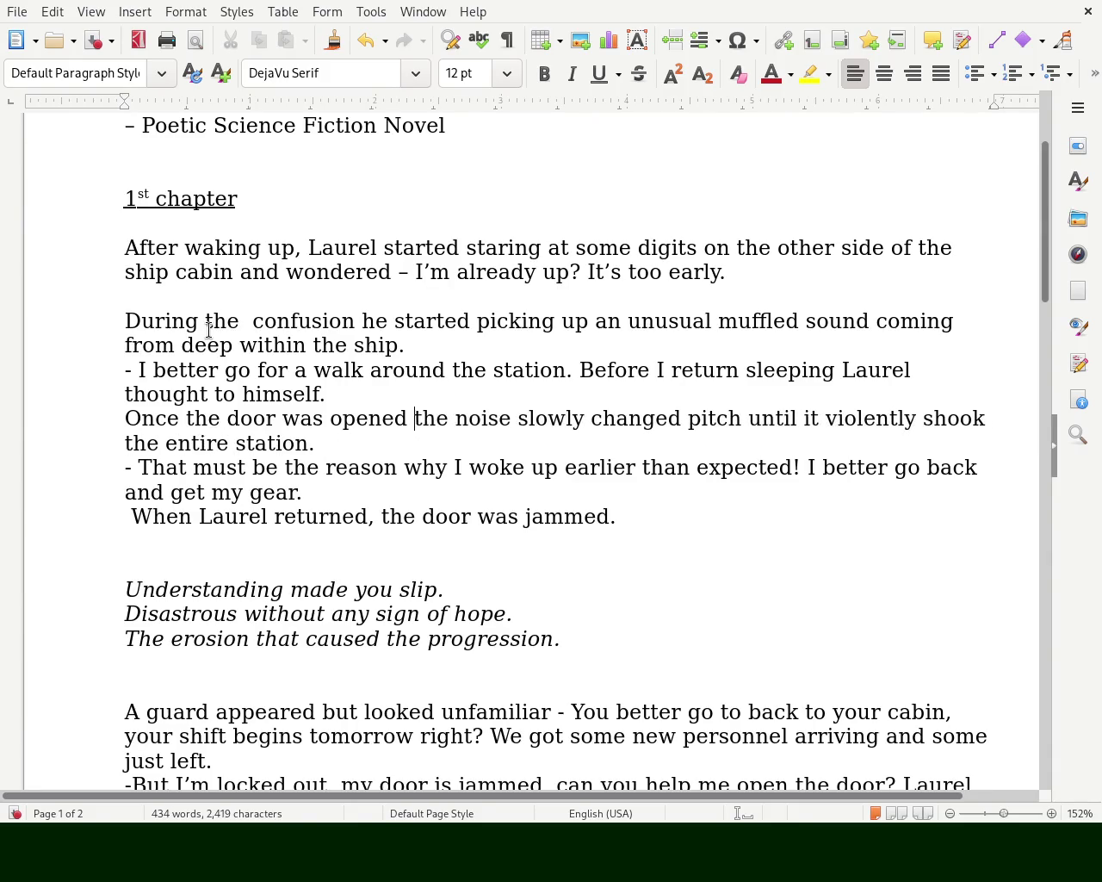
pyautogui.press('Right')
pyautogui.press('Right')
pyautogui.press('Right')
pyautogui.press('Left')
pyautogui.press('Left')
pyautogui.press('Delete')
pyautogui.press('Delete')
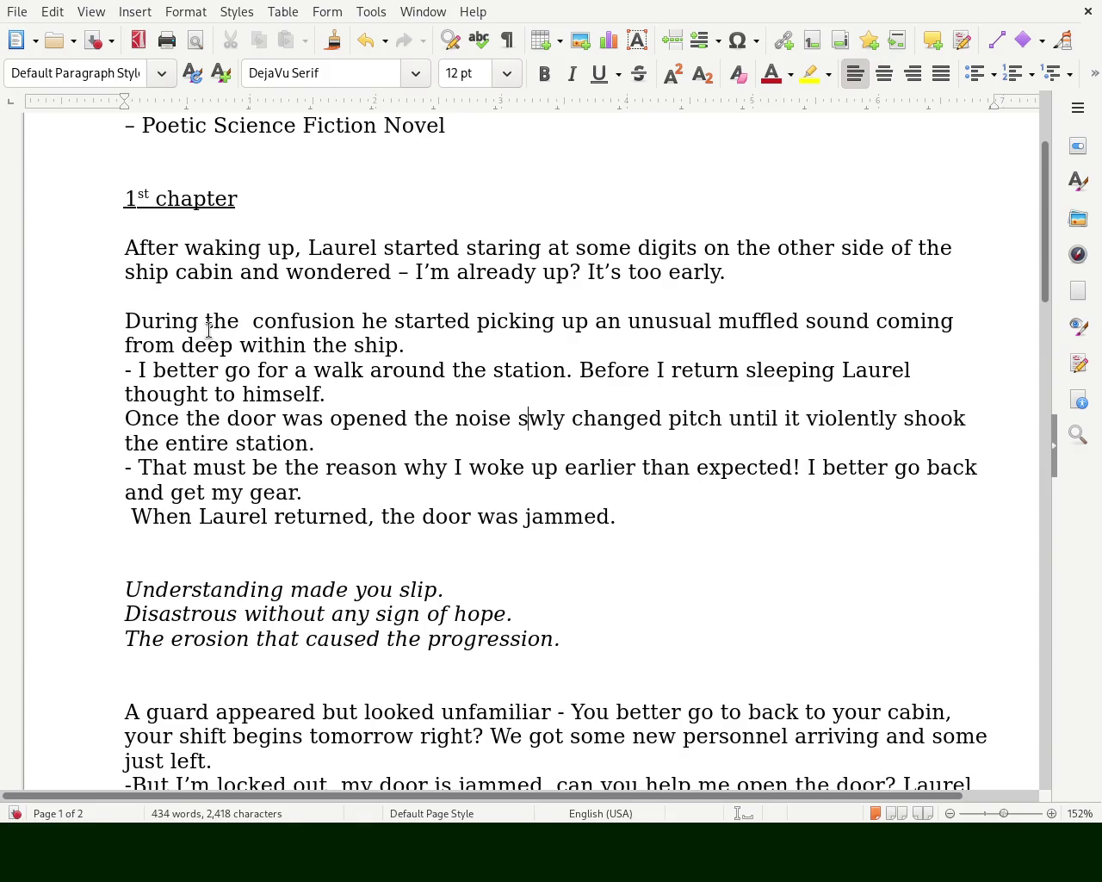
pyautogui.press('Left')
pyautogui.press('Delete')
pyautogui.press('Delete')
pyautogui.press('Delete')
pyautogui.press('Delete')
pyautogui.press('Delete')
pyautogui.write('gradually s')
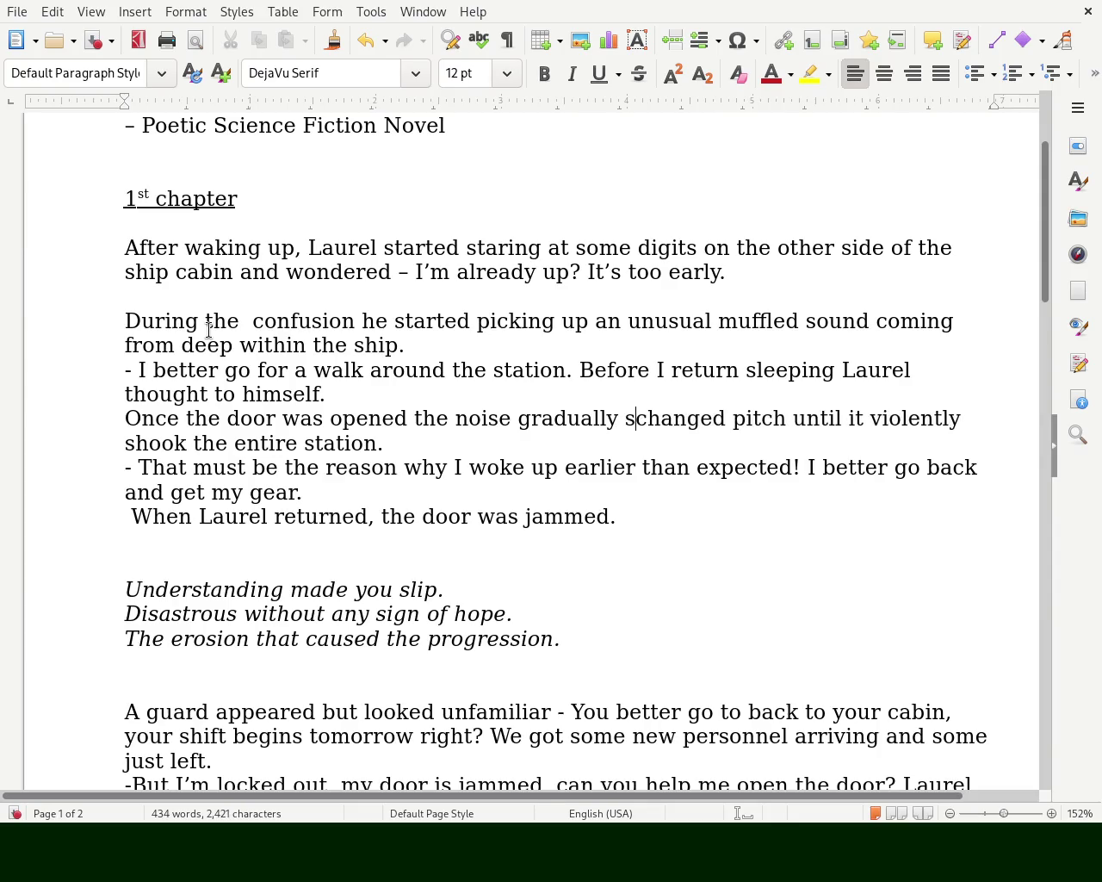
pyautogui.write('eem to')
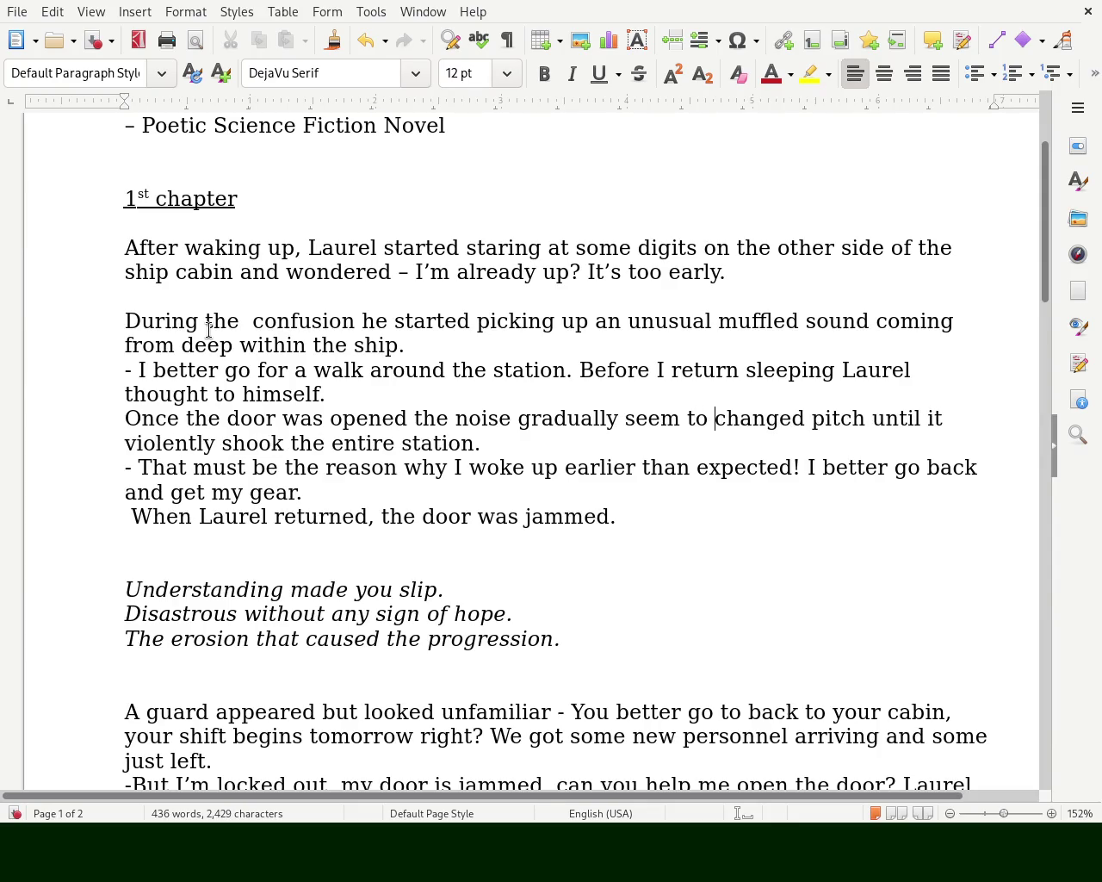
pyautogui.press('Right')
pyautogui.press('Right')
pyautogui.press('Right')
pyautogui.click(162, 443)
# - Delete 'seem' after 'gradually' and add 'high' before 'pitch'
pyautogui.press('Right')
pyautogui.press('Right')
pyautogui.press('Left')
pyautogui.press('Left')
pyautogui.press('Left')
pyautogui.press('Left')
pyautogui.press('Left')
pyautogui.press('Left')
pyautogui.press('Left')
pyautogui.press('Left')
pyautogui.press('Left')
pyautogui.press('Left')
pyautogui.press('Left')
pyautogui.press('Delete')
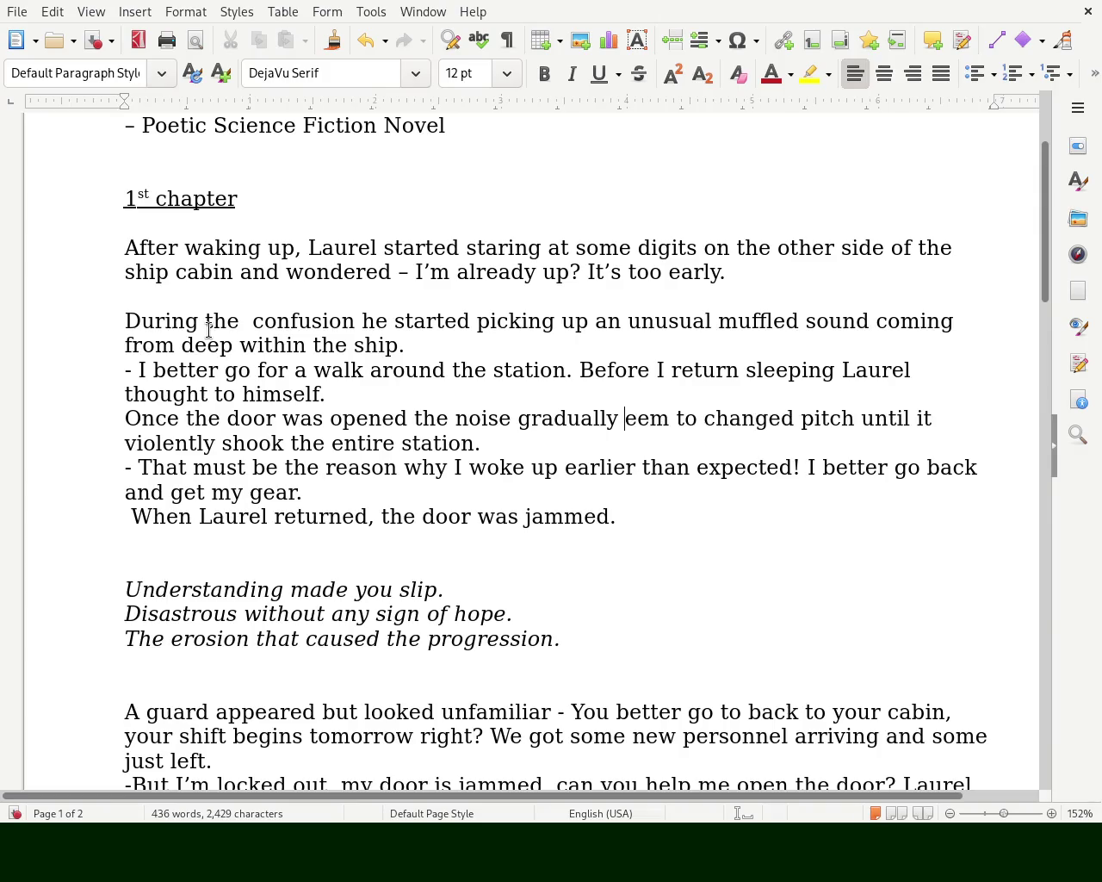
pyautogui.press('Delete')
pyautogui.press('Delete')
pyautogui.press('Delete')
pyautogui.press('Right')
pyautogui.press('Right')
pyautogui.press('Right')
pyautogui.press('Right')
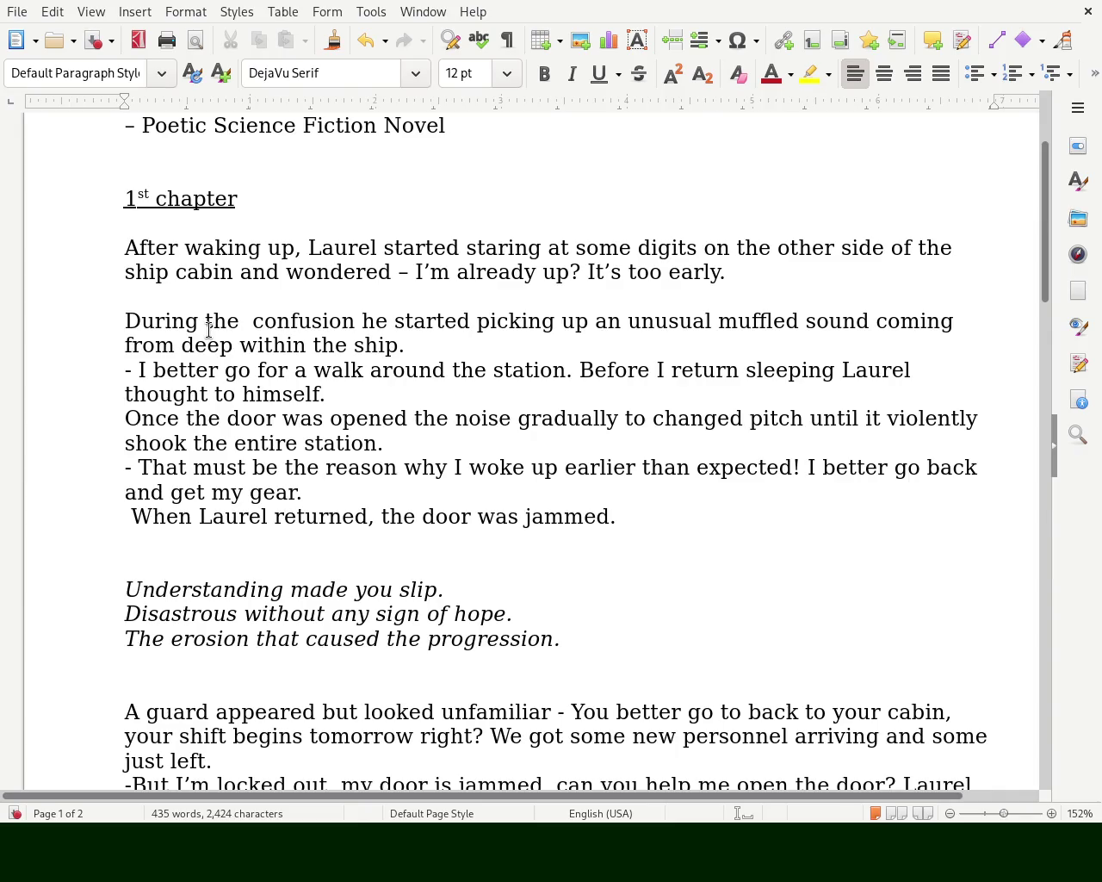
pyautogui.write('high')
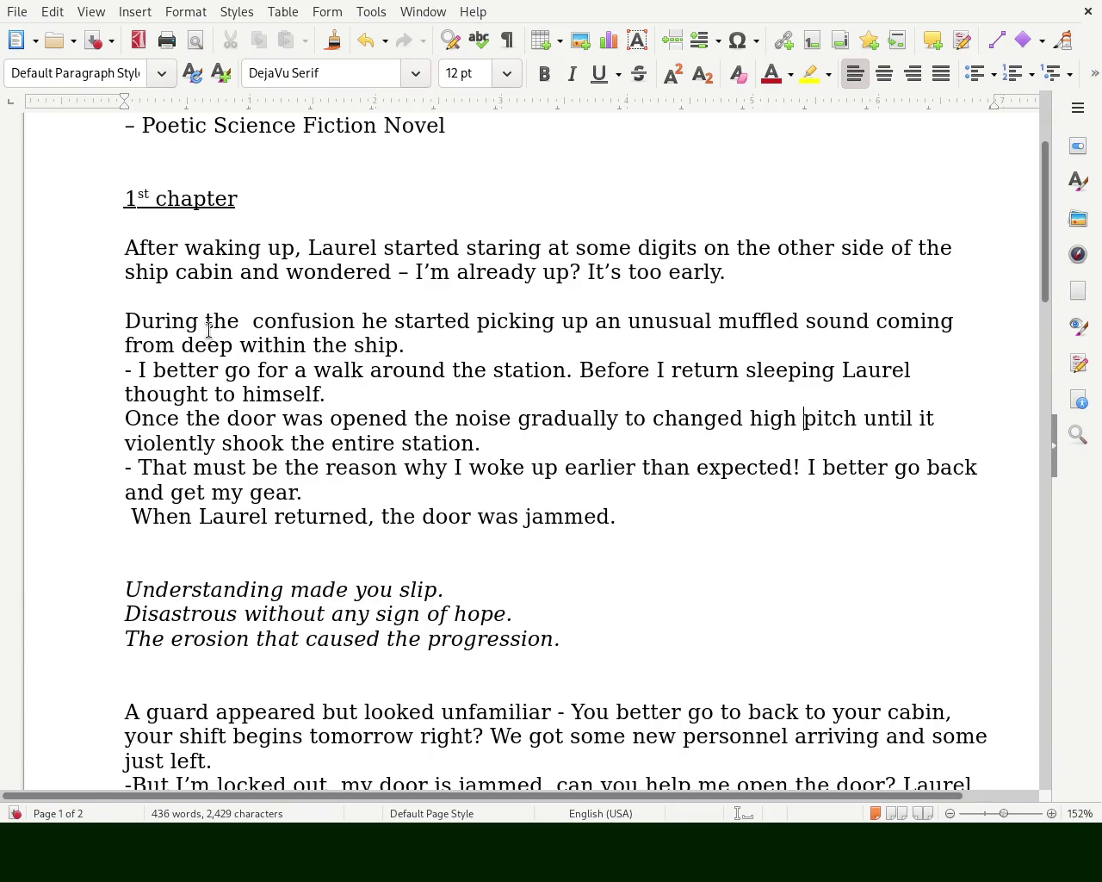
# - Replace 'it' after 'until' with 'the ship' before 'violently'
pyautogui.press('Right')
pyautogui.press('Right')
pyautogui.press('Right')
pyautogui.press('Right')
pyautogui.press('Right')
pyautogui.press('Right')
pyautogui.press('Right')
pyautogui.press('Left')
pyautogui.press('Left')
pyautogui.press('Left')
pyautogui.press('Left')
pyautogui.press('Left')
pyautogui.press('BackSpace')
pyautogui.press('BackSpace')
pyautogui.press('Right')
pyautogui.press('Delete')
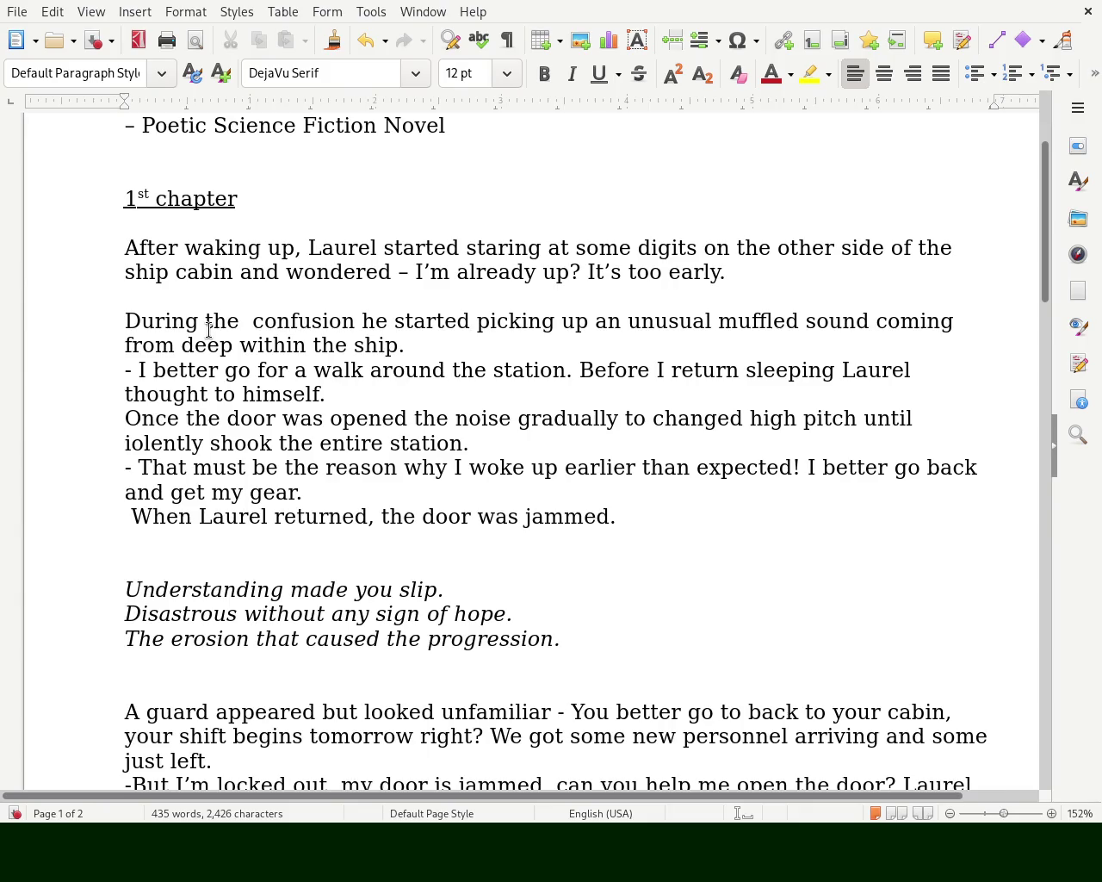
pyautogui.write('the entire ')
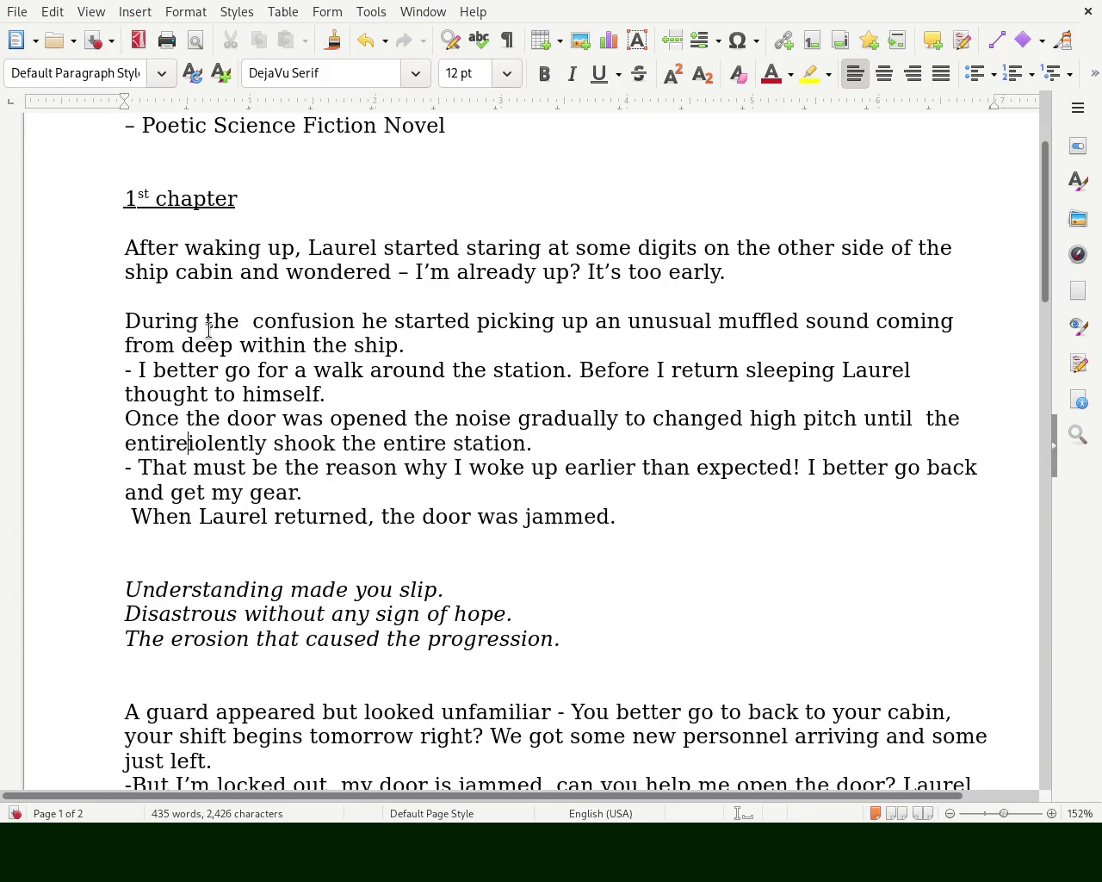
pyautogui.write('floating station')
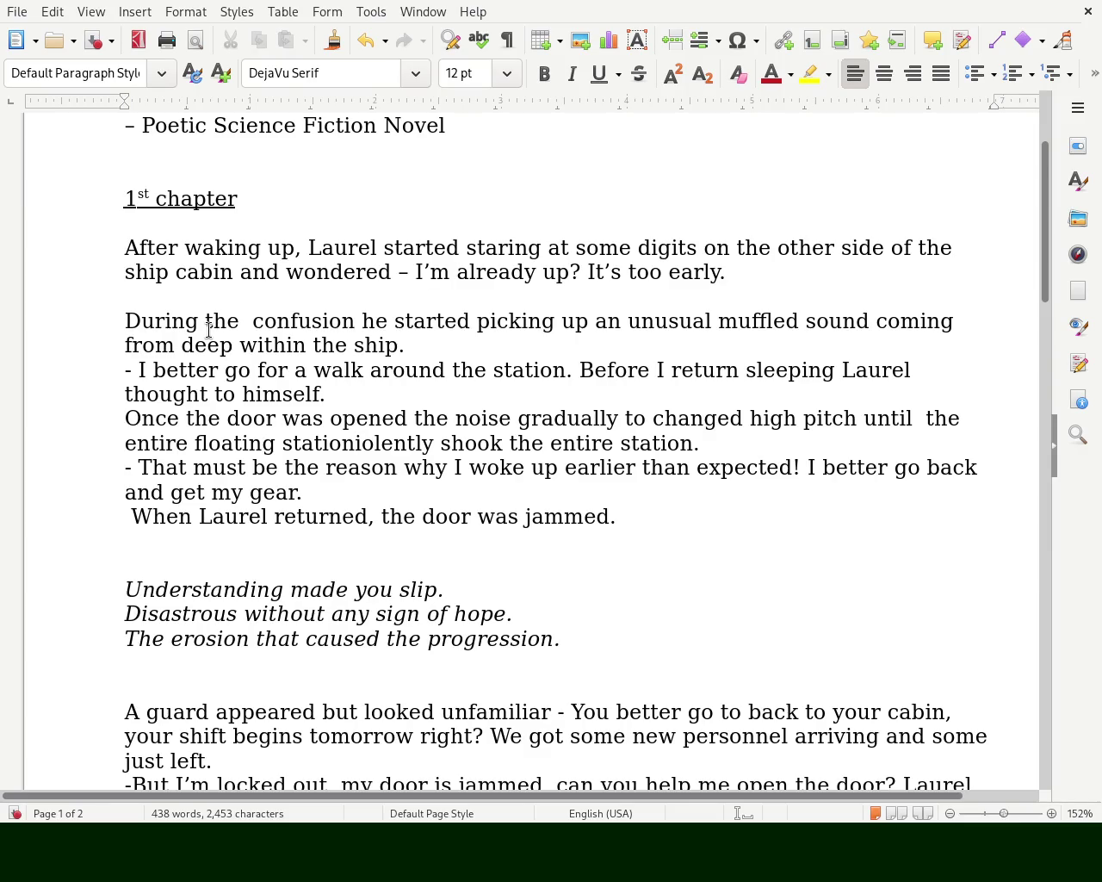
pyautogui.press('BackSpace')
pyautogui.press('BackSpace')
pyautogui.press('BackSpace')
pyautogui.press('BackSpace')
pyautogui.press('BackSpace')
pyautogui.press('BackSpace')
pyautogui.press('BackSpace')
pyautogui.press('BackSpace')
pyautogui.press('BackSpace')
pyautogui.press('BackSpace')
pyautogui.press('BackSpace')
pyautogui.press('BackSpace')
pyautogui.press('BackSpace')
pyautogui.press('BackSpace')
pyautogui.press('BackSpace')
pyautogui.press('BackSpace')
pyautogui.press('BackSpace')
pyautogui.press('BackSpace')
pyautogui.press('BackSpace')
pyautogui.press('BackSpace')
pyautogui.write('until the ship')
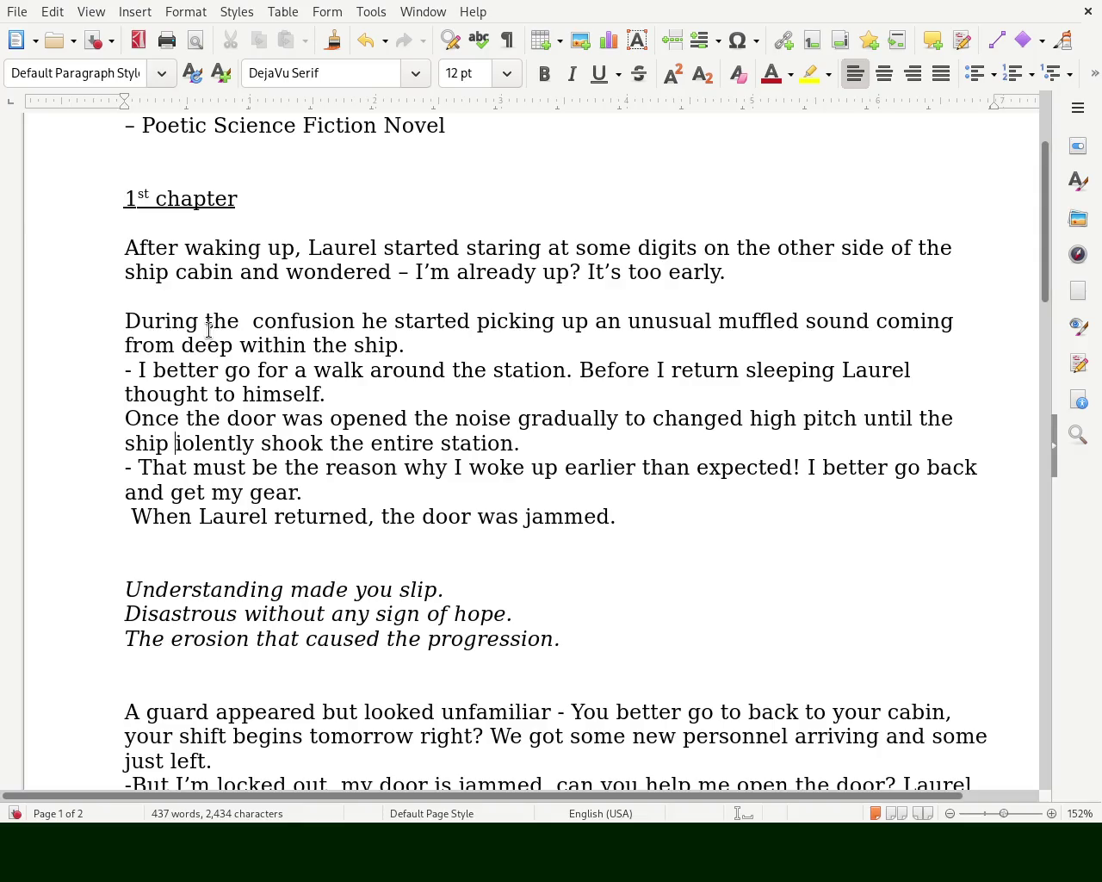
pyautogui.write(' v')
# - Remove 'the entire station' and change 'shook' to 'shooked.'
pyautogui.press('Right')
pyautogui.press('Right')
pyautogui.press('Right')
pyautogui.press('Right')
pyautogui.press('Right')
pyautogui.press('Right')
pyautogui.press('Right')
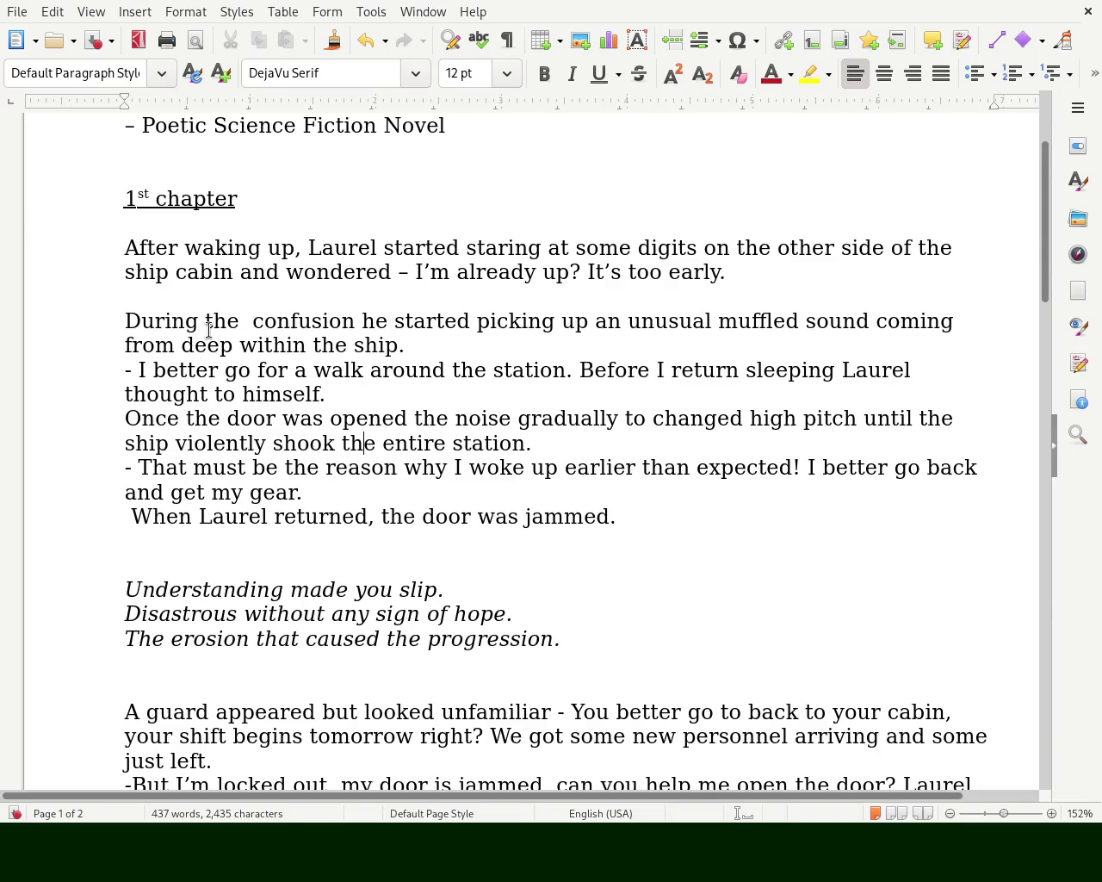
pyautogui.press('Left')
pyautogui.press('Left')
pyautogui.press('Left')
pyautogui.press('Right')
pyautogui.press('Right')
pyautogui.press('Right')
pyautogui.press('Right')
pyautogui.press('Right')
pyautogui.press('Right')
pyautogui.press('Right')
pyautogui.press('Delete')
pyautogui.press('Delete')
pyautogui.press('Delete')
pyautogui.press('Delete')
pyautogui.press('Delete')
pyautogui.press('Delete')
pyautogui.press('Delete')
pyautogui.press('Delete')
pyautogui.press('Delete')
pyautogui.press('BackSpace')
pyautogui.press('Delete')
pyautogui.write('ed')
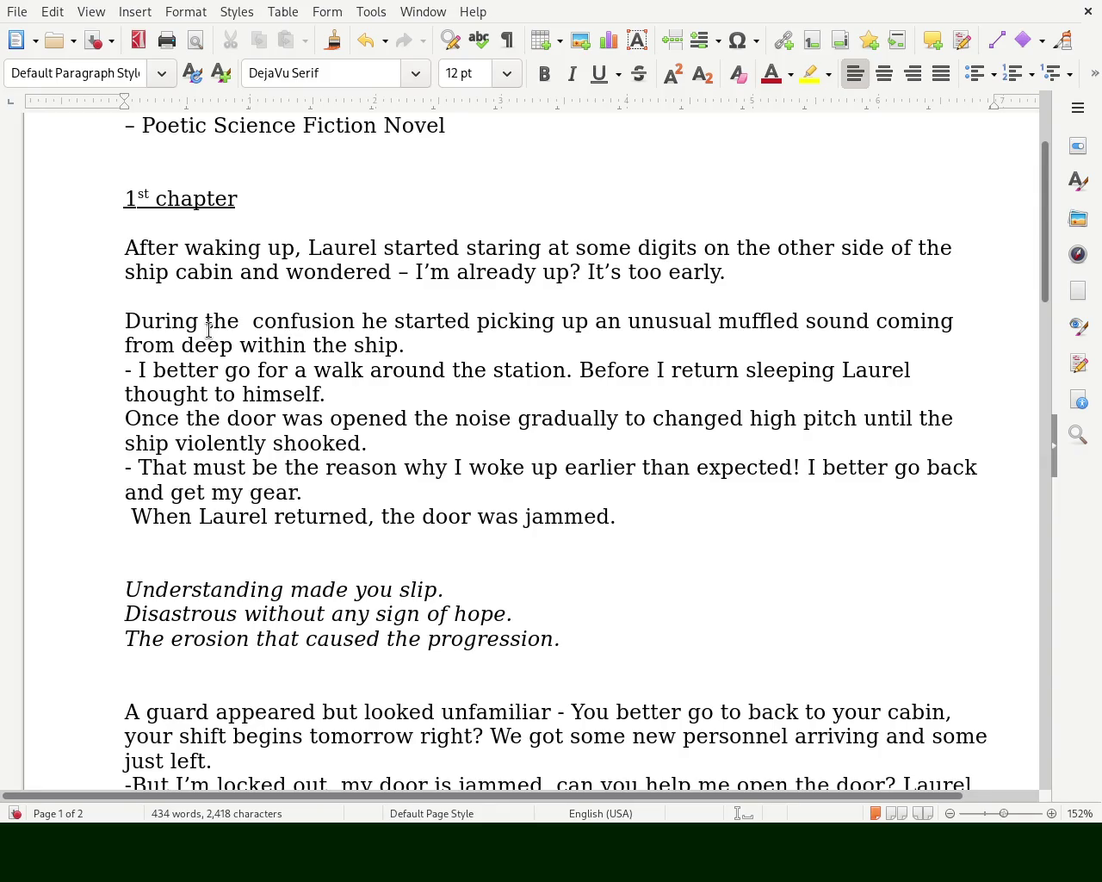
# - Append 'and rushed back to the cabin.' to the gear sentence
pyautogui.press('Down')
pyautogui.press('Down')
pyautogui.write('A')
pyautogui.press('BackSpace')
pyautogui.write('and rus')
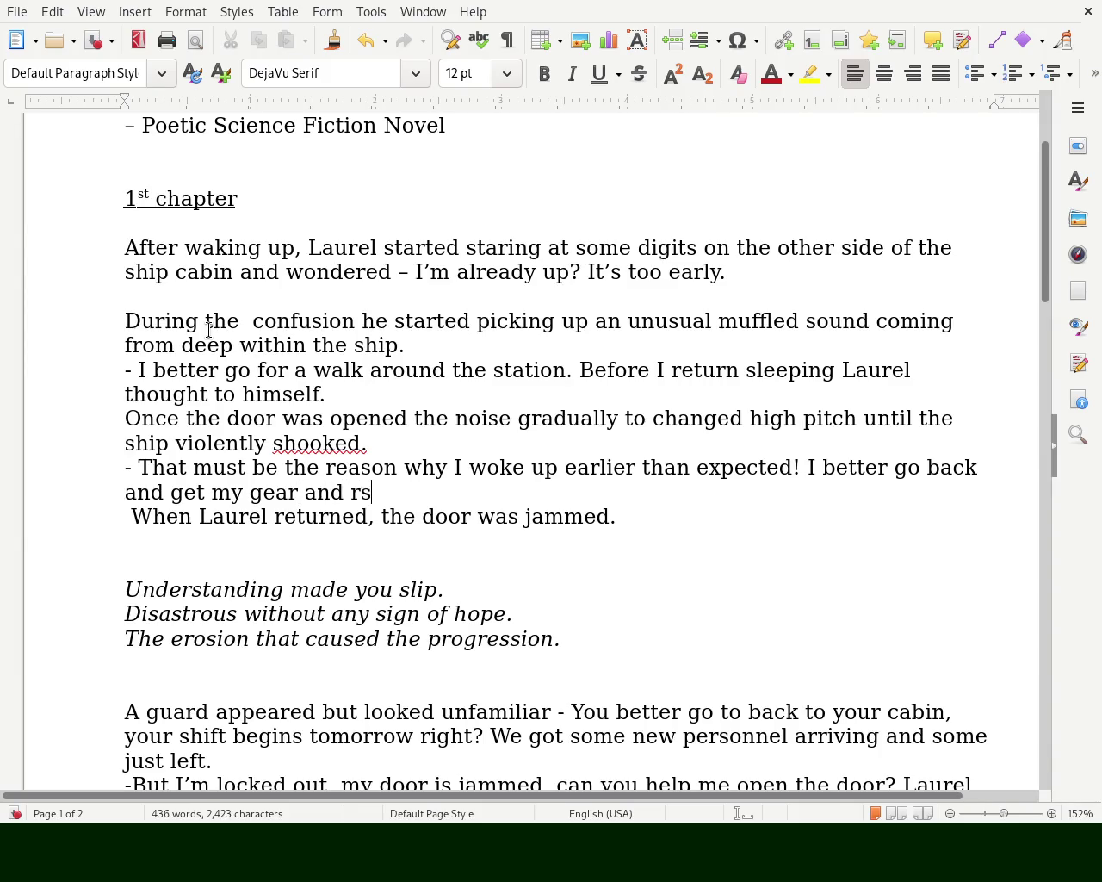
pyautogui.write('hed back to')
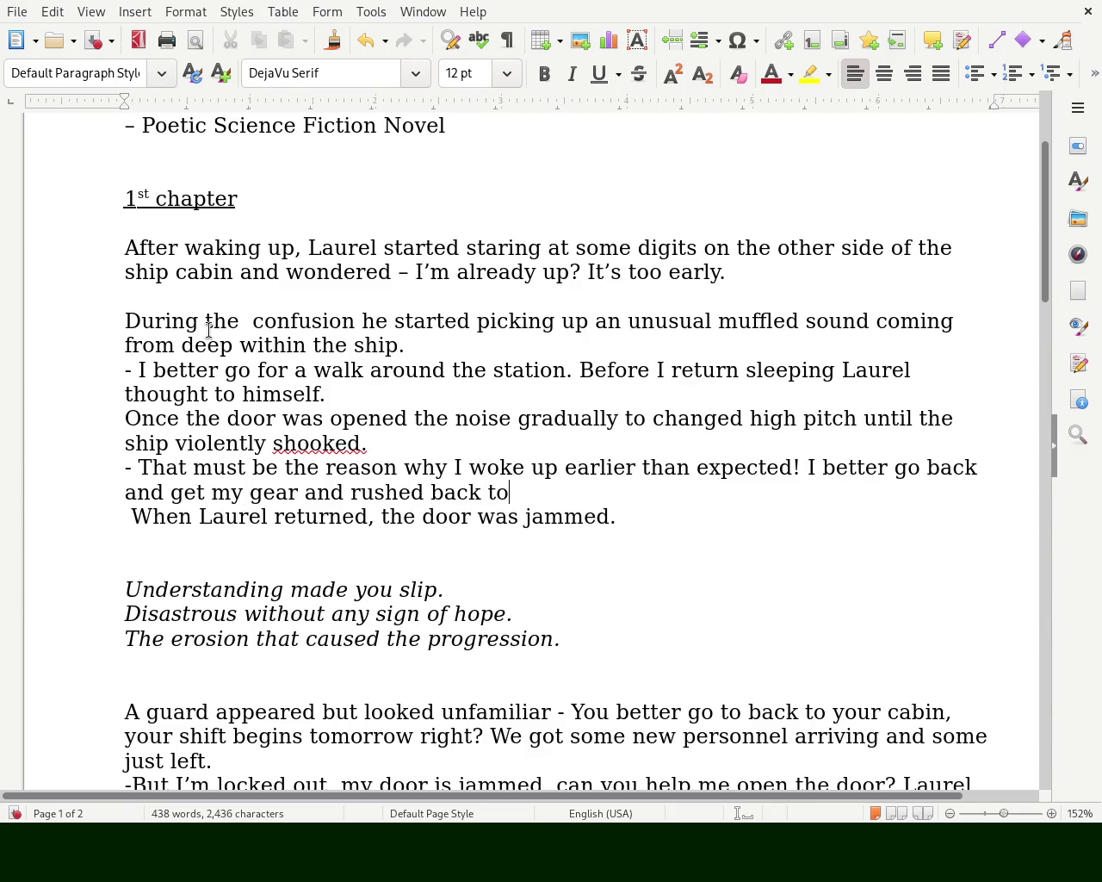
pyautogui.write(' the cabin.')
# - Restore the period after 'gear' and delete the appended 'and rushed back' phrase
pyautogui.press('Up')
pyautogui.press('Right')
pyautogui.hotkey('ctrl', 'Right')
pyautogui.hotkey('ctrl', 'Right')
pyautogui.hotkey('ctrl', 'Right')
pyautogui.press('Right')
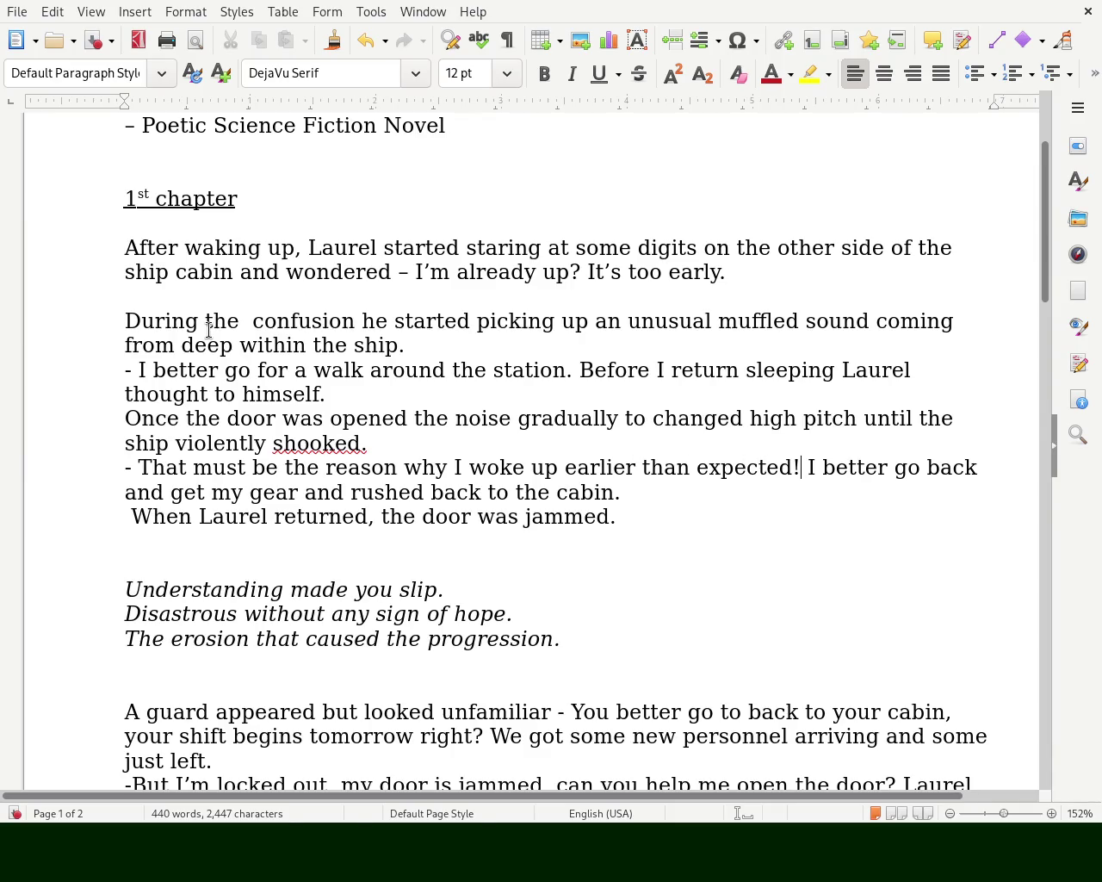
pyautogui.press('Left')
pyautogui.press('Left')
pyautogui.press('Left')
pyautogui.press('Left')
pyautogui.press('Left')
pyautogui.press('Left')
pyautogui.press('Left')
pyautogui.press('Left')
pyautogui.press('Left')
pyautogui.press('Left')
pyautogui.press('Down')
pyautogui.press('Left')
pyautogui.press('Left')
pyautogui.press('Left')
pyautogui.press('Right')
pyautogui.press('Right')
pyautogui.write('.')
pyautogui.press('Delete')
pyautogui.press('Delete')
pyautogui.press('Delete')
pyautogui.press('Delete')
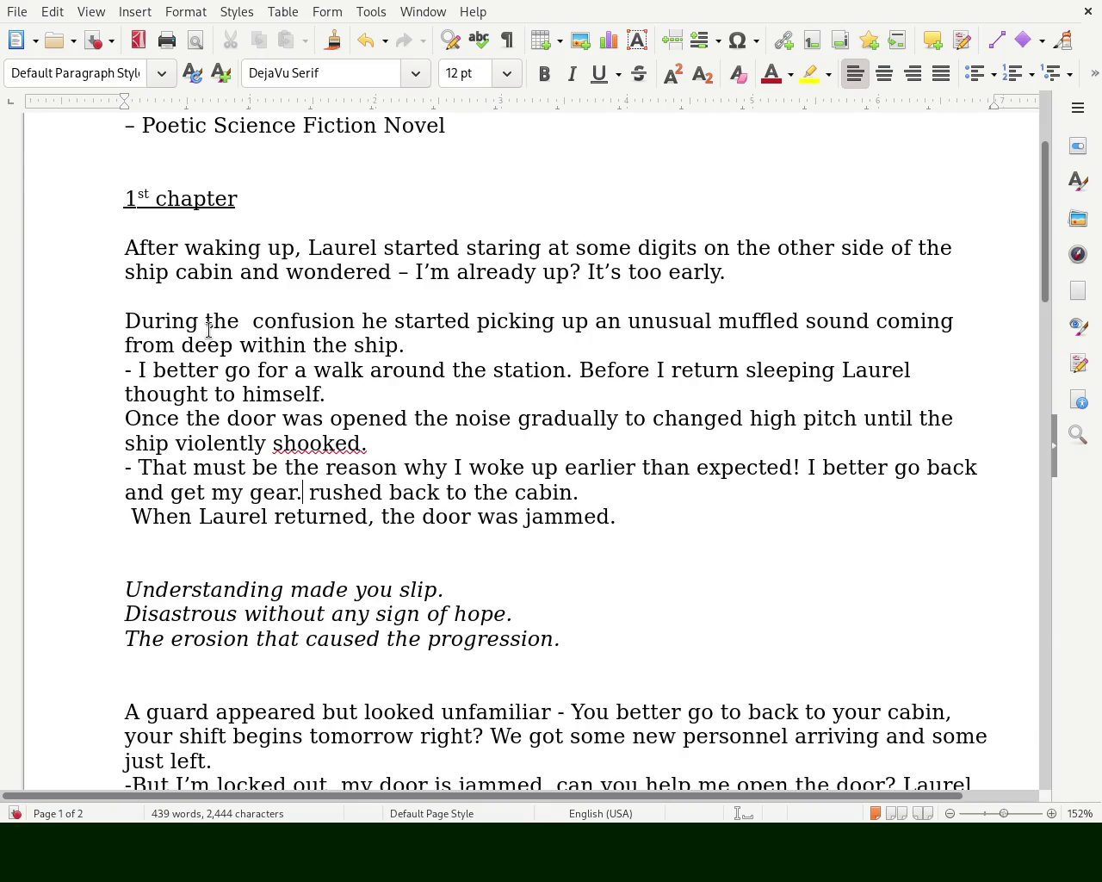
pyautogui.press('Delete')
pyautogui.press('Delete')
pyautogui.press('Delete')
pyautogui.press('Delete')
pyautogui.press('Delete')
pyautogui.press('Delete')
pyautogui.press('Delete')
pyautogui.press('Delete')
pyautogui.press('Delete')
pyautogui.press('Delete')
pyautogui.press('Delete')
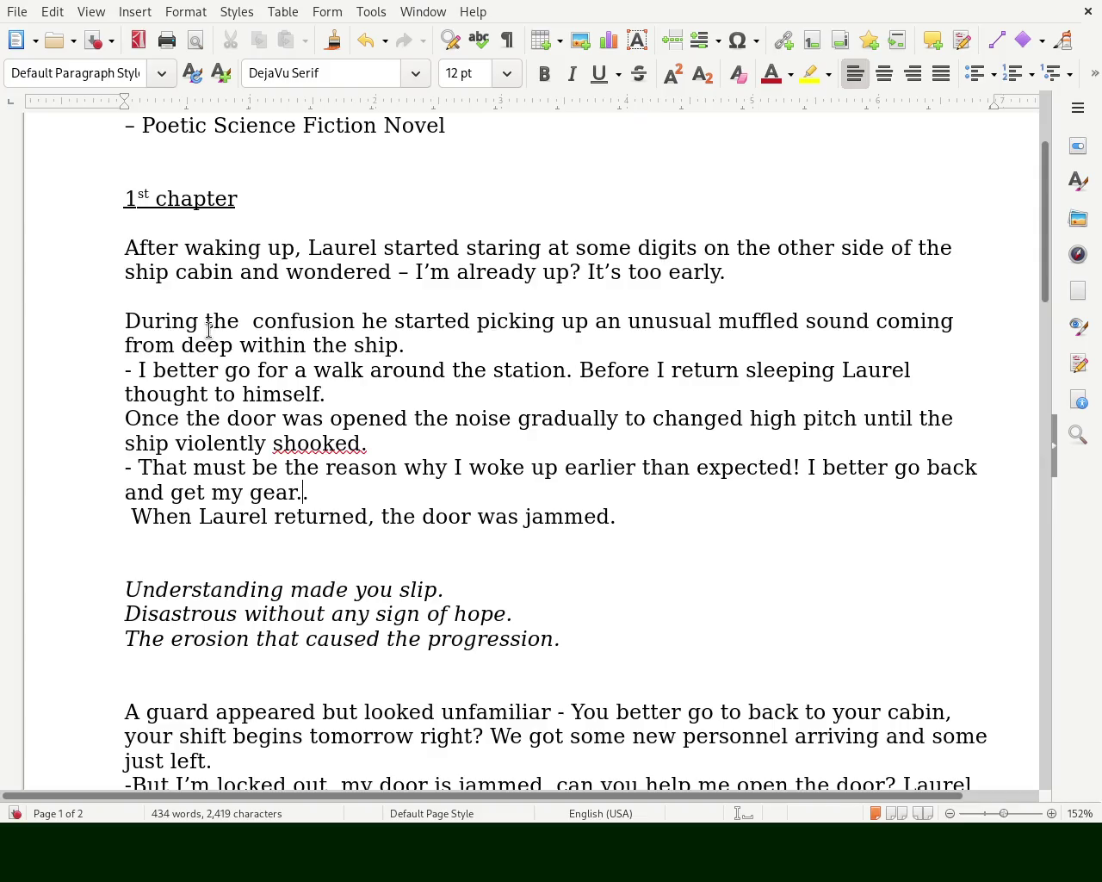
# - Insert 'to his entrance' after 'returned' on the 'the door was jammed' line
pyautogui.press('Down')
pyautogui.press('Right')
pyautogui.press('Right')
pyautogui.press('Right')
pyautogui.press('Right')
pyautogui.press('Left')
pyautogui.press('Left')
pyautogui.write('to ')
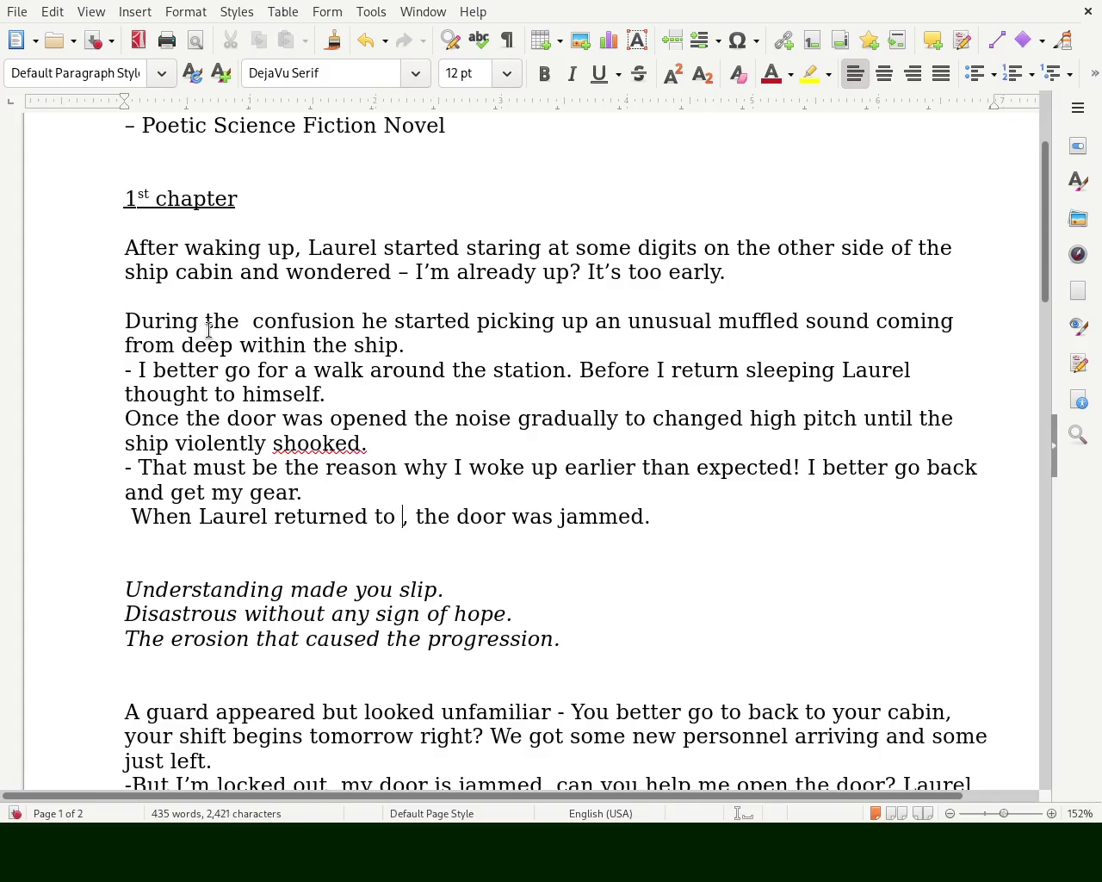
pyautogui.write('his entra')
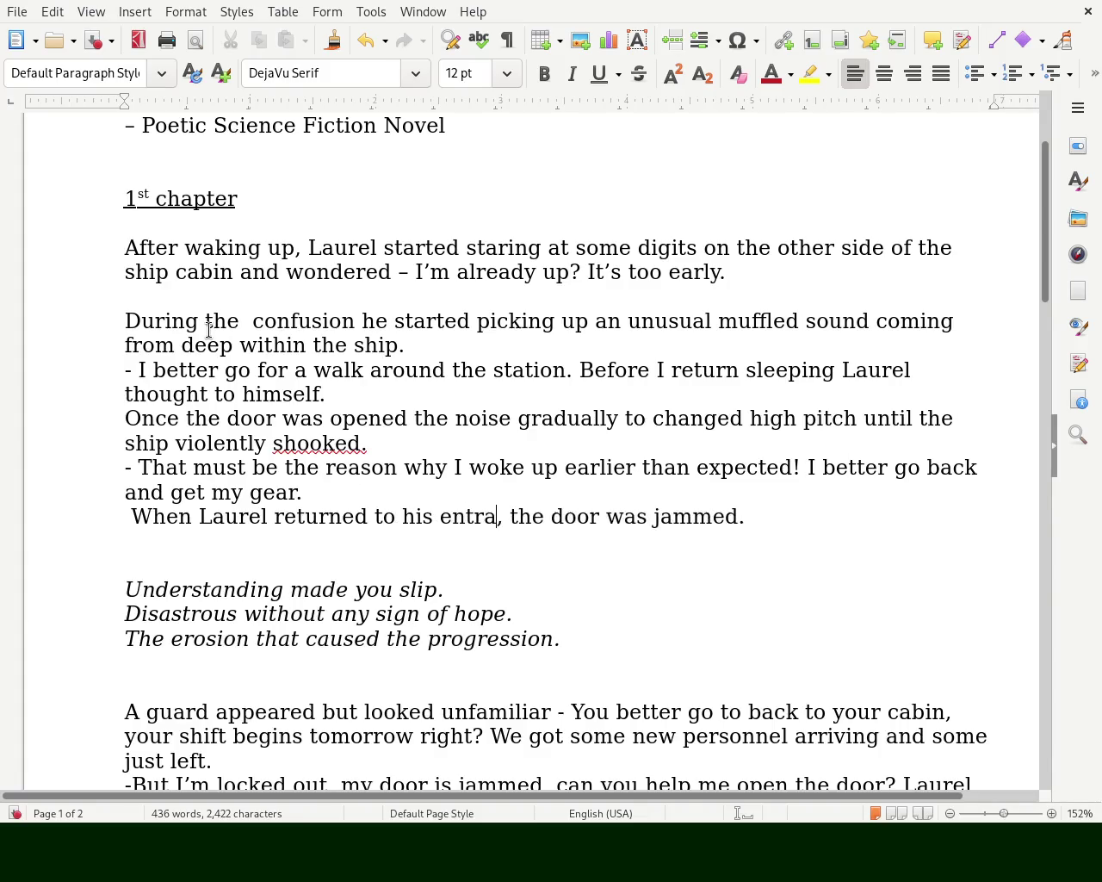
pyautogui.write('nce')
pyautogui.press('Right')
pyautogui.press('Right')
pyautogui.press('Right')
pyautogui.press('Right')
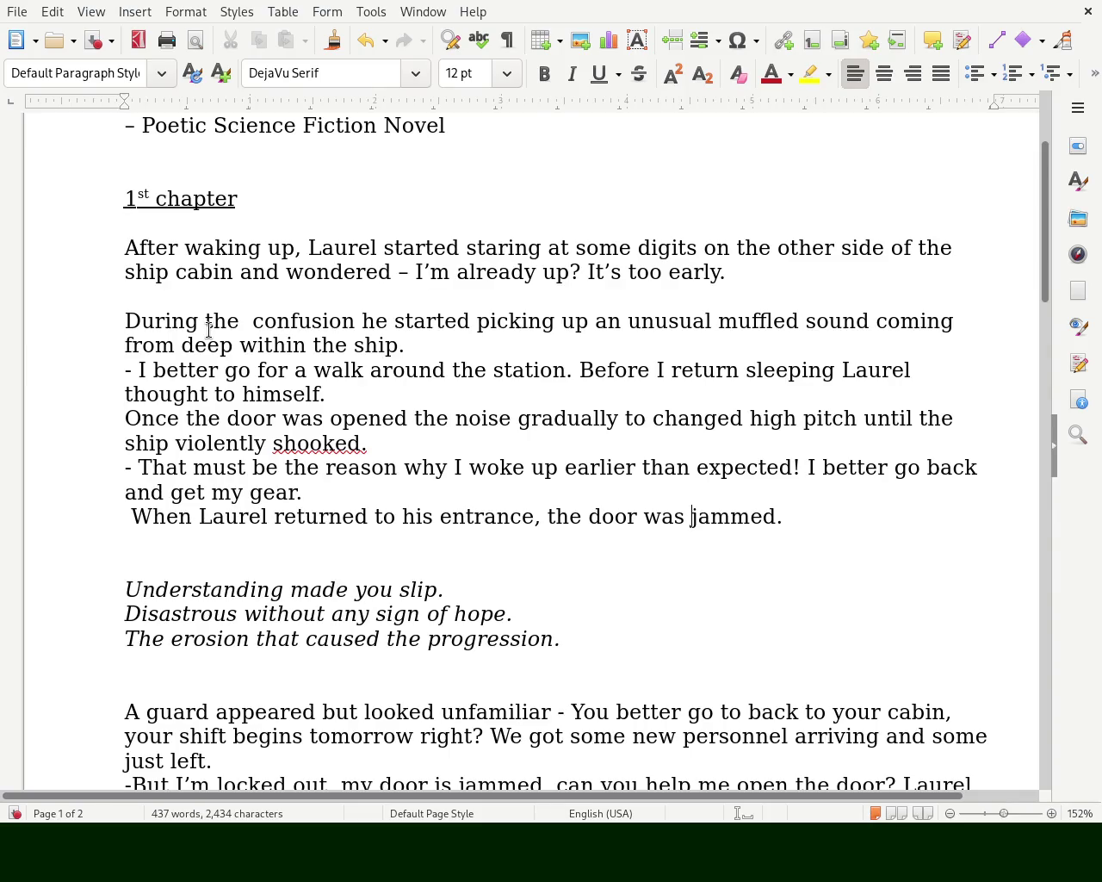
pyautogui.press('Right')
pyautogui.press('Down')
pyautogui.press('Left')
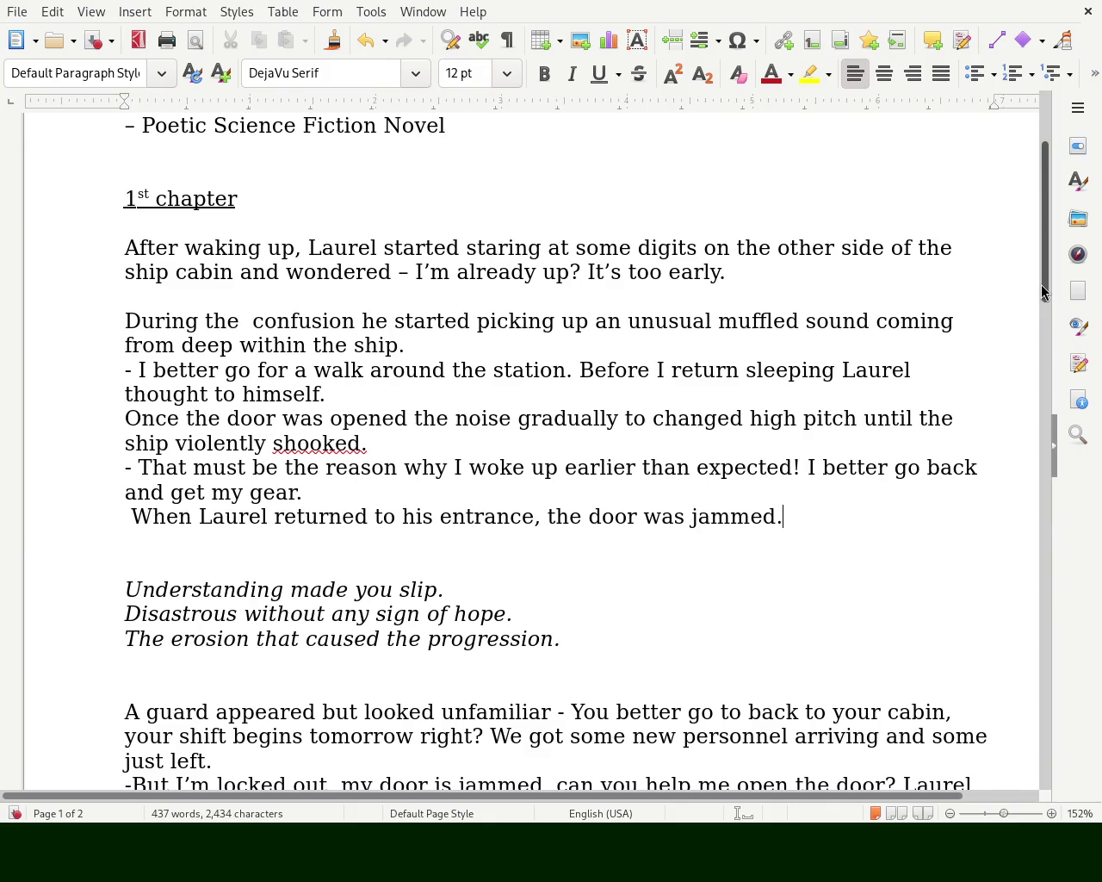
# - Delete 'ship' so 'ship cabin' becomes 'cabin'
pyautogui.moveTo(1051, 233)
pyautogui.mouseDown()
pyautogui.moveTo(1053, 165)
pyautogui.moveTo(1054, 249)
pyautogui.mouseUp()
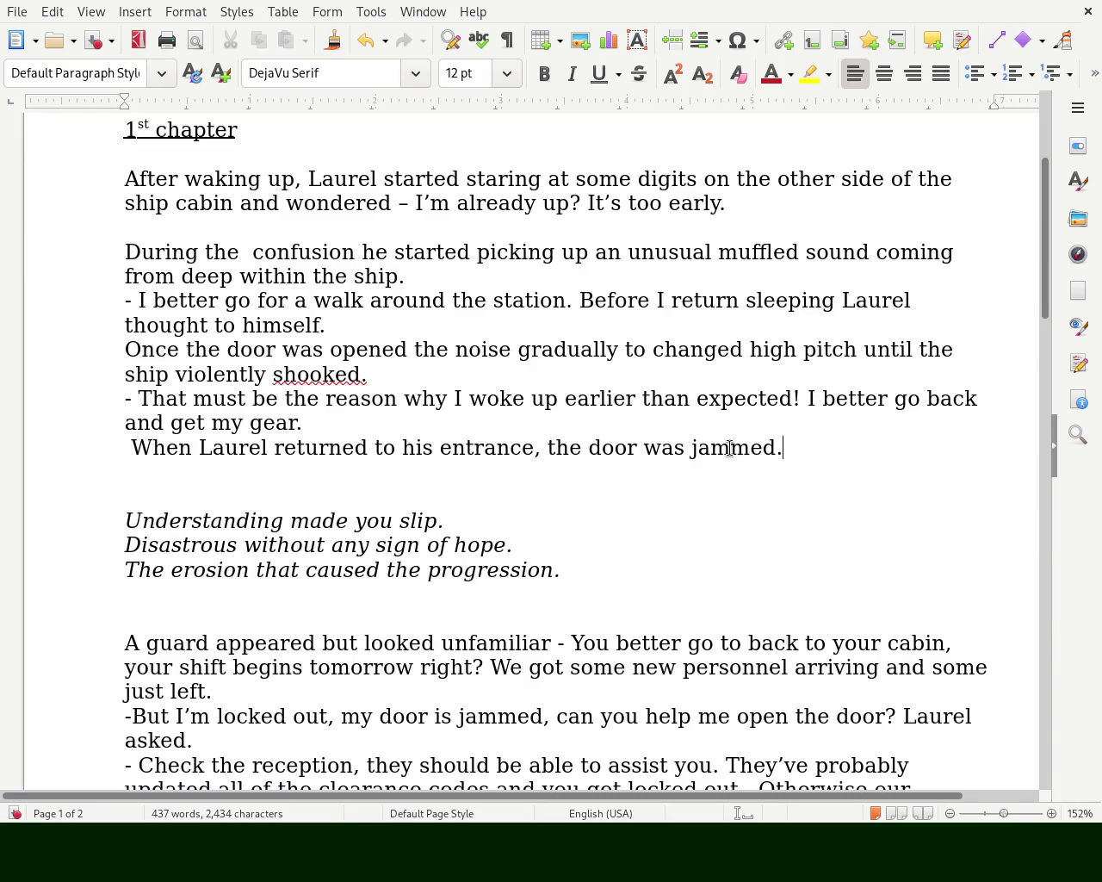
pyautogui.click(147, 204)
pyautogui.doubleClick(142, 206)
pyautogui.press('Delete')
pyautogui.press('Delete')
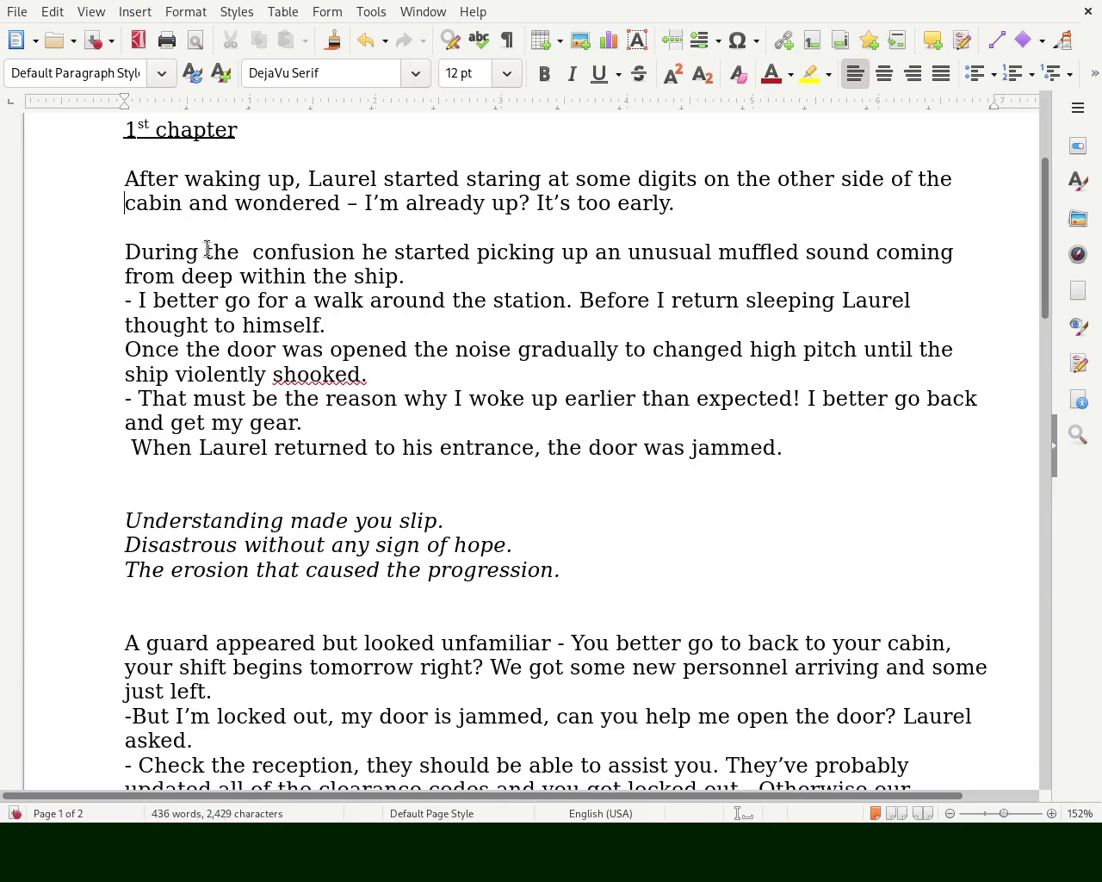
# - Replace the 'During the confusion' opening with 'While being confused,'
pyautogui.moveTo(200, 204); pyautogui.dragTo(265, 204)
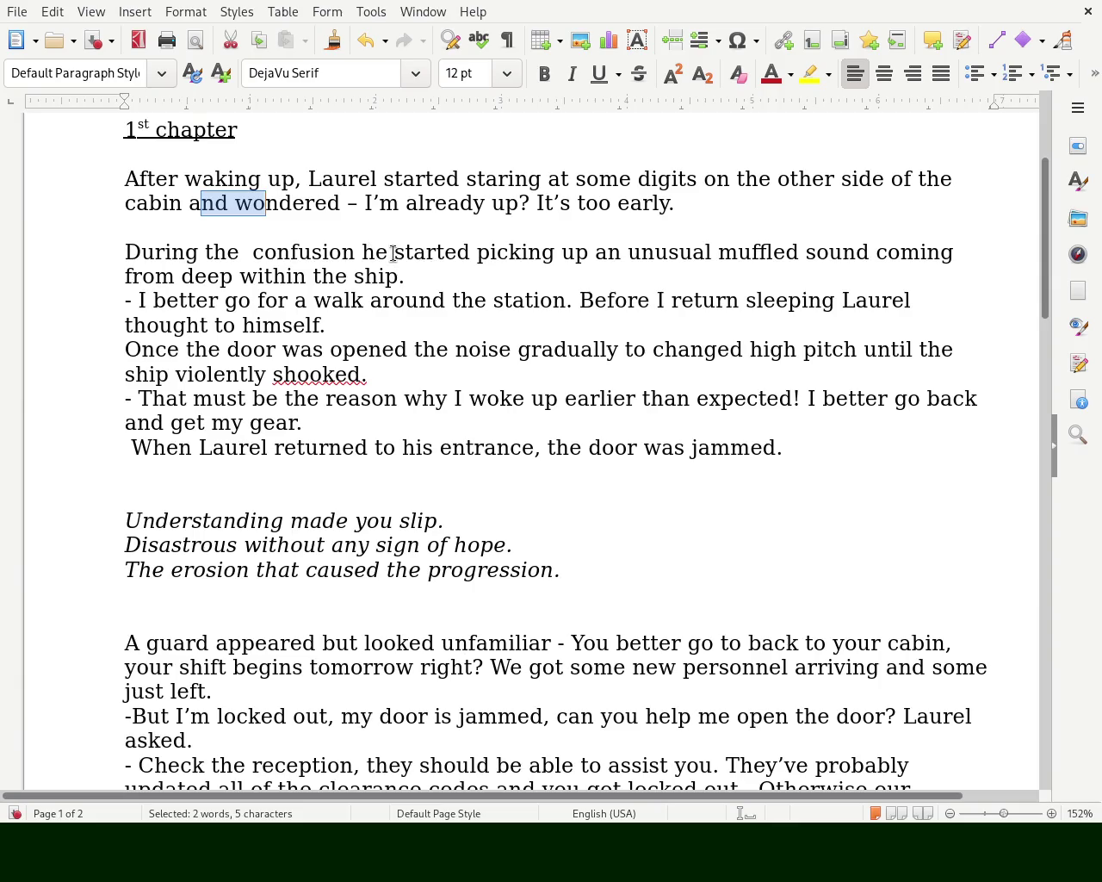
pyautogui.doubleClick(415, 253)
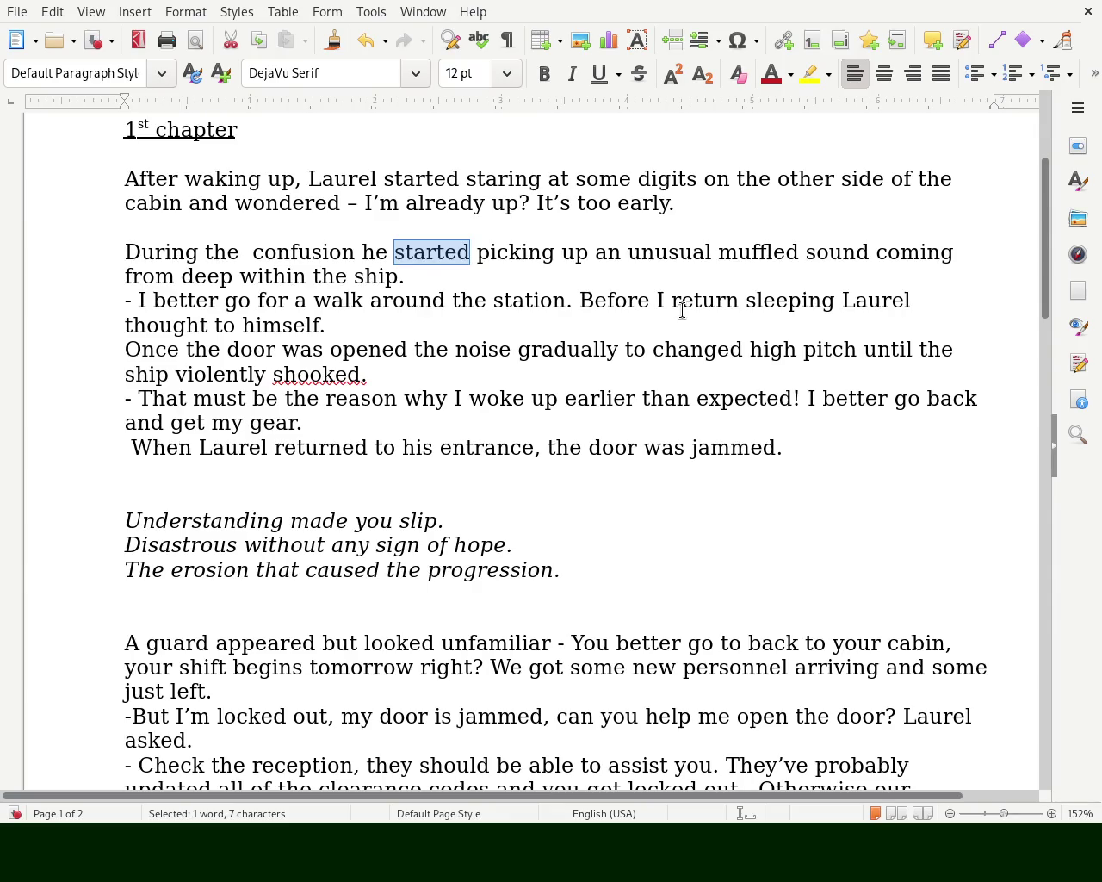
pyautogui.press('Delete')
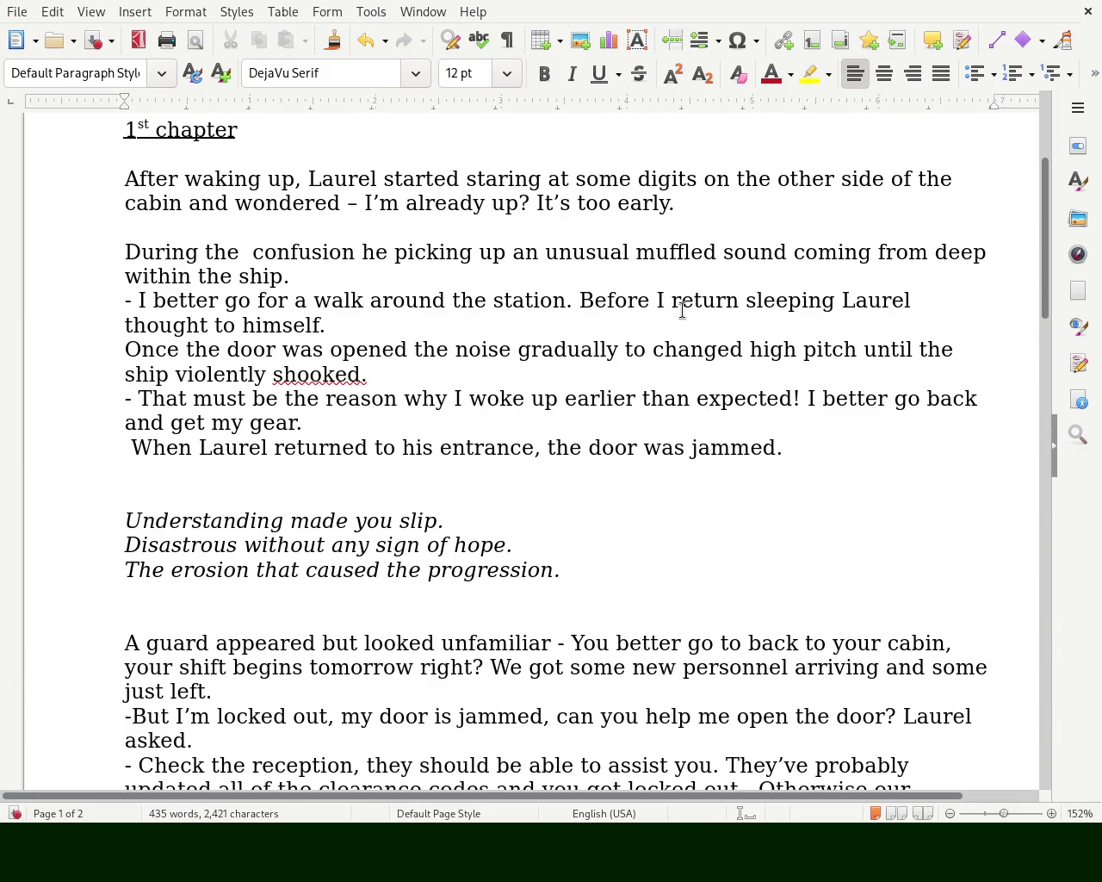
pyautogui.press('Left')
pyautogui.press('Left')
pyautogui.press('Left')
pyautogui.press('BackSpace')
pyautogui.press('BackSpace')
pyautogui.press('BackSpace')
pyautogui.press('BackSpace')
pyautogui.press('BackSpace')
pyautogui.press('BackSpace')
pyautogui.press('BackSpace')
pyautogui.press('BackSpace')
pyautogui.press('BackSpace')
pyautogui.press('BackSpace')
pyautogui.press('BackSpace')
pyautogui.press('BackSpace')
pyautogui.press('BackSpace')
pyautogui.press('BackSpace')
pyautogui.write('While being confus')
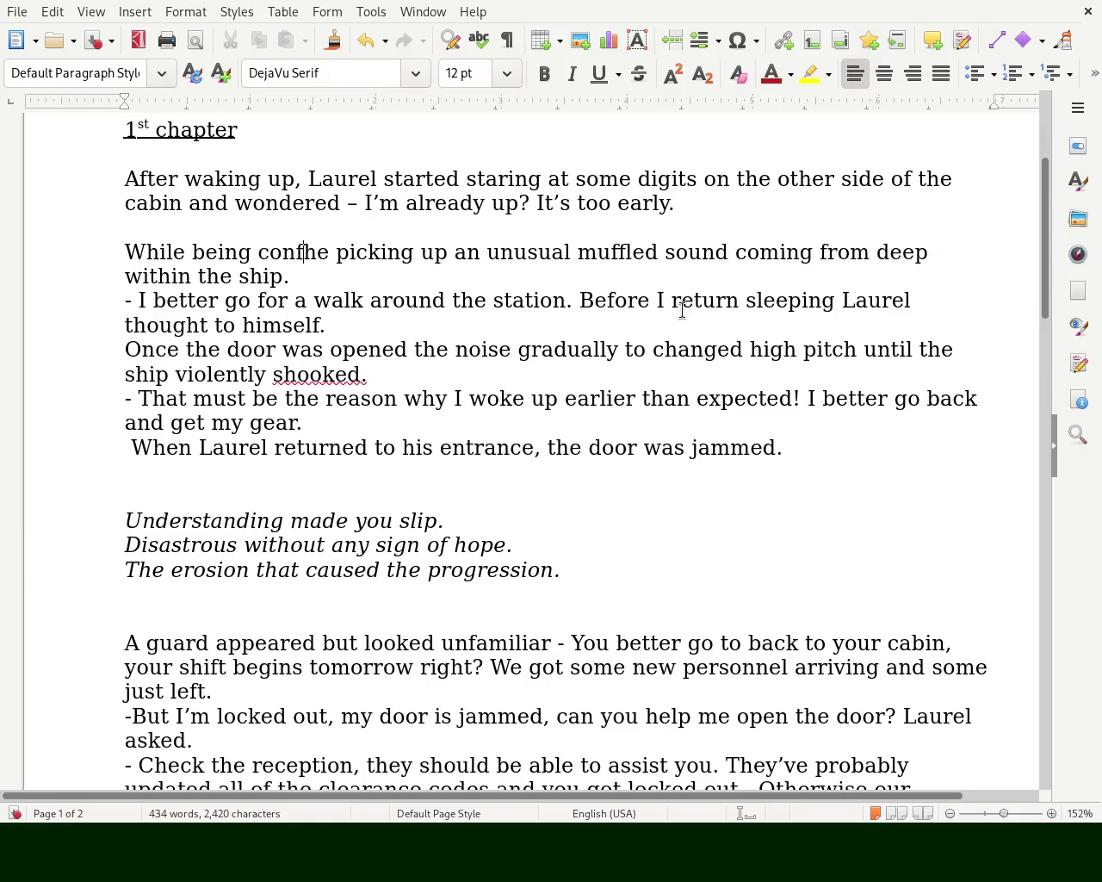
pyautogui.write('ed,')
pyautogui.press('BackSpace')
pyautogui.write(',')
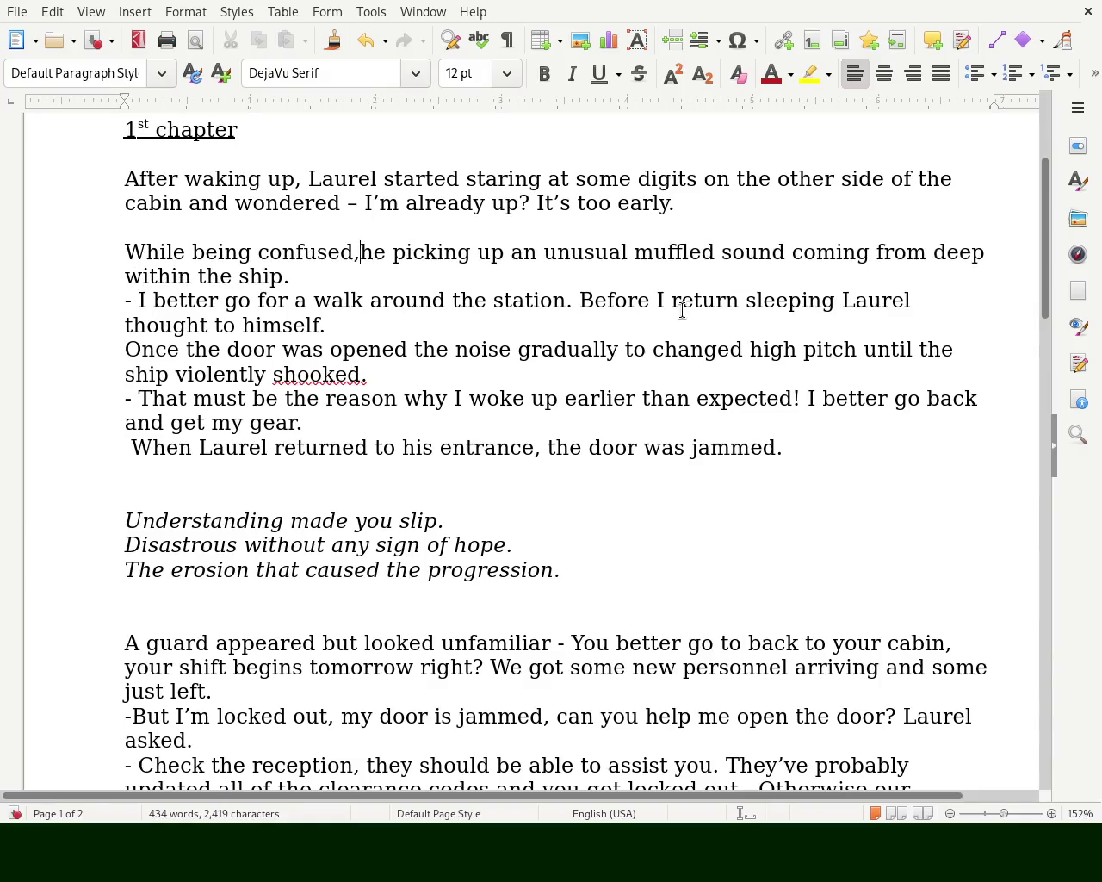
# - Change 'started picking' to 'began to pick' after 'he'
pyautogui.press('Right')
pyautogui.press('Right')
pyautogui.press('Right')
pyautogui.write('started')
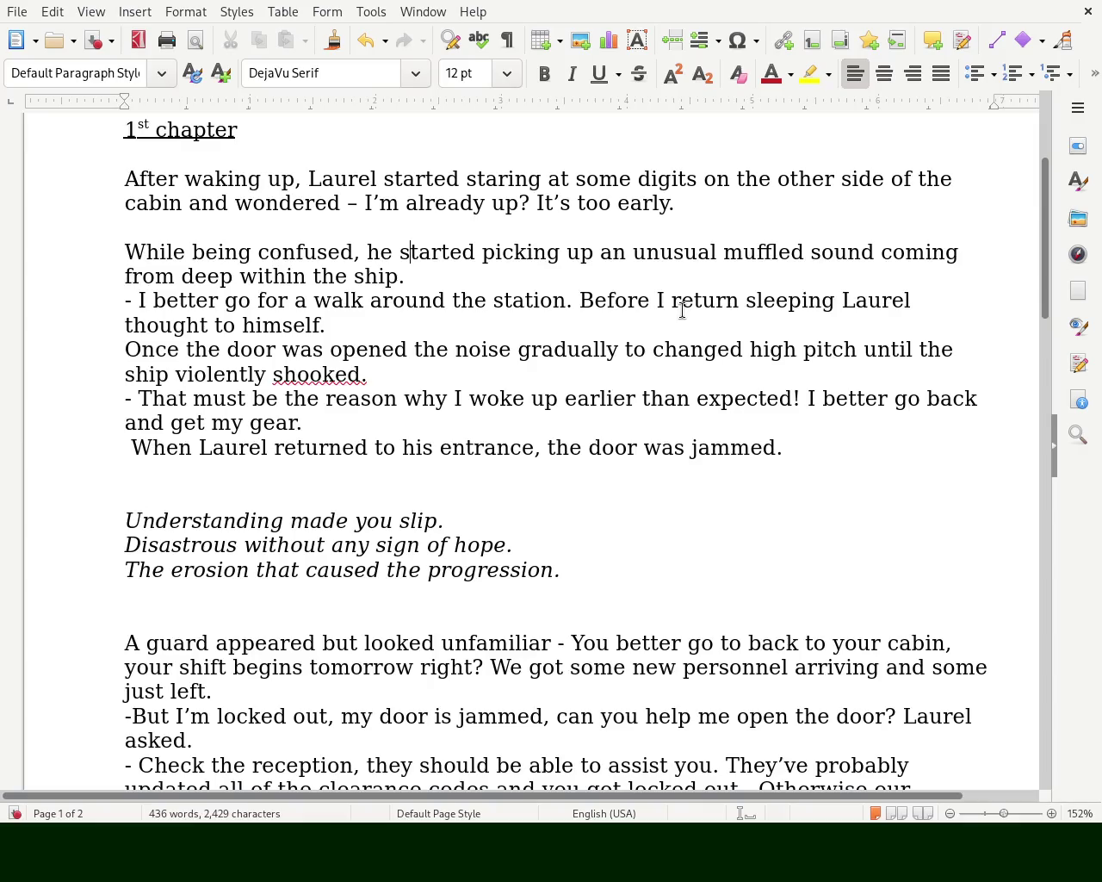
pyautogui.press('BackSpace')
pyautogui.press('BackSpace')
pyautogui.press('Delete')
pyautogui.press('Delete')
pyautogui.press('Delete')
pyautogui.press('Delete')
pyautogui.press('Delete')
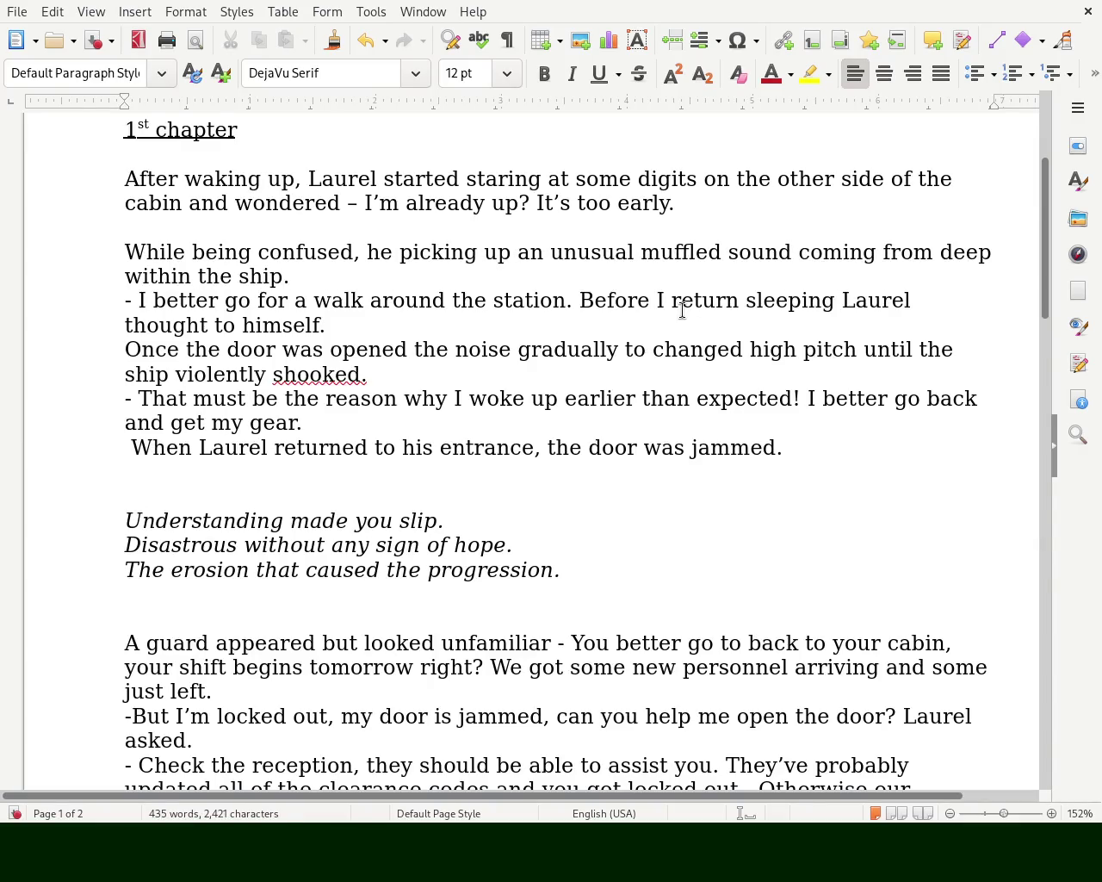
pyautogui.write('began to')
pyautogui.press('Right')
pyautogui.press('Right')
pyautogui.press('Right')
pyautogui.press('Right')
pyautogui.press('Right')
pyautogui.press('Right')
pyautogui.press('BackSpace')
pyautogui.press('BackSpace')
pyautogui.press('BackSpace')
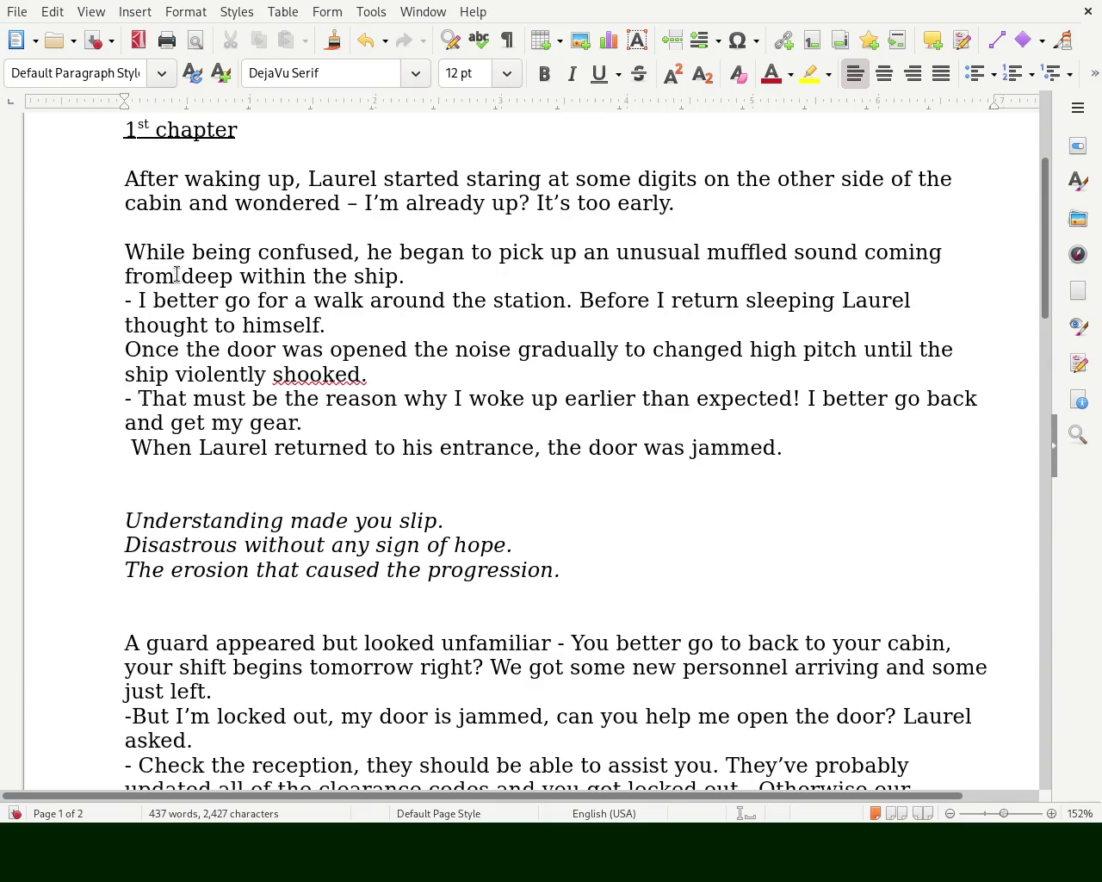
pyautogui.doubleClick(150, 278)
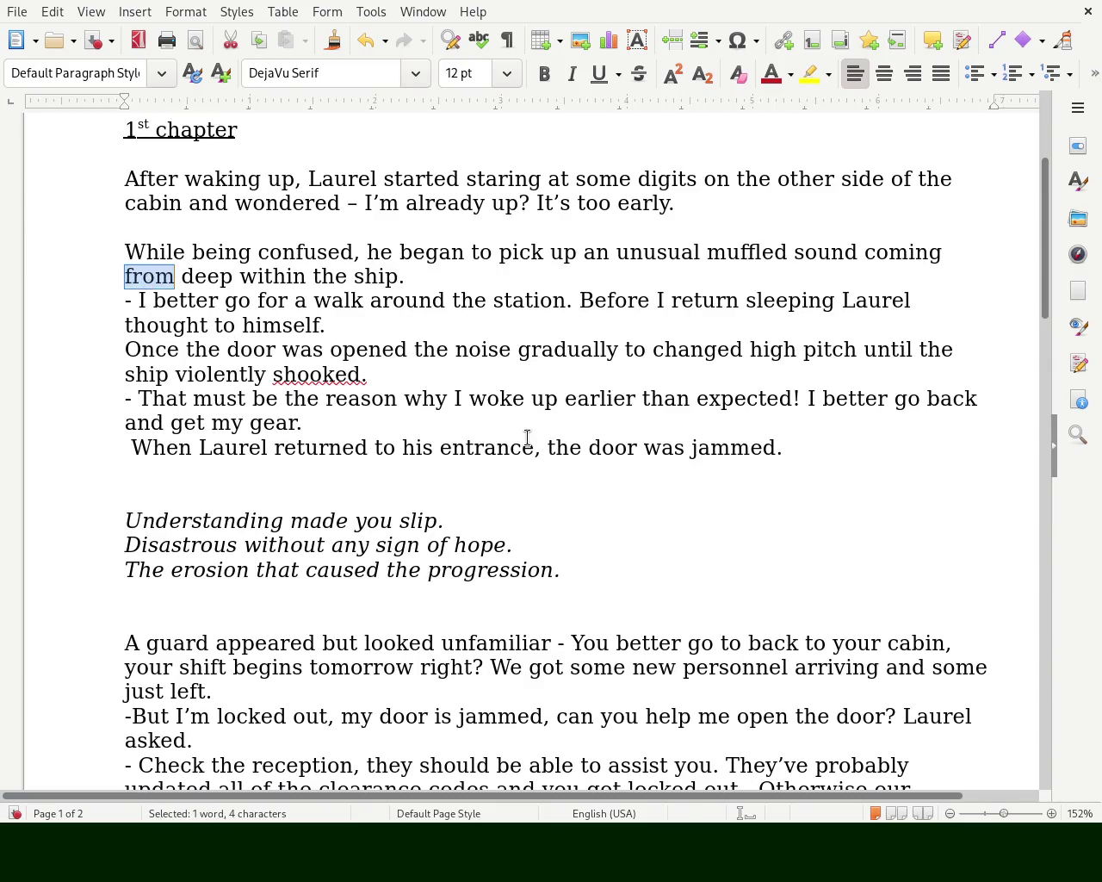
# - Replace 'coming from' with 'that came' so the sound came deep within the ship
pyautogui.press('Delete')
pyautogui.press('Right')
pyautogui.press('Right')
pyautogui.press('Right')
pyautogui.press('Right')
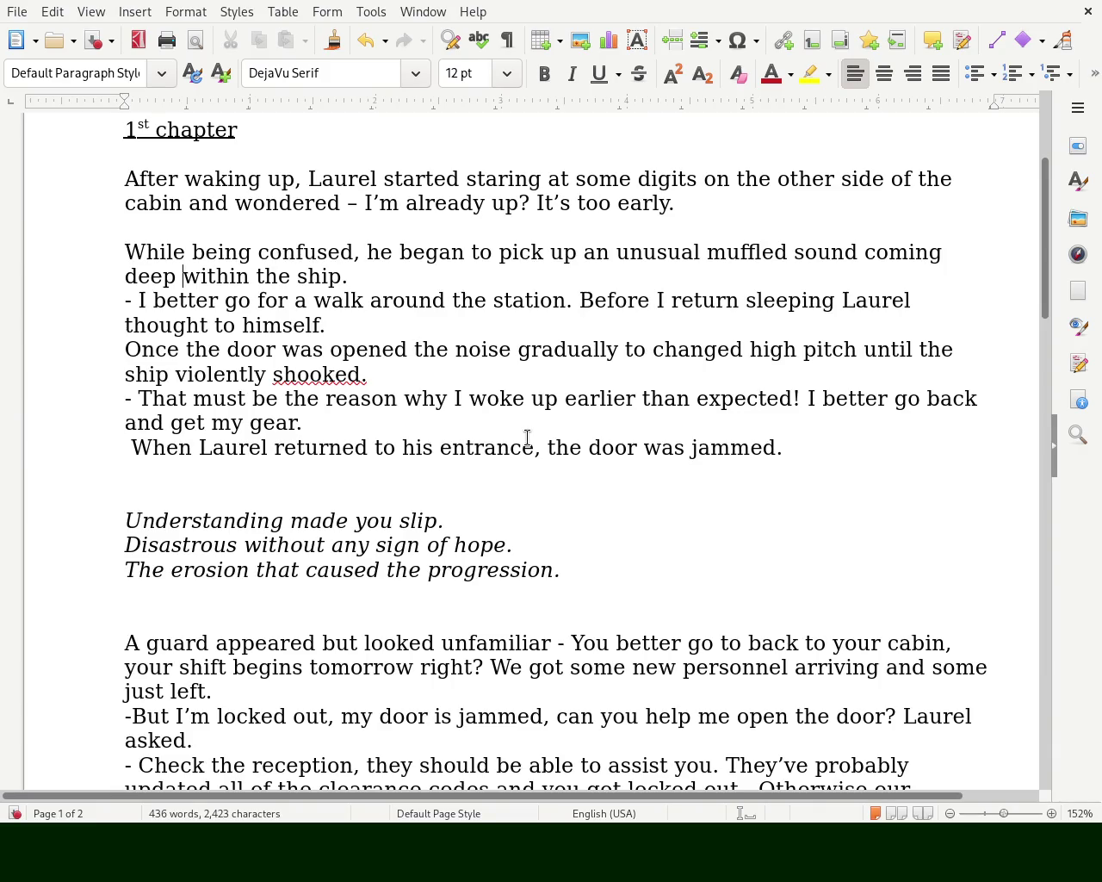
pyautogui.press('Left')
pyautogui.press('Left')
pyautogui.press('Left')
pyautogui.press('Left')
pyautogui.press('Left')
pyautogui.press('Left')
pyautogui.press('BackSpace')
pyautogui.press('BackSpace')
pyautogui.press('BackSpace')
pyautogui.press('BackSpace')
pyautogui.press('BackSpace')
pyautogui.press('BackSpace')
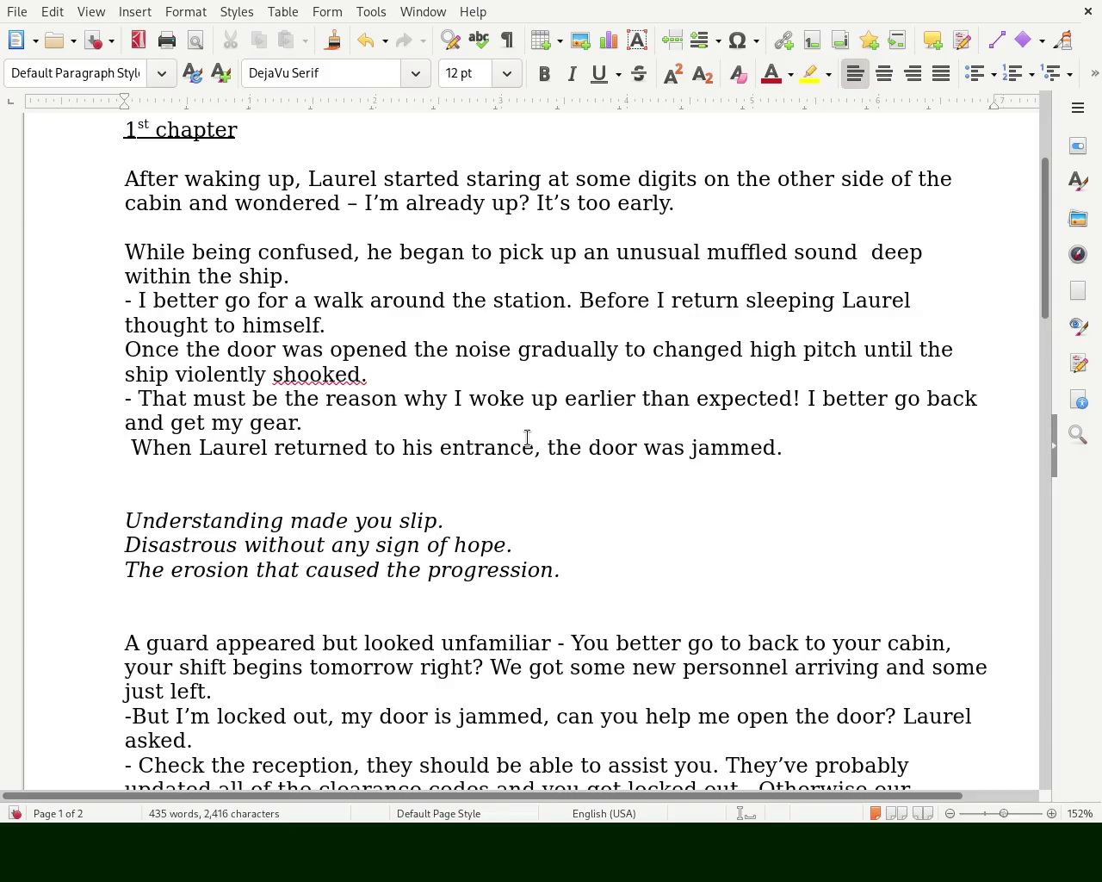
pyautogui.write('that c')
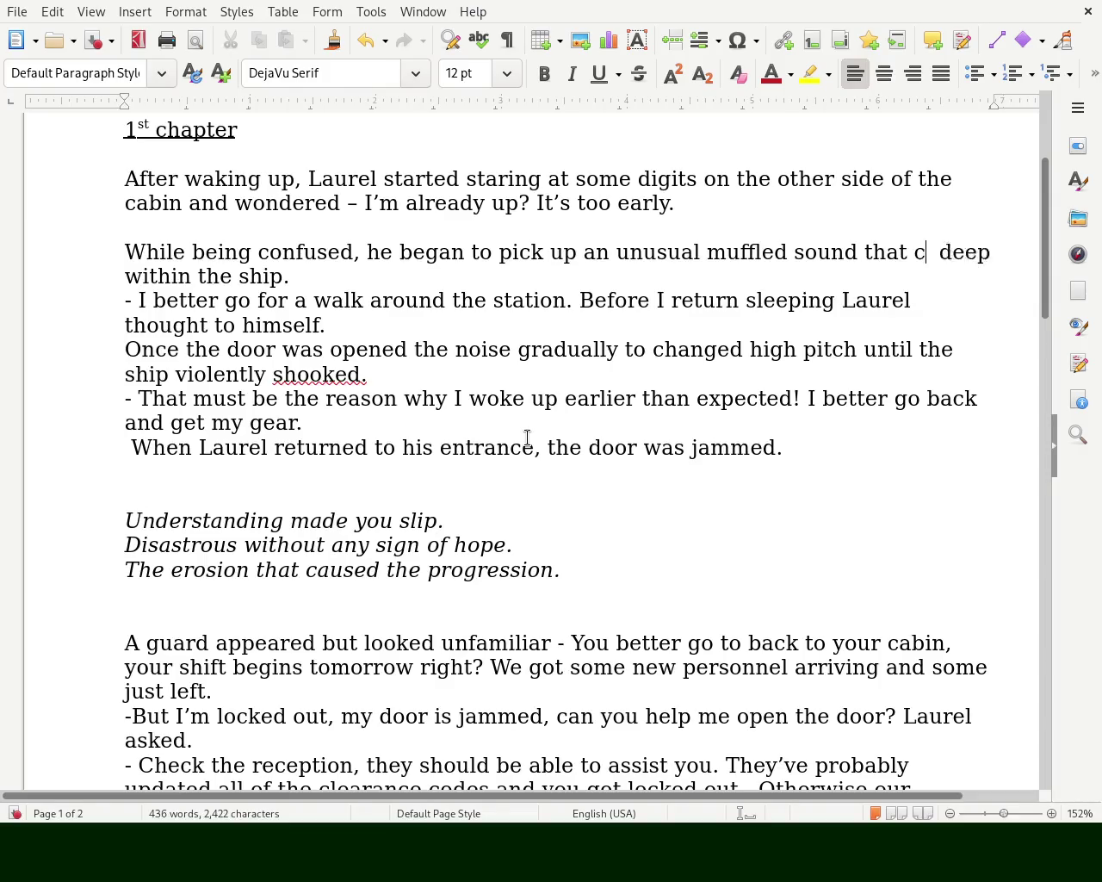
pyautogui.write('a')
pyautogui.press('BackSpace')
pyautogui.press('BackSpace')
pyautogui.write('see')
pyautogui.press('BackSpace')
pyautogui.press('BackSpace')
pyautogui.press('BackSpace')
pyautogui.write('c')
pyautogui.write('ame')
# - Replace 'station' with 'deck' on the walk line
pyautogui.press('Delete')
pyautogui.press('Return')
pyautogui.press('Right')
pyautogui.press('Right')
pyautogui.press('Right')
pyautogui.press('Right')
pyautogui.press('Right')
pyautogui.press('Right')
pyautogui.press('Right')
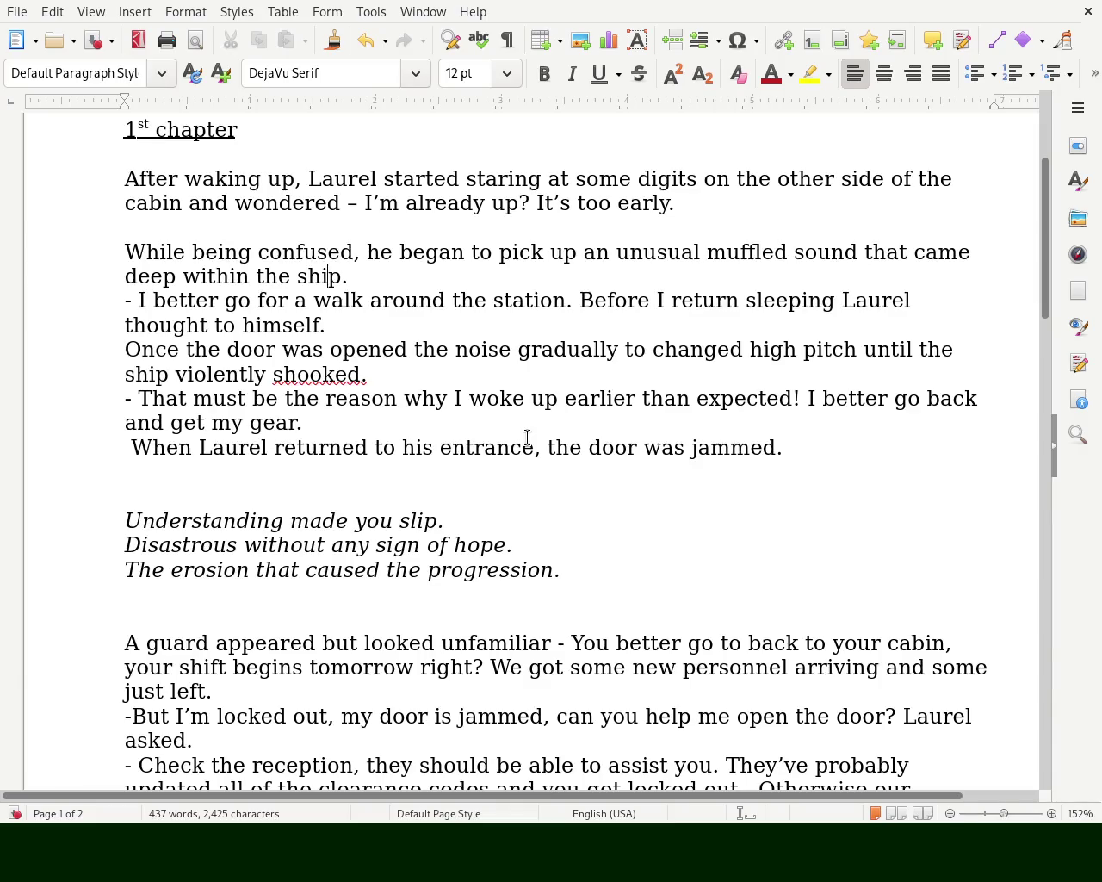
pyautogui.press('Down')
pyautogui.press('Right')
pyautogui.press('Right')
pyautogui.press('Right')
pyautogui.press('Right')
pyautogui.press('Right')
pyautogui.press('Right')
pyautogui.press('Right')
pyautogui.press('Right')
pyautogui.press('Right')
pyautogui.press('Right')
pyautogui.press('Right')
pyautogui.press('BackSpace')
pyautogui.press('BackSpace')
pyautogui.press('BackSpace')
pyautogui.press('BackSpace')
pyautogui.press('BackSpace')
pyautogui.press('BackSpace')
pyautogui.write('d')
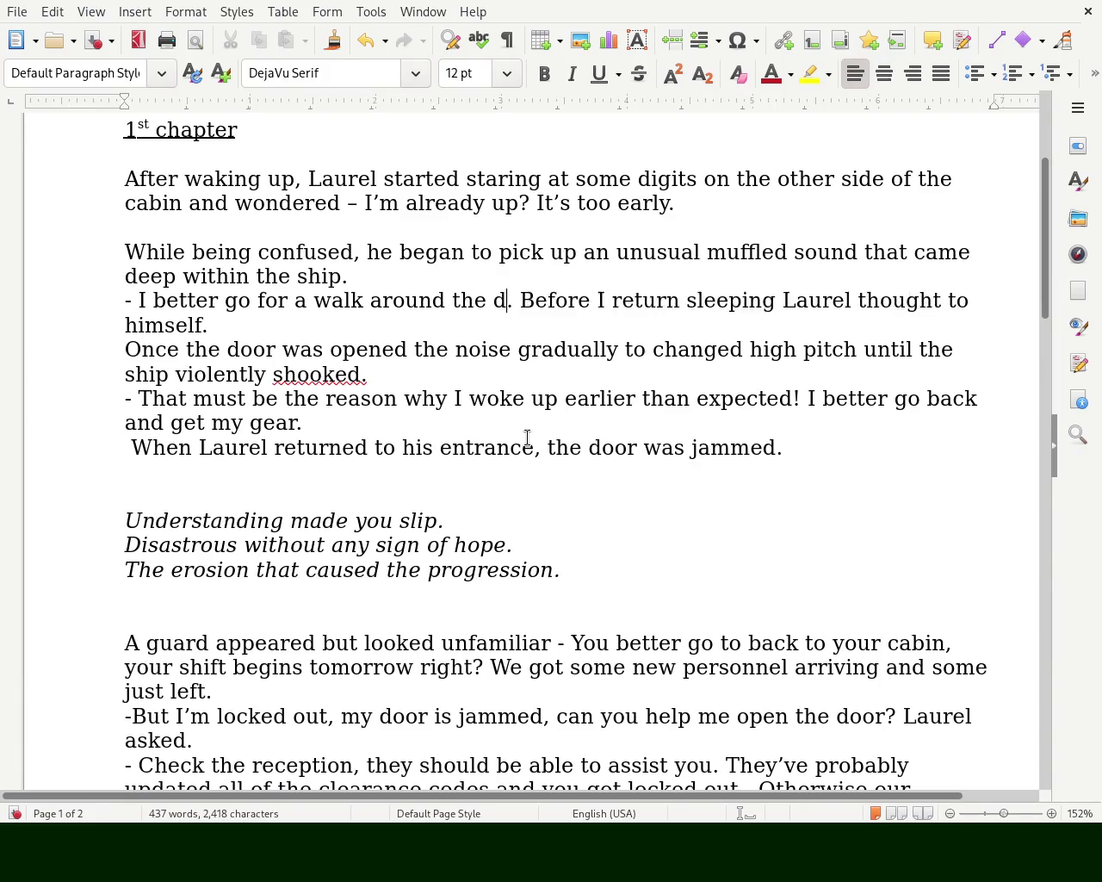
pyautogui.write('eck')
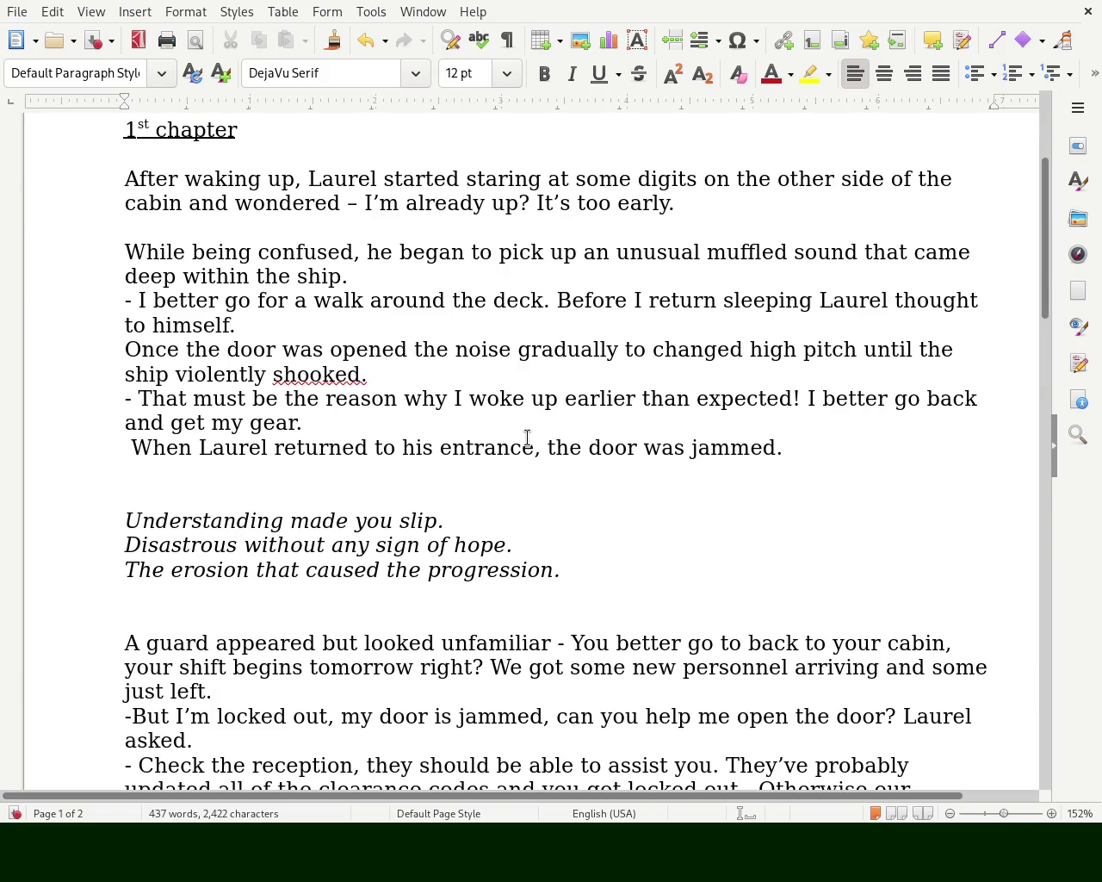
# - Change the words before 'door' so the sentence reads 'the cabin door'
pyautogui.press('Left')
pyautogui.press('Left')
pyautogui.press('Left')
pyautogui.press('Left')
pyautogui.press('Left')
pyautogui.press('Left')
pyautogui.press('Left')
pyautogui.press('Down')
pyautogui.press('Left')
pyautogui.press('Down')
pyautogui.press('BackSpace')
pyautogui.press('BackSpace')
pyautogui.press('BackSpace')
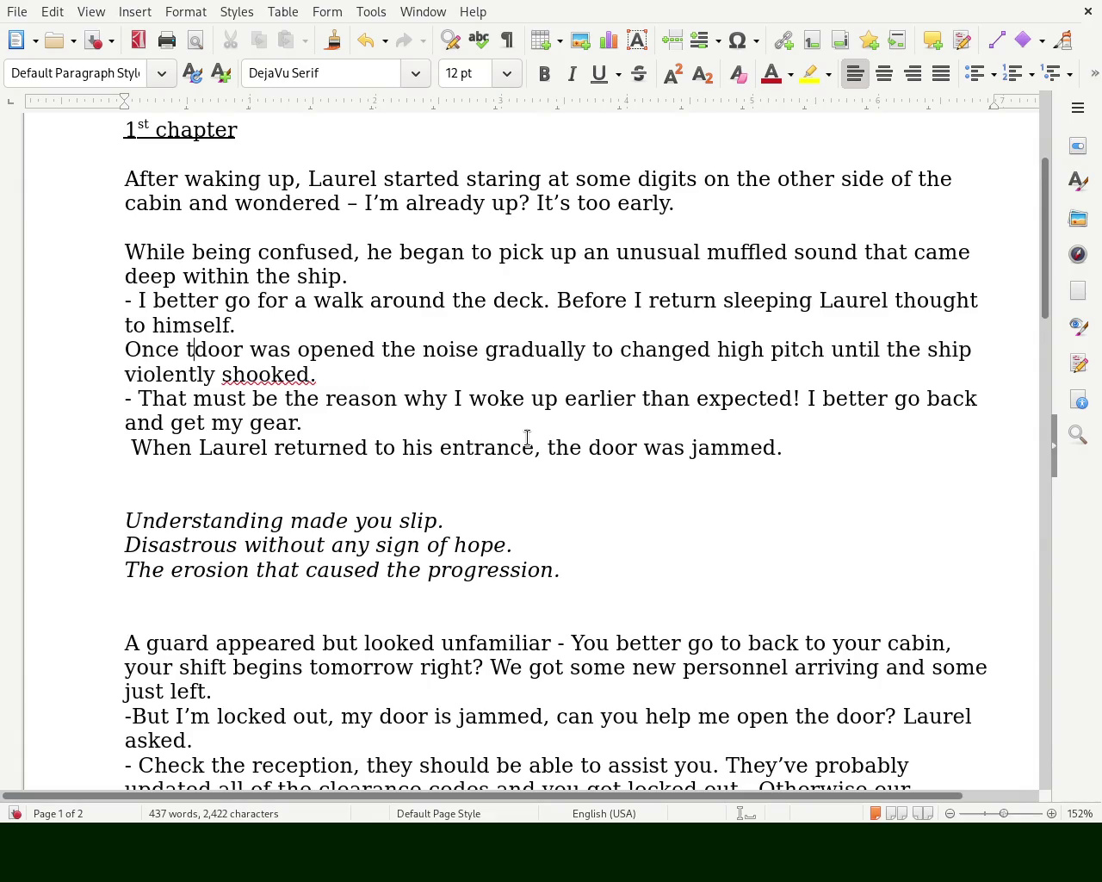
pyautogui.write('he cabin')
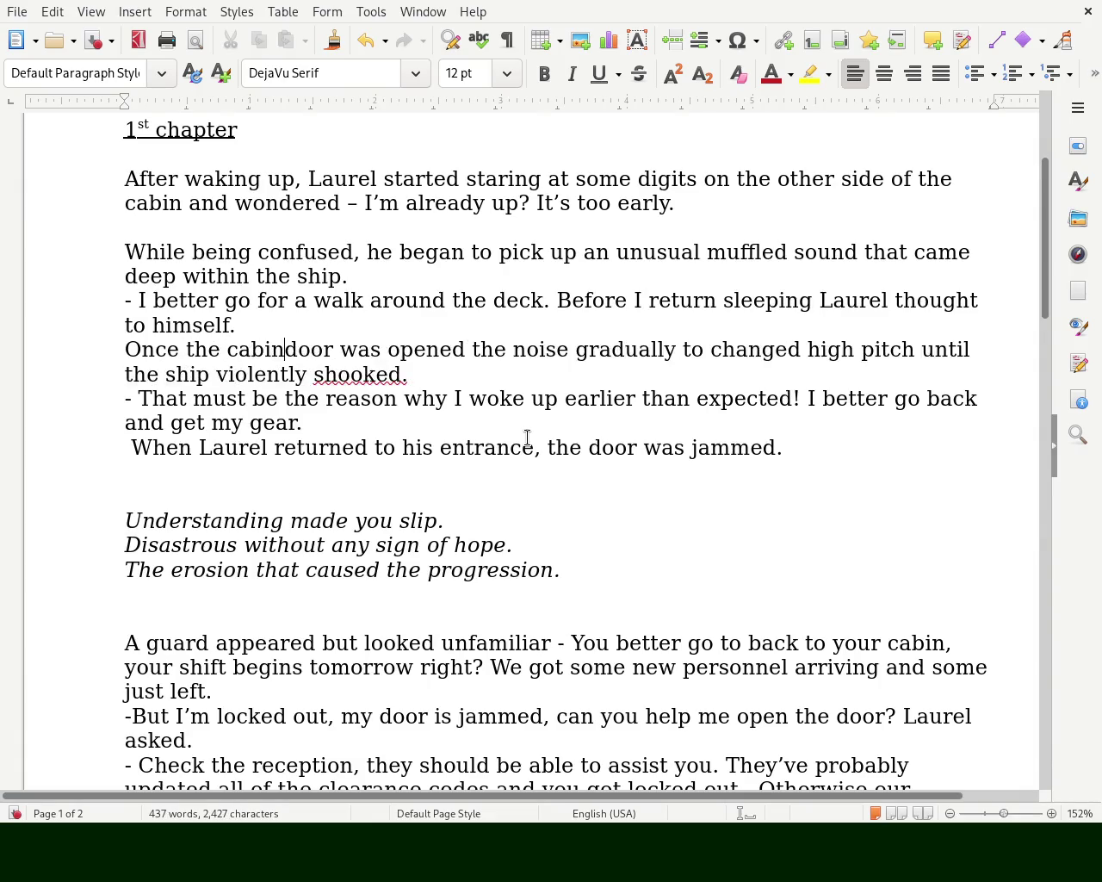
# - Delete the word 'was' before 'opened' in the door sentence
pyautogui.press('Right')
pyautogui.press('Right')
pyautogui.press('Right')
pyautogui.press('Right')
pyautogui.press('Left')
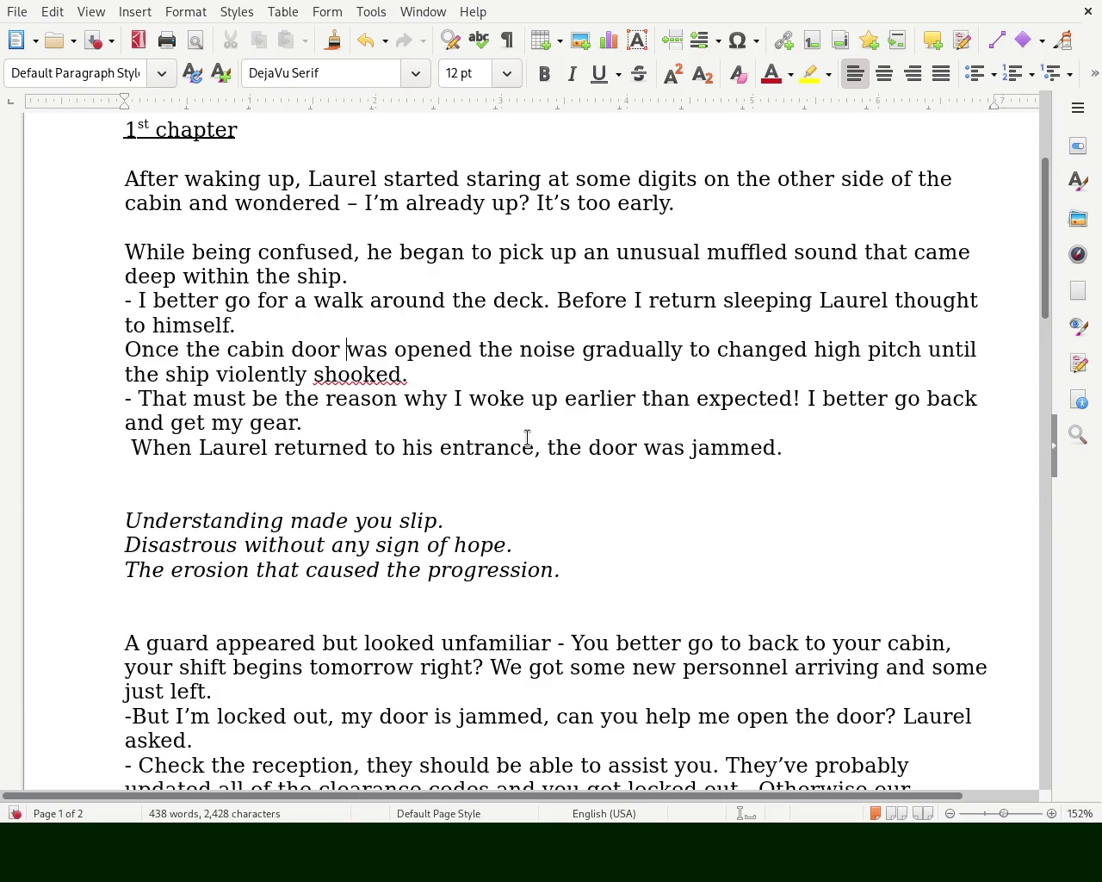
pyautogui.press('Delete')
pyautogui.press('Delete')
pyautogui.press('Delete')
pyautogui.press('Delete')
pyautogui.press('Right')
pyautogui.hotkey('ctrl', 'Right')
pyautogui.hotkey('ctrl', 'Right')
pyautogui.press('Right')
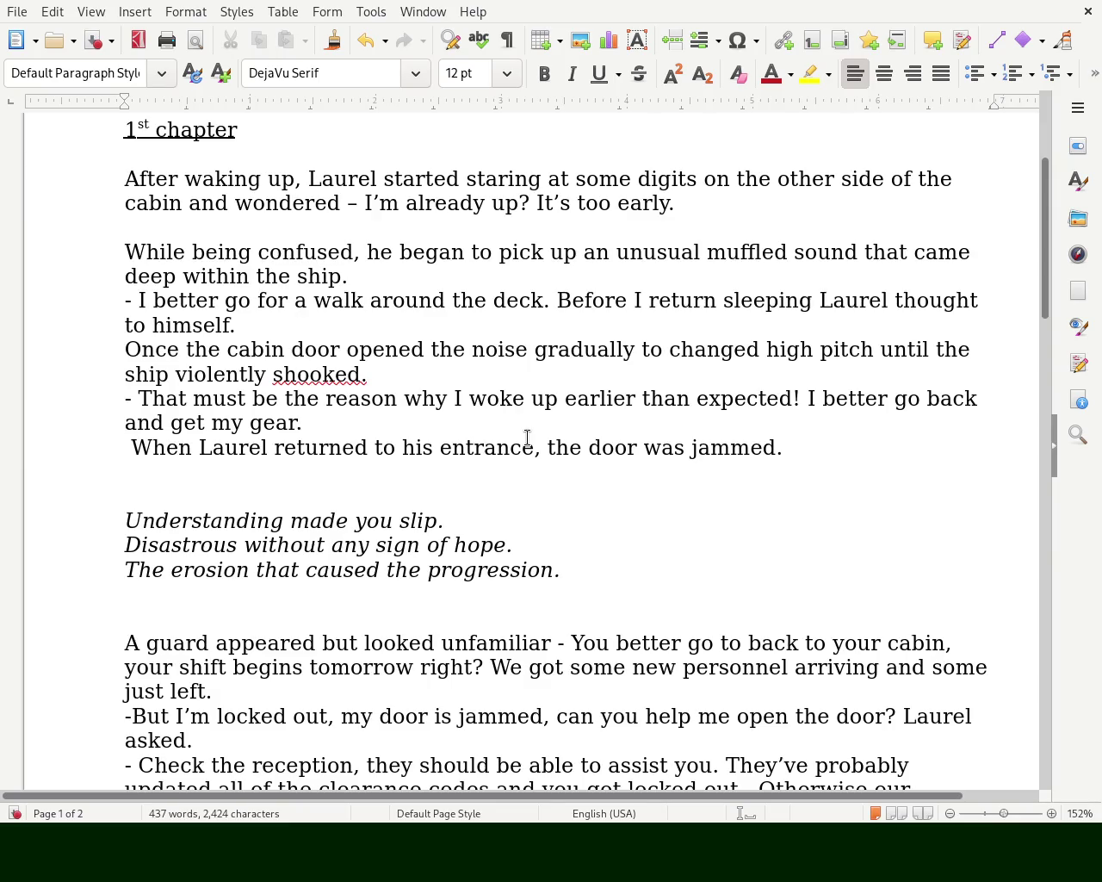
pyautogui.press('Right')
# - Rewrite the sentence opening as 'While strolling on deck, the noise'
pyautogui.hotkey('ctrl', 'Left')
pyautogui.hotkey('ctrl', 'Left')
pyautogui.hotkey('ctrl', 'Left')
pyautogui.hotkey('ctrl', 'Left')
pyautogui.hotkey('ctrl', 'Left')
pyautogui.hotkey('ctrl', 'Left')
pyautogui.press('Left')
pyautogui.press('Left')
pyautogui.press('Left')
pyautogui.press('Left')
pyautogui.press('Delete')
pyautogui.press('Delete')
pyautogui.press('Delete')
pyautogui.press('Delete')
pyautogui.press('Delete')
pyautogui.press('Delete')
pyautogui.write('Wh')
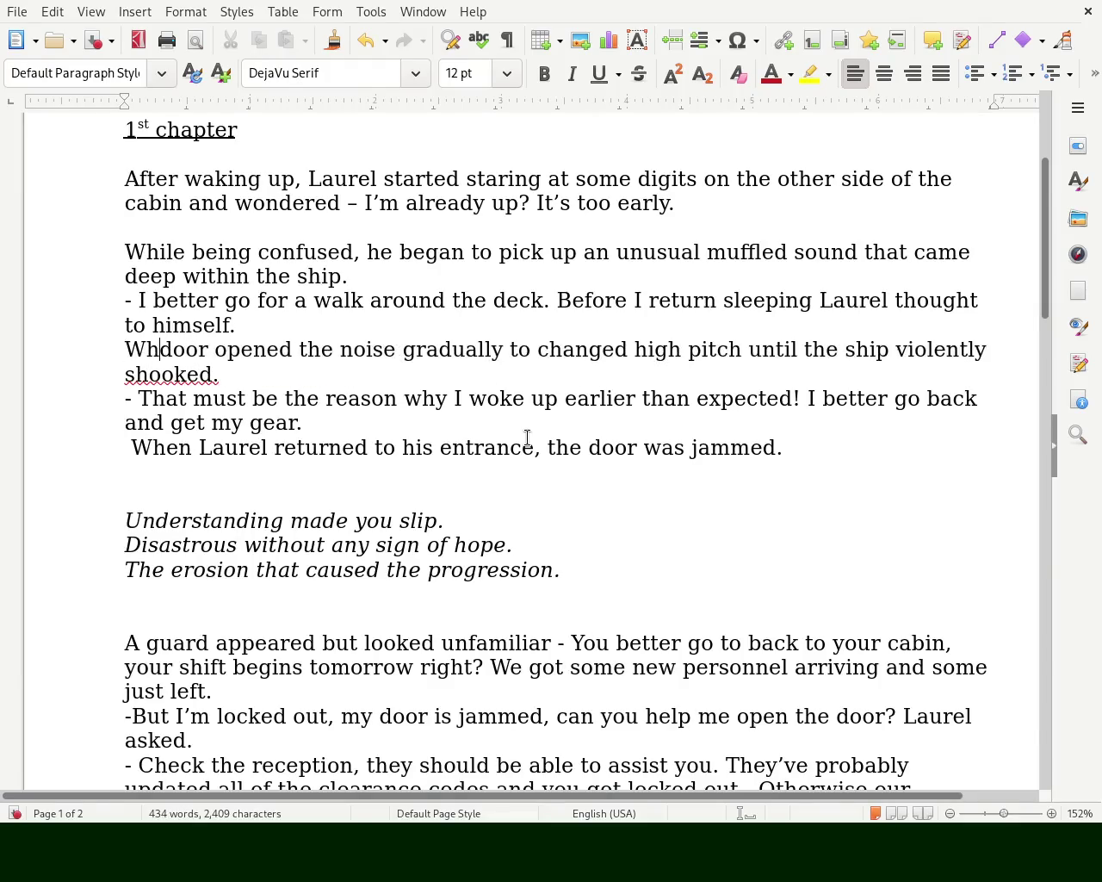
pyautogui.write('en')
pyautogui.press('BackSpace')
pyautogui.press('BackSpace')
pyautogui.write('ile being outside')
pyautogui.hotkey('ctrl', 'z')
pyautogui.hotkey('ctrl', 'z')
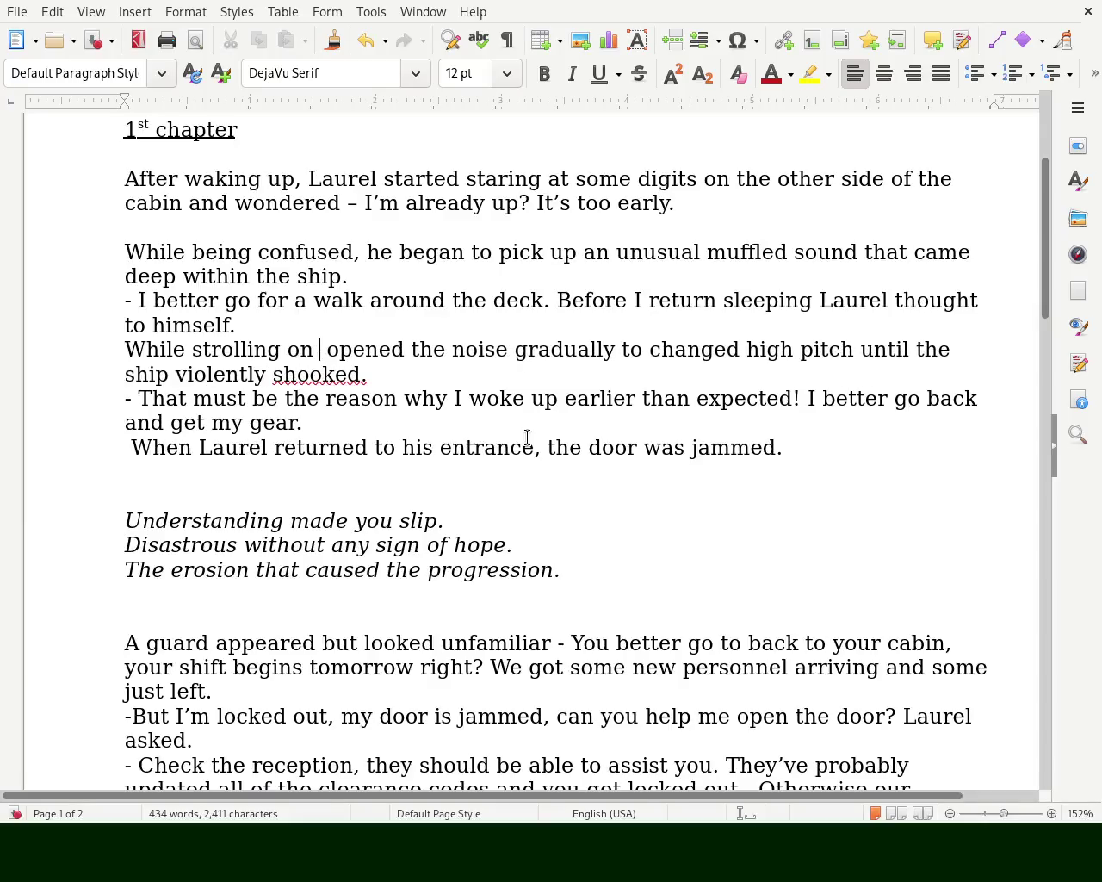
pyautogui.write('d')
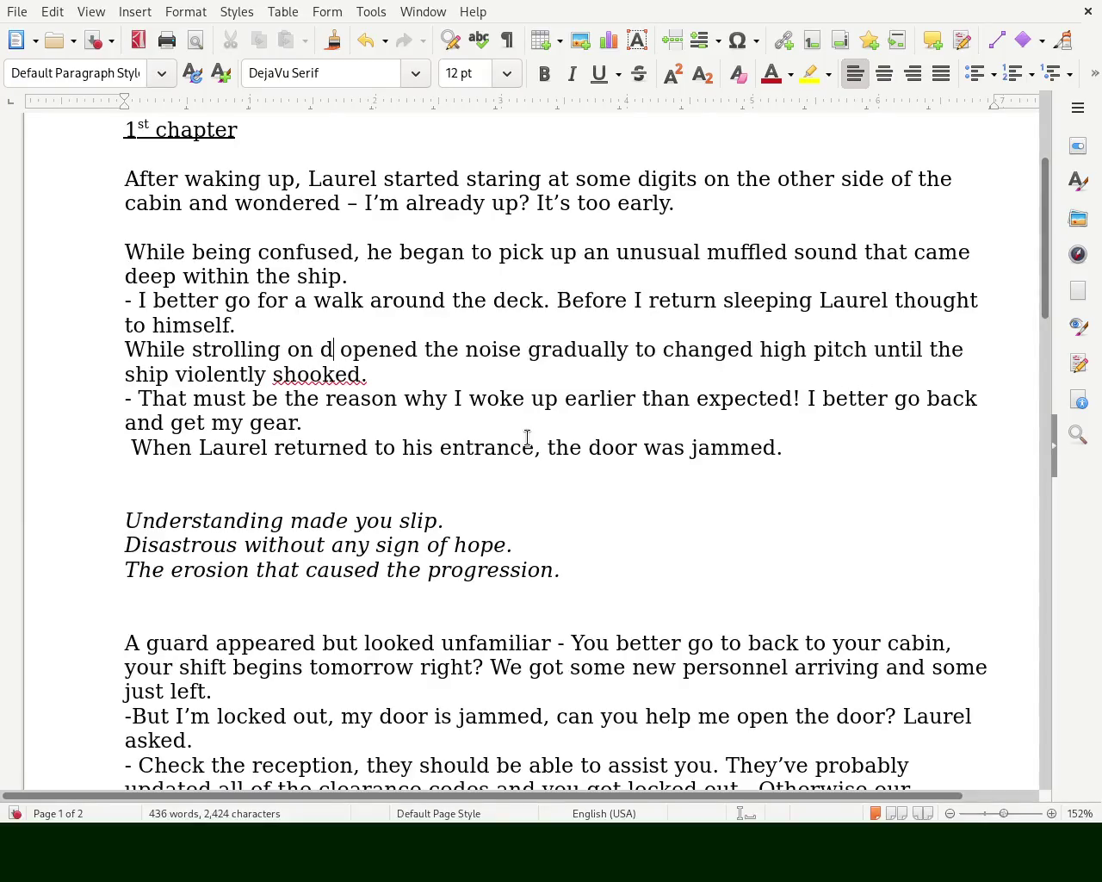
pyautogui.write('eck -')
pyautogui.press('BackSpace')
pyautogui.press('BackSpace')
pyautogui.write(',')
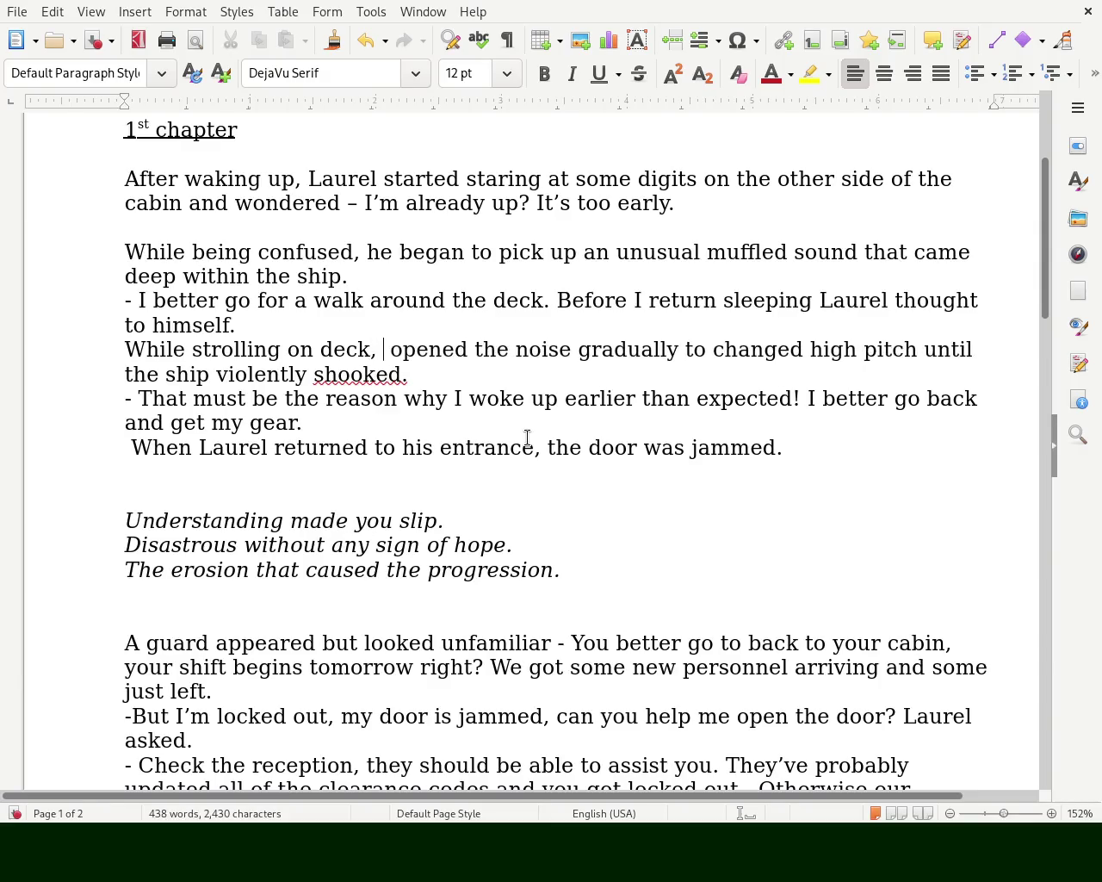
pyautogui.write(' the noise')
# - Remove the leftover 'opened the' words and the duplicated 'noise'
pyautogui.press('Delete')
pyautogui.press('Delete')
pyautogui.press('Delete')
pyautogui.press('Delete')
pyautogui.press('Delete')
pyautogui.press('Delete')
pyautogui.press('Delete')
pyautogui.press('Delete')
pyautogui.press('Delete')
pyautogui.press('Delete')
pyautogui.press('Right')
pyautogui.press('Right')
pyautogui.press('Right')
pyautogui.press('Right')
pyautogui.press('Delete')
pyautogui.press('Delete')
pyautogui.press('Delete')
pyautogui.press('Left')
pyautogui.press('Left')
pyautogui.press('Left')
pyautogui.press('Left')
pyautogui.press('Right')
pyautogui.press('Right')
pyautogui.press('Delete')
pyautogui.press('Delete')
pyautogui.press('Delete')
pyautogui.press('Delete')
pyautogui.press('Delete')
pyautogui.press('Right')
pyautogui.press('Right')
pyautogui.press('Right')
pyautogui.press('Right')
pyautogui.press('Right')
pyautogui.press('Right')
pyautogui.press('Right')
pyautogui.press('Right')
pyautogui.press('Right')
pyautogui.press('Right')
pyautogui.press('Right')
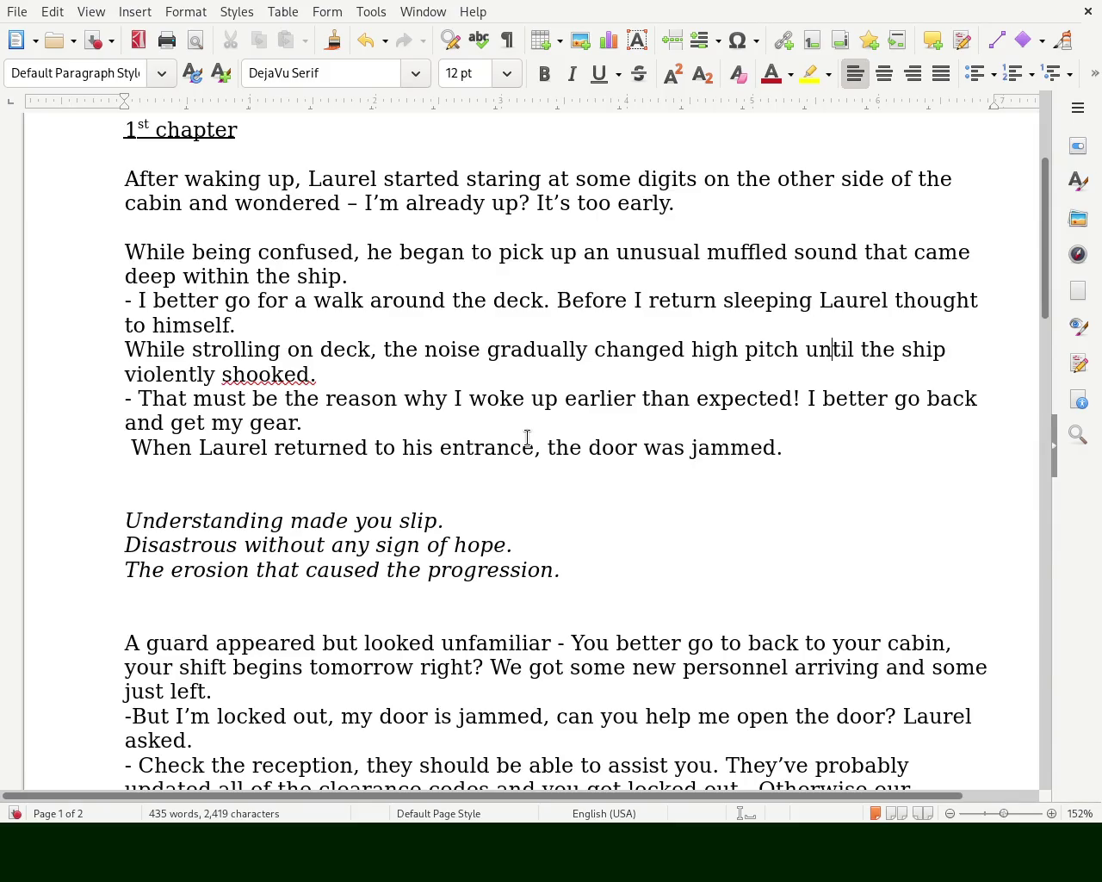
# - Insert 'until it' after 'pitch' and correct 'brusted' to 'bursted'
pyautogui.press('Left')
pyautogui.press('Left')
pyautogui.write('bruste')
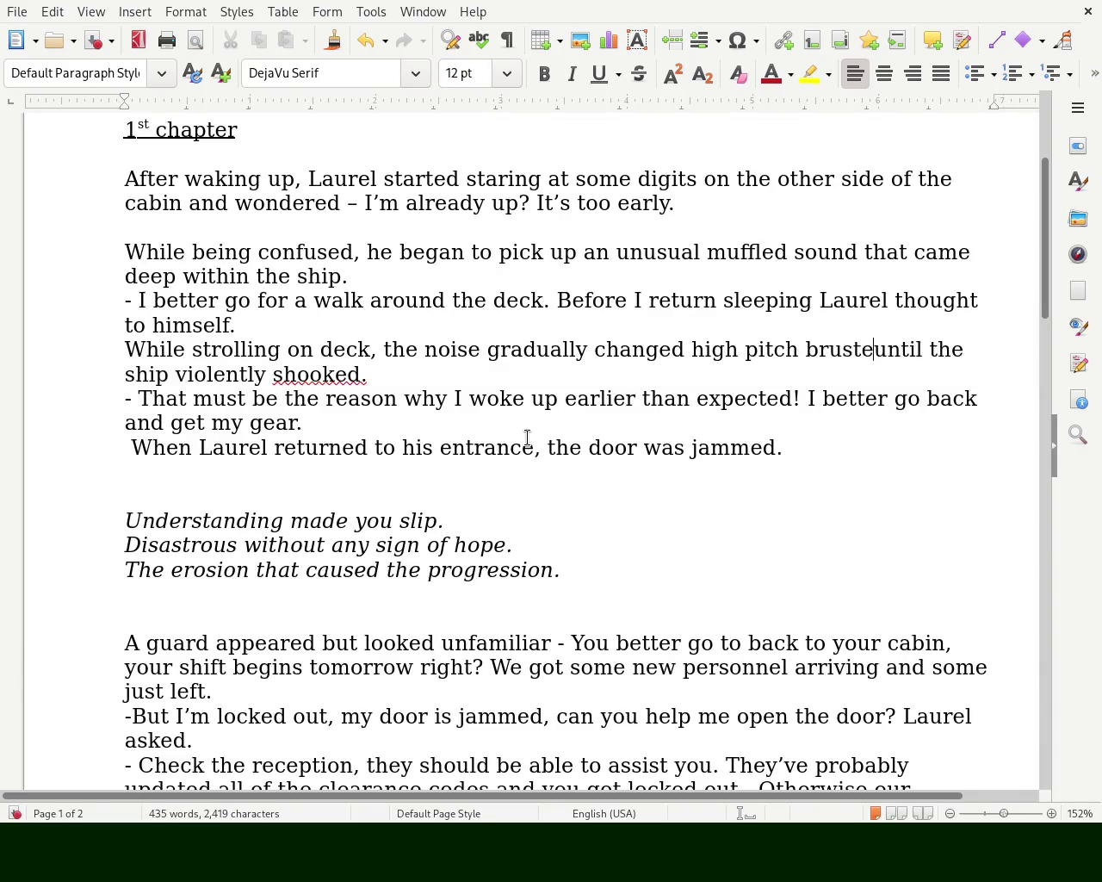
pyautogui.write('d')
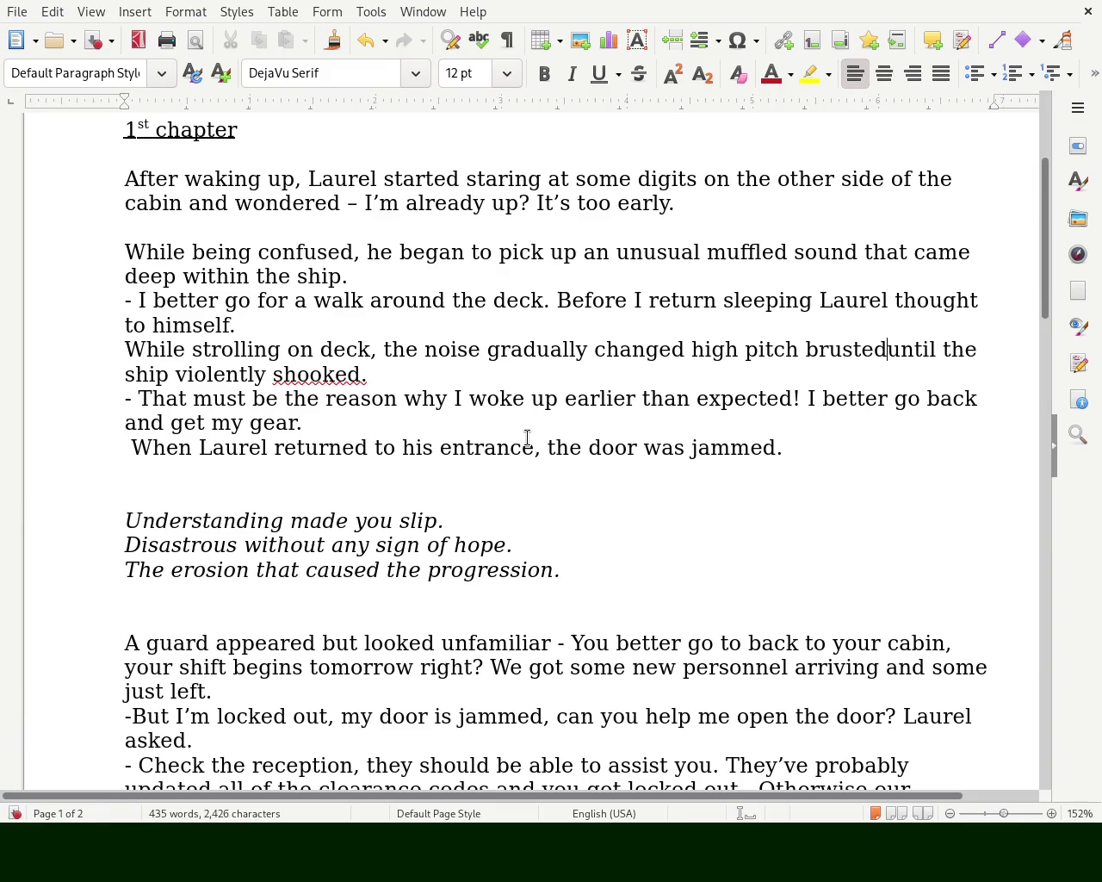
pyautogui.press('Delete')
pyautogui.press('Delete')
pyautogui.press('Delete')
pyautogui.press('Delete')
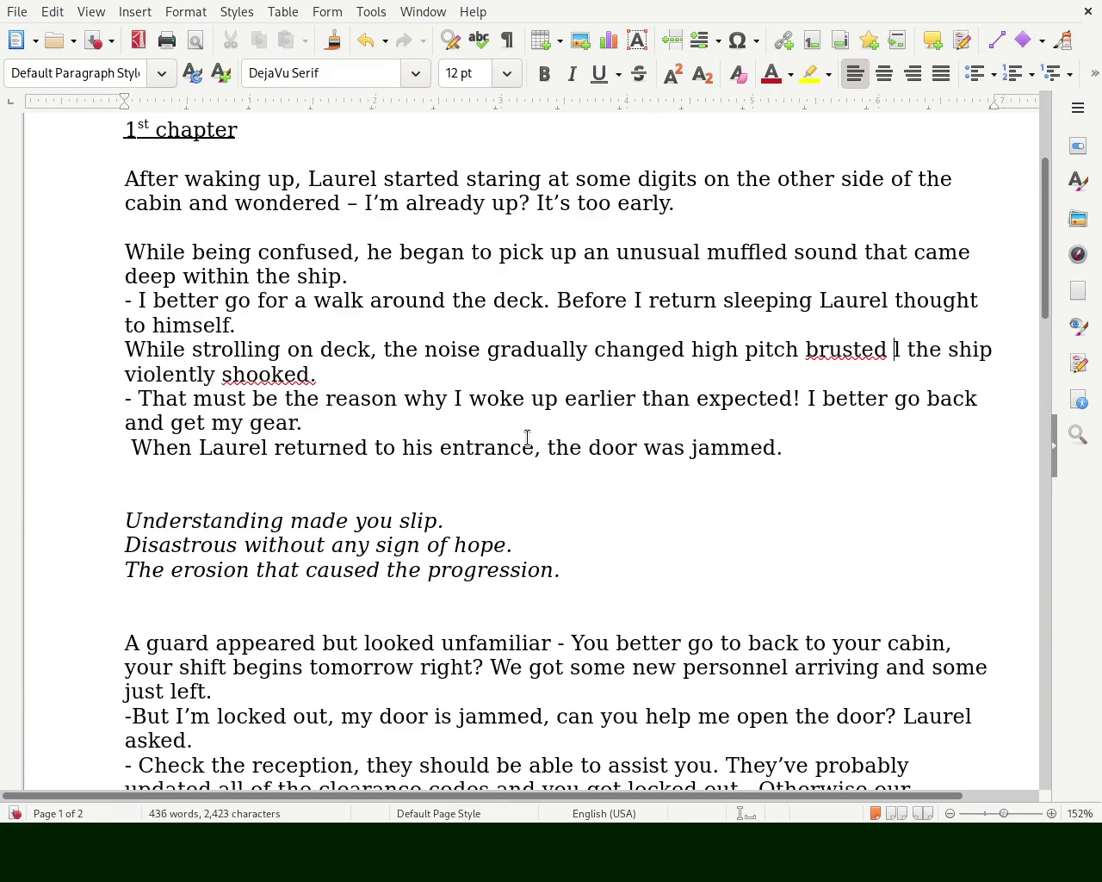
pyautogui.press('Left')
pyautogui.press('Left')
pyautogui.press('Left')
pyautogui.press('Left')
pyautogui.press('Left')
pyautogui.write('unti')
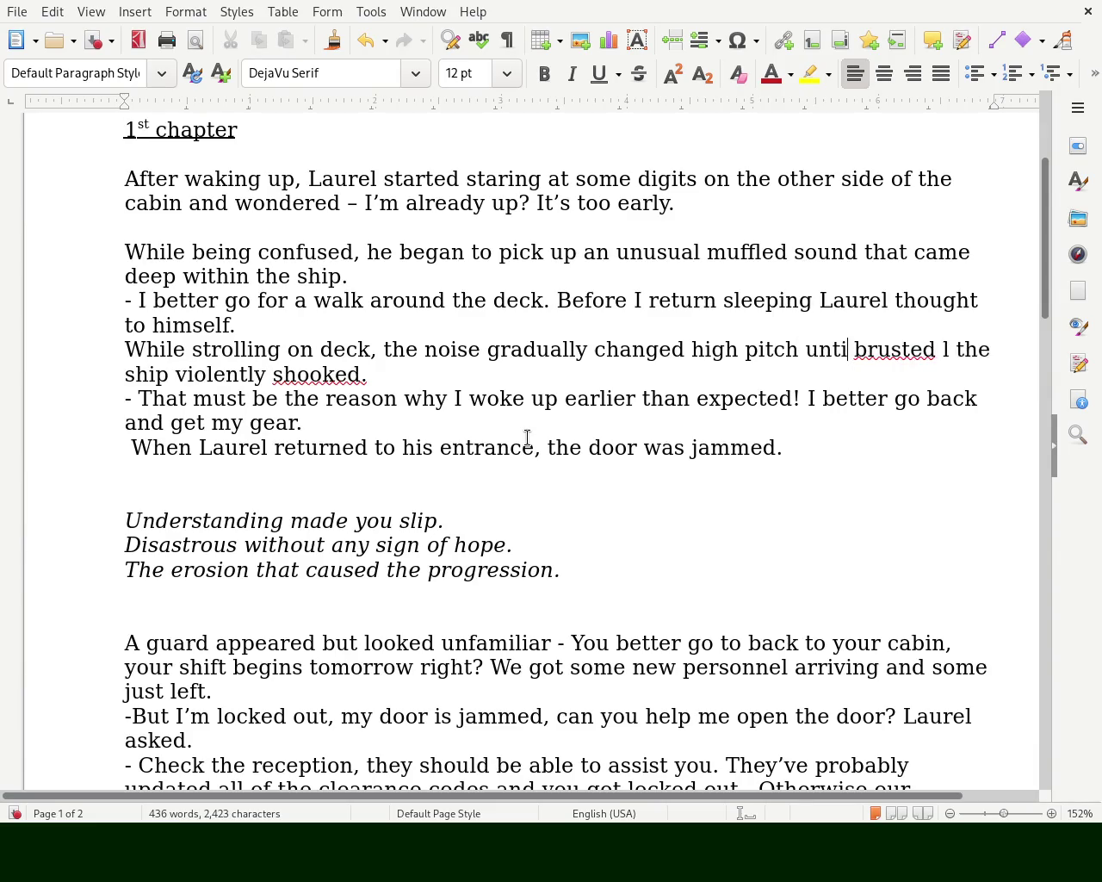
pyautogui.write('l it')
pyautogui.press('Right')
pyautogui.press('Right')
pyautogui.press('Delete')
pyautogui.press('Right')
pyautogui.write('r')
pyautogui.press('Right')
pyautogui.press('Right')
pyautogui.press('Right')
pyautogui.press('Right')
pyautogui.press('Right')
pyautogui.press('Delete')
# - Add 'the entire' before 'ship' and join the clause with 'that' instead of 'and made'
pyautogui.write('and made')
pyautogui.press('Delete')
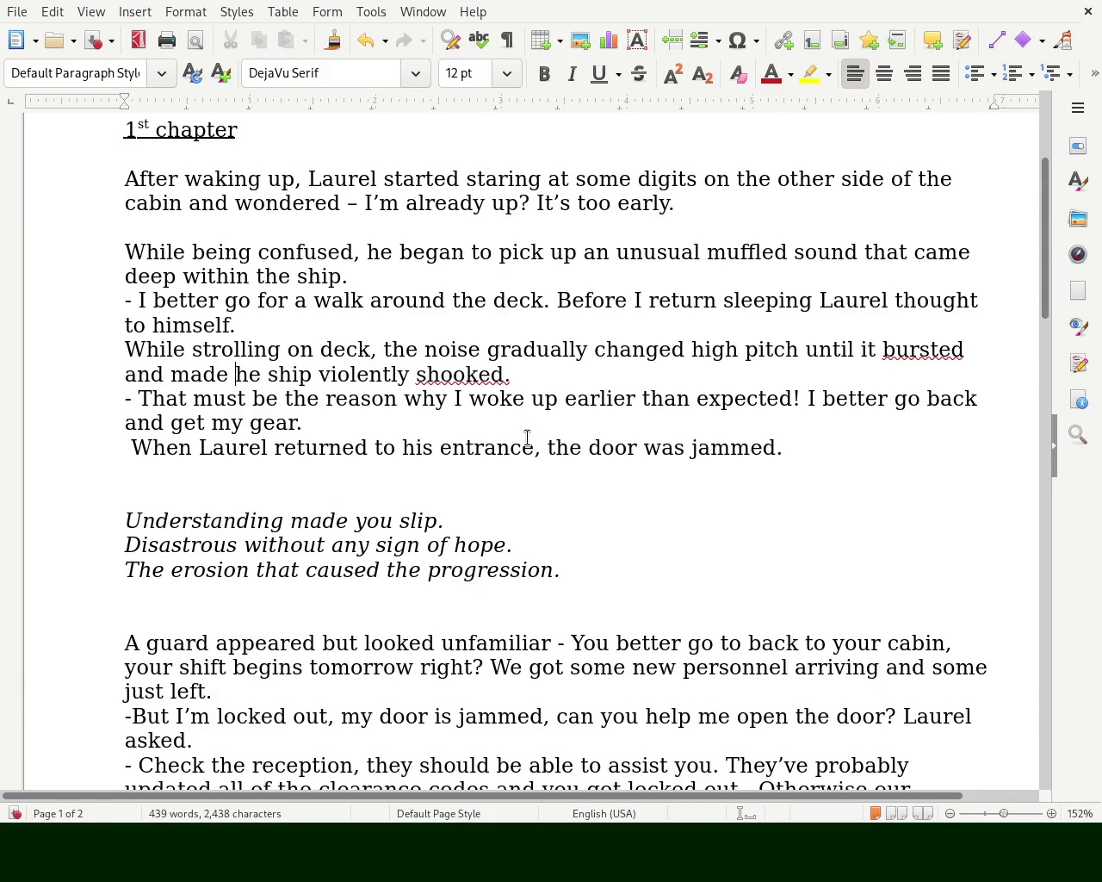
pyautogui.write('t')
pyautogui.press('Right')
pyautogui.press('Right')
pyautogui.write('entire')
pyautogui.press('Right')
pyautogui.press('Right')
pyautogui.press('Right')
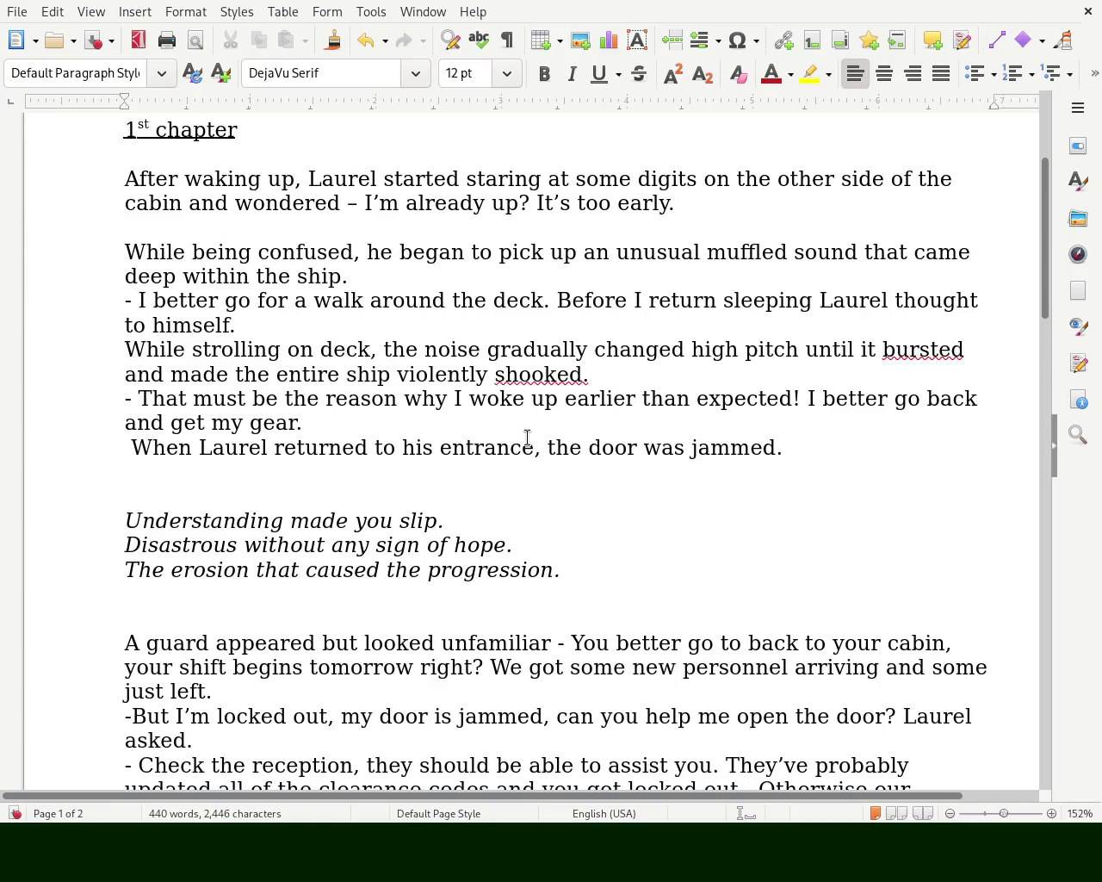
pyautogui.press('Left')
pyautogui.press('Left')
pyautogui.press('Left')
pyautogui.press('Left')
pyautogui.press('Left')
pyautogui.press('BackSpace')
pyautogui.press('BackSpace')
pyautogui.press('BackSpace')
pyautogui.press('BackSpace')
pyautogui.press('BackSpace')
pyautogui.press('BackSpace')
pyautogui.press('BackSpace')
pyautogui.write('that')
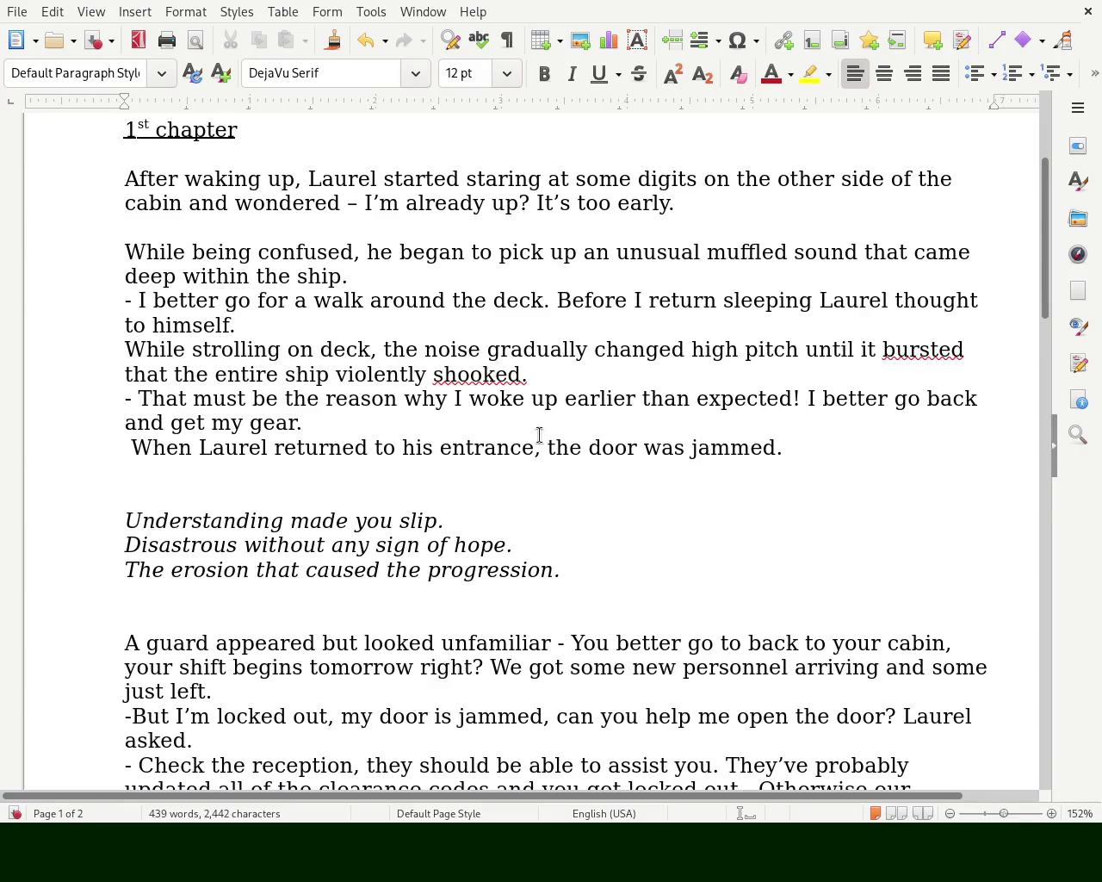
# - Delete the word 'bursted' and save the document
pyautogui.doubleClick(921, 349)
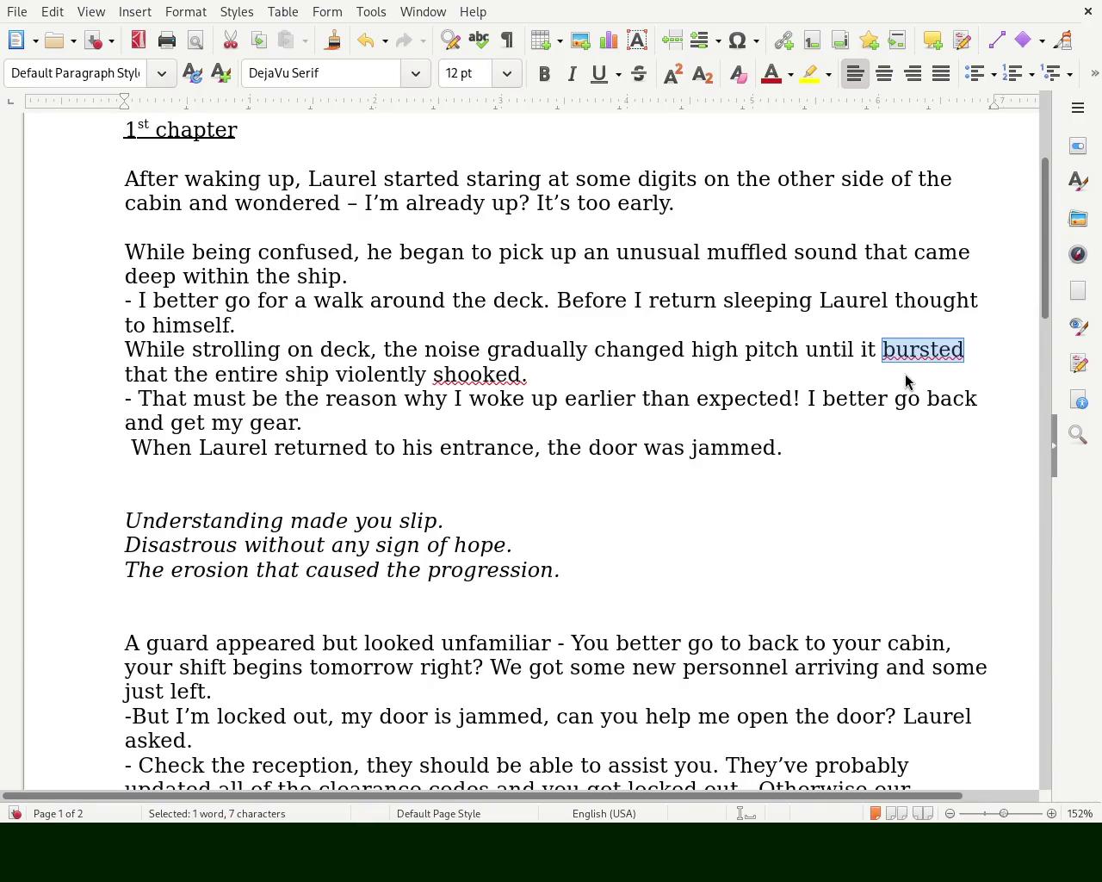
pyautogui.write('burst')
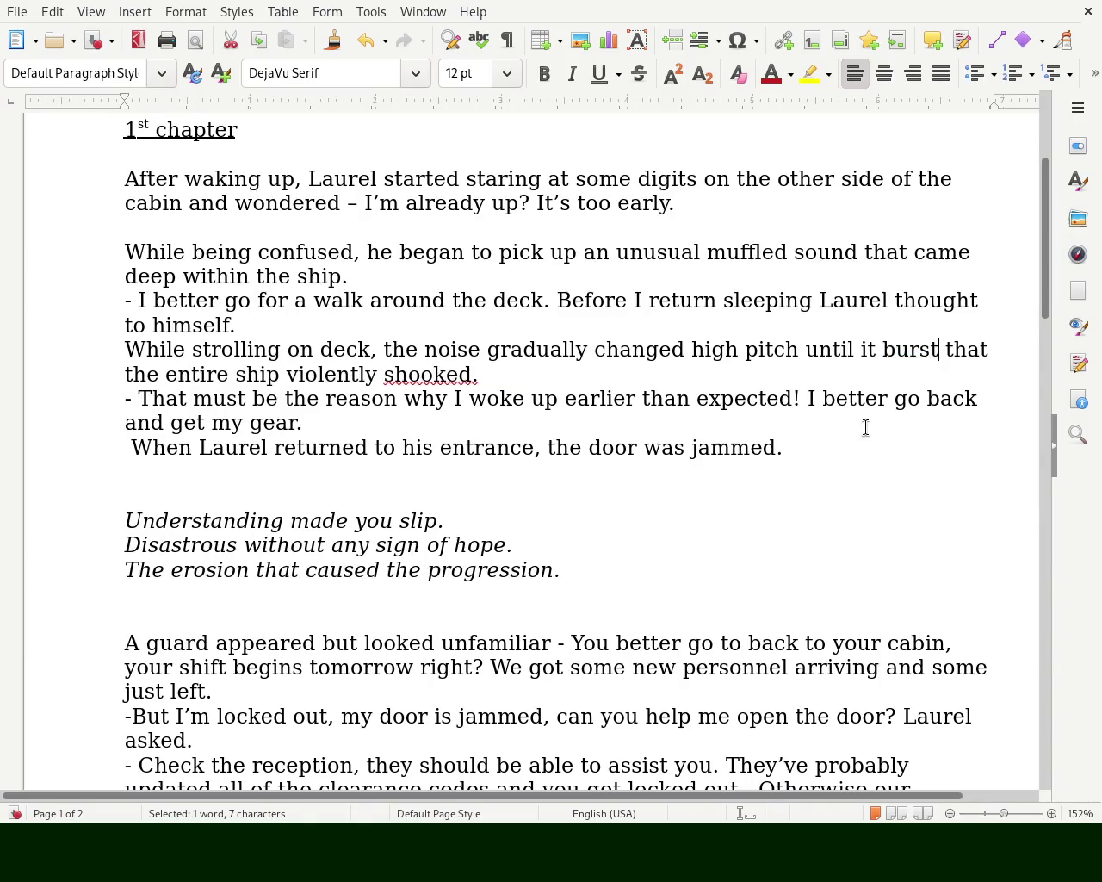
pyautogui.write('ed')
pyautogui.press('Down')
pyautogui.doubleClick(910, 348)
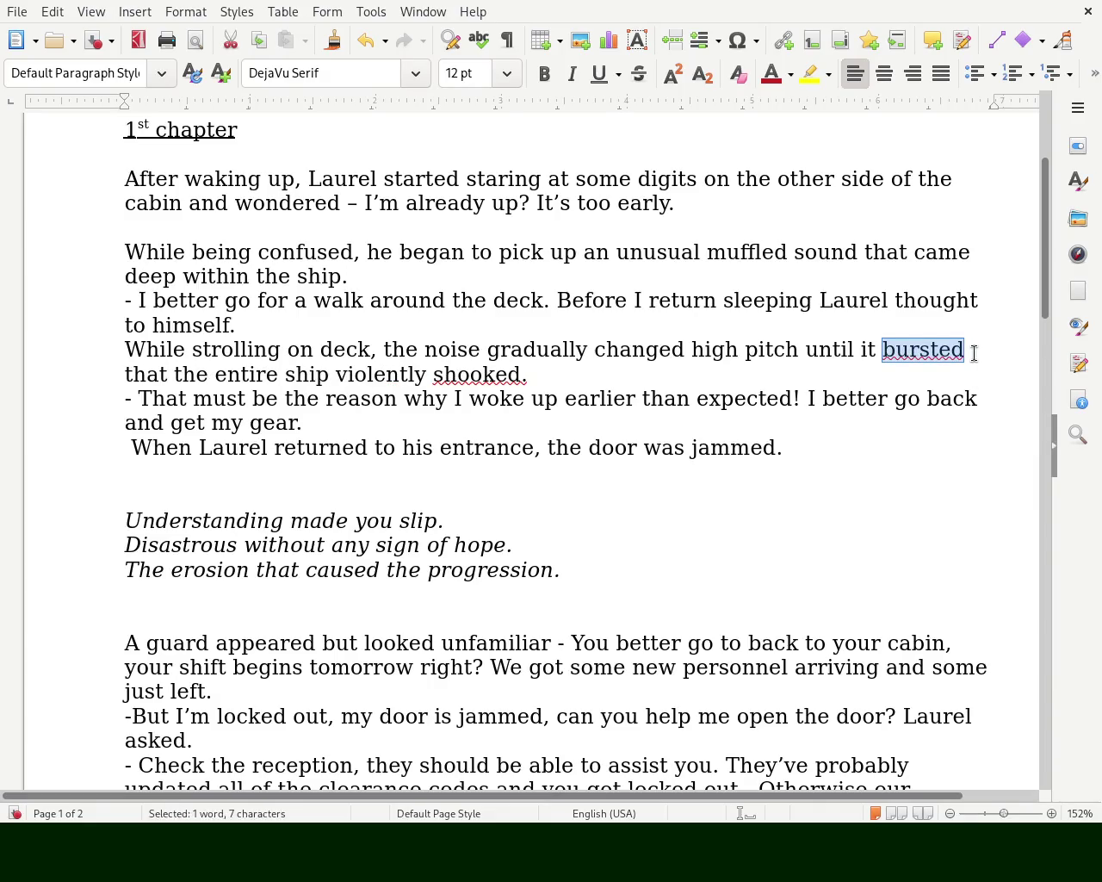
pyautogui.press('Delete')
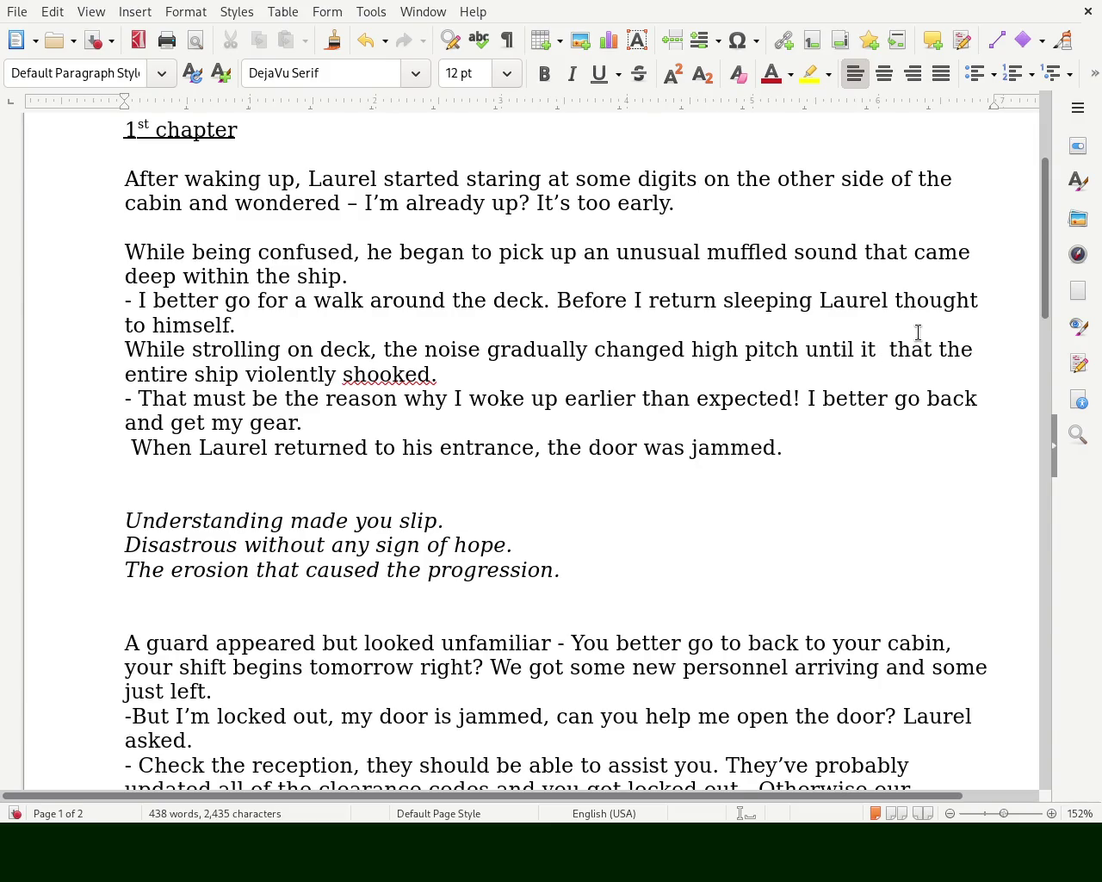
pyautogui.hotkey('ctrl', 's')
# - Delete 'high' and the following 'that', inserting 'the' in their place
pyautogui.doubleClick(717, 347)
pyautogui.press('BackSpace')
pyautogui.press('BackSpace')
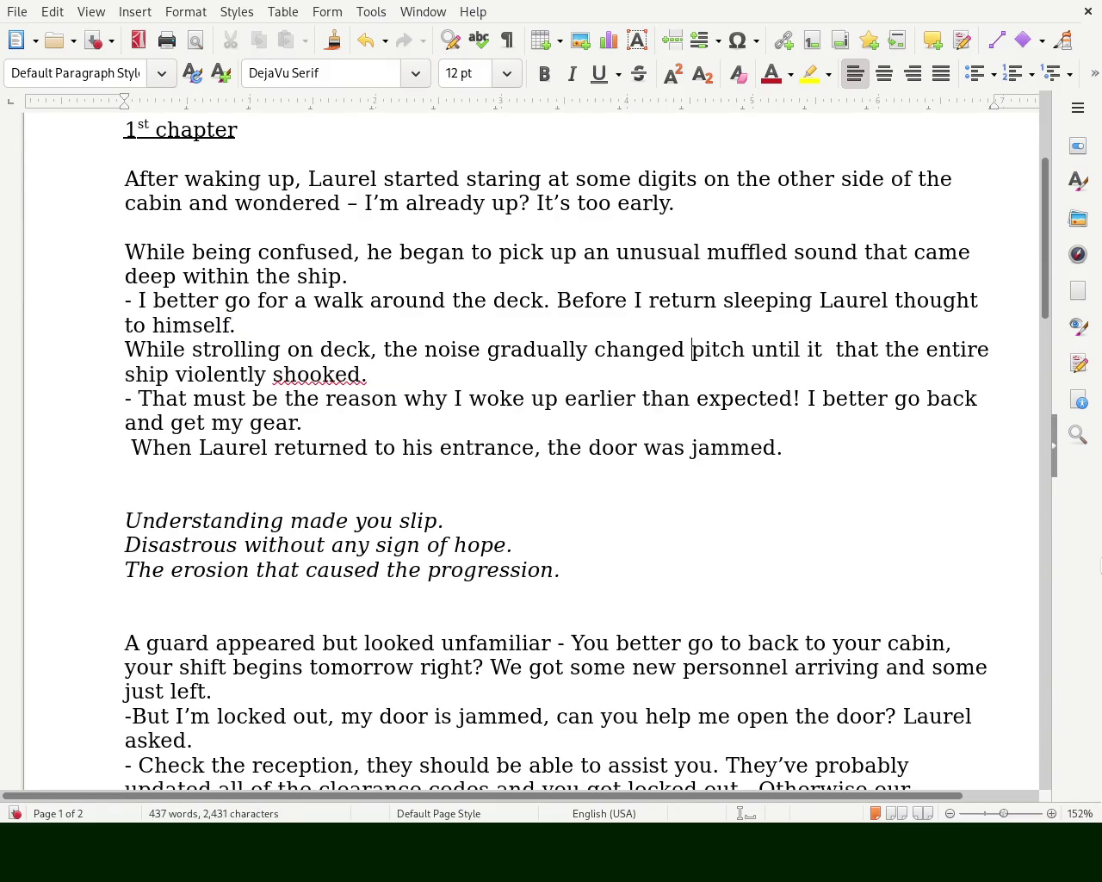
pyautogui.press('Right')
pyautogui.press('Right')
pyautogui.press('Right')
pyautogui.press('Left')
pyautogui.press('Right')
pyautogui.press('Right')
pyautogui.press('Right')
pyautogui.press('Right')
pyautogui.press('Right')
pyautogui.press('Right')
pyautogui.press('Delete')
pyautogui.press('Delete')
pyautogui.press('Delete')
pyautogui.press('Delete')
pyautogui.press('Delete')
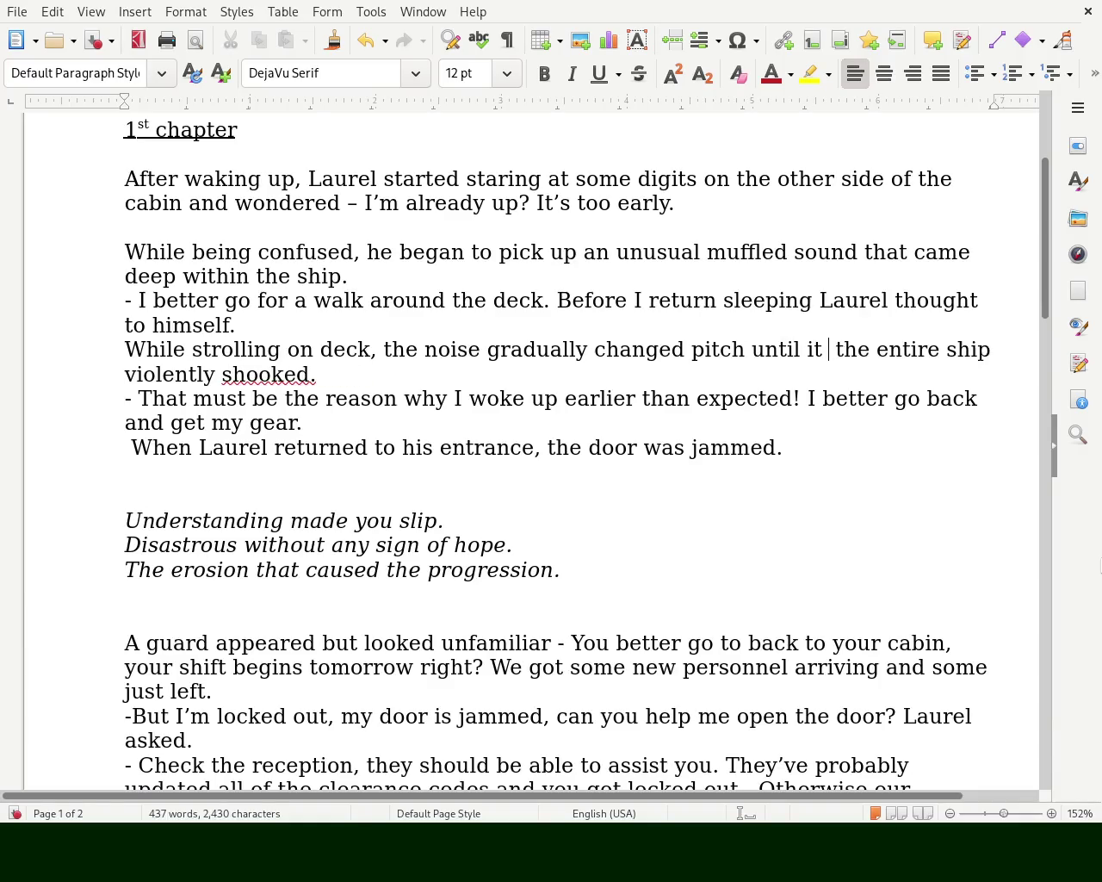
pyautogui.press('Delete')
pyautogui.press('Delete')
pyautogui.press('Delete')
pyautogui.press('Delete')
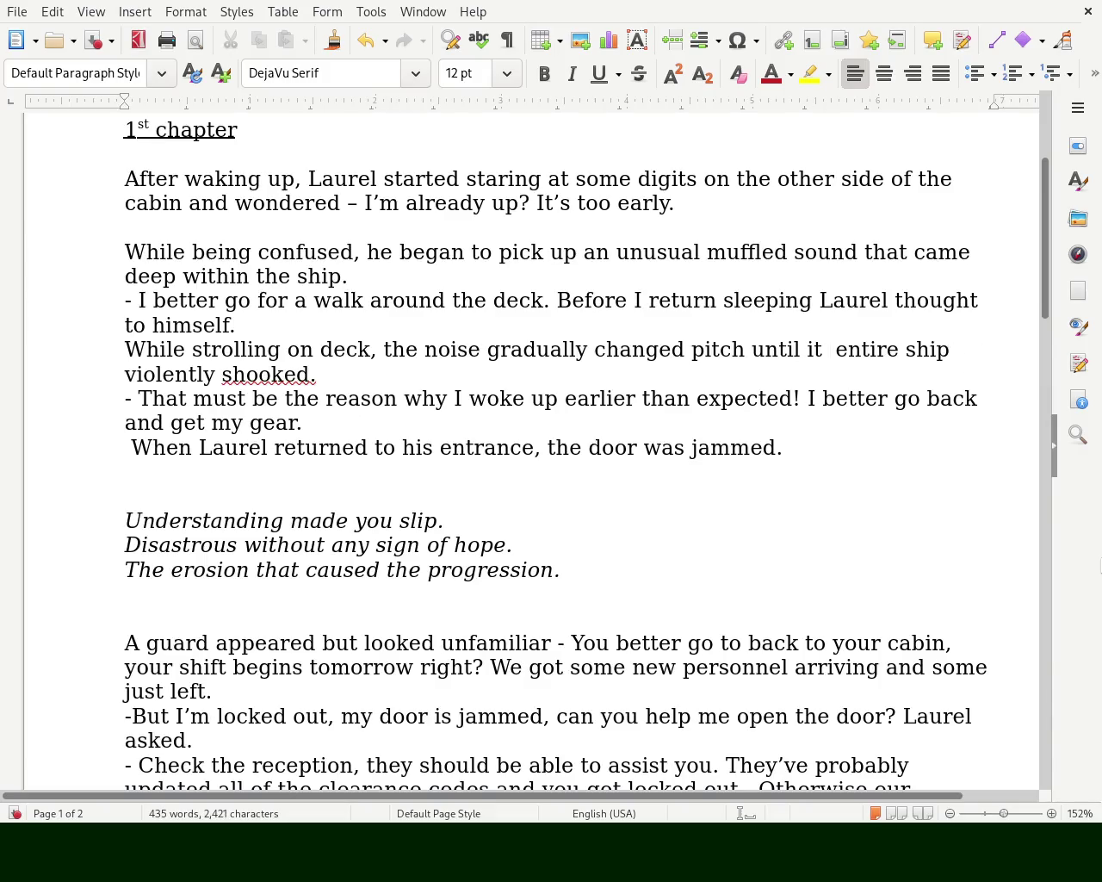
pyautogui.write('the')
# - Correct 'shooked' to 'shook' at the end of the noise sentence
pyautogui.click(197, 373)
pyautogui.press('Left')
pyautogui.press('Right')
pyautogui.press('Right')
pyautogui.press('Right')
pyautogui.press('Right')
pyautogui.press('Right')
pyautogui.press('Right')
pyautogui.press('Right')
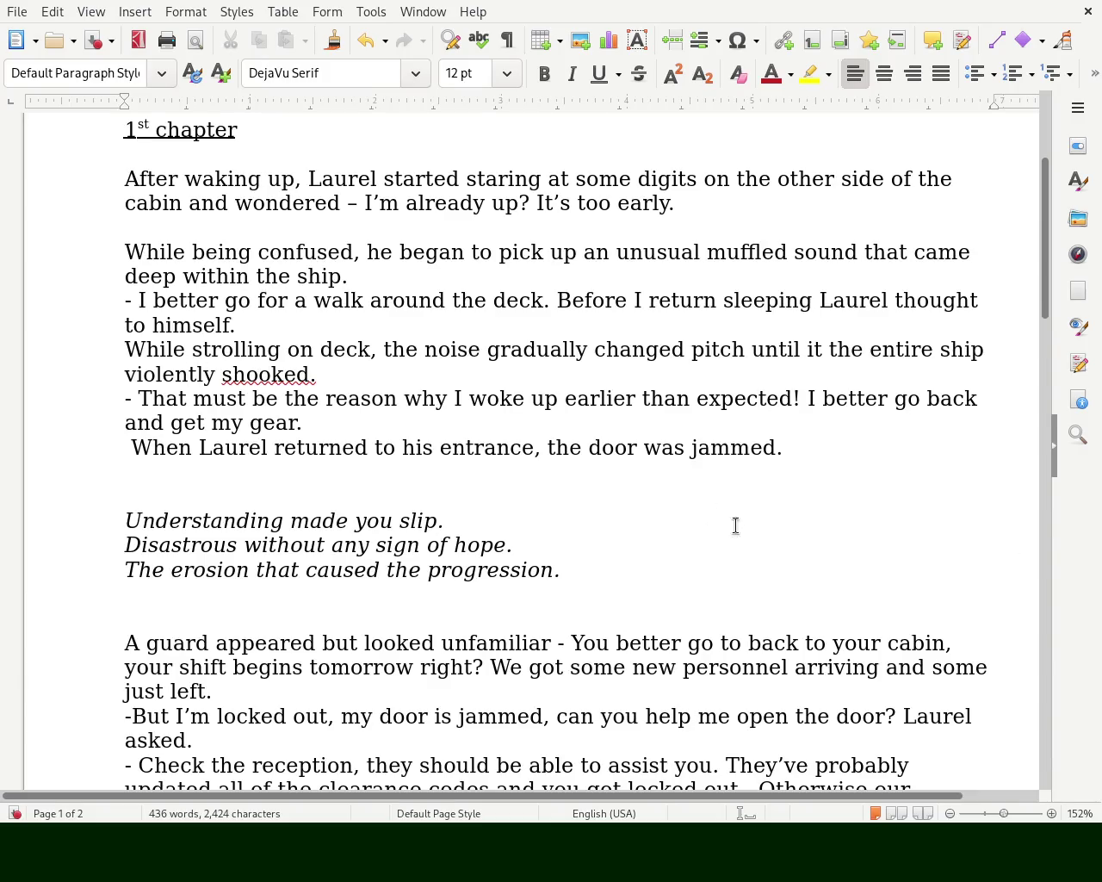
pyautogui.doubleClick(284, 370)
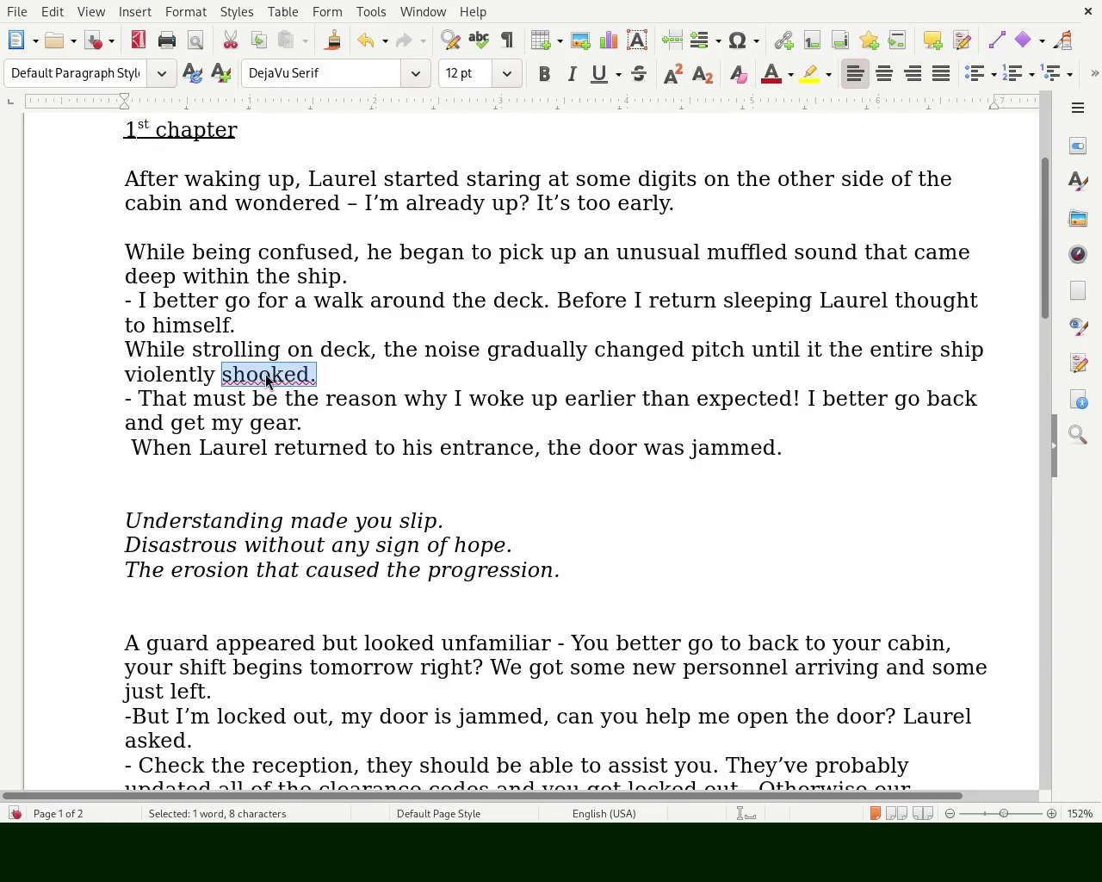
pyautogui.click(267, 380)
pyautogui.doubleClick(271, 374)
pyautogui.write('shook')
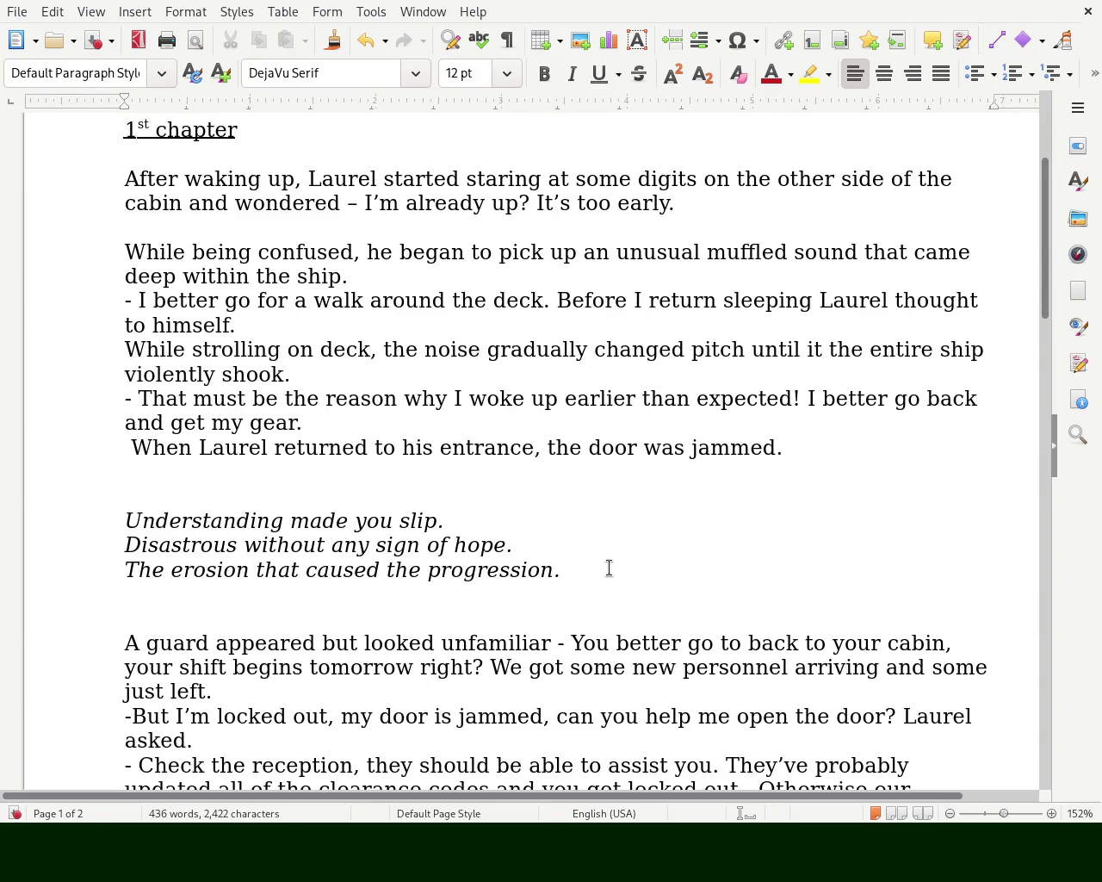
pyautogui.click(635, 444)
# - Remove the blank line after 'early.' and add a blank line above 'While strolling'
pyautogui.write('u ')
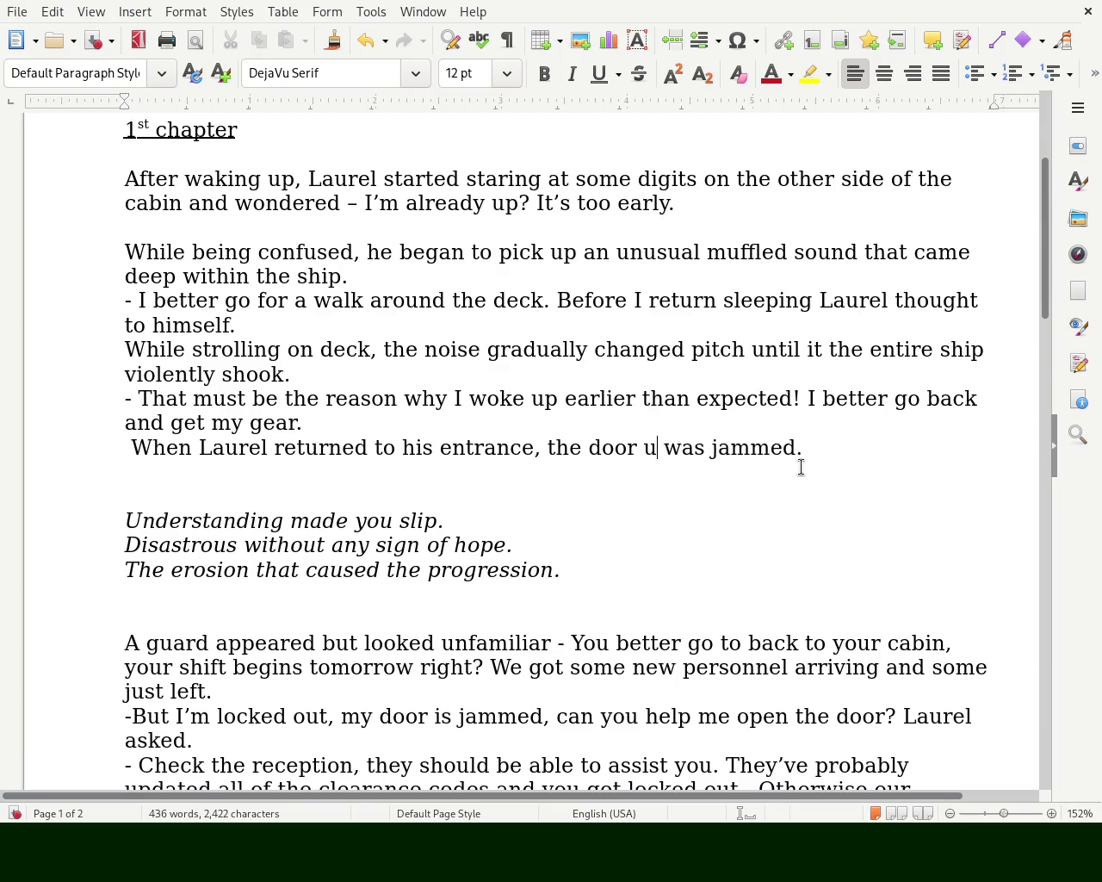
pyautogui.write('nex')
pyautogui.press('BackSpace')
pyautogui.press('BackSpace')
pyautogui.press('BackSpace')
pyautogui.press('BackSpace')
pyautogui.press('BackSpace')
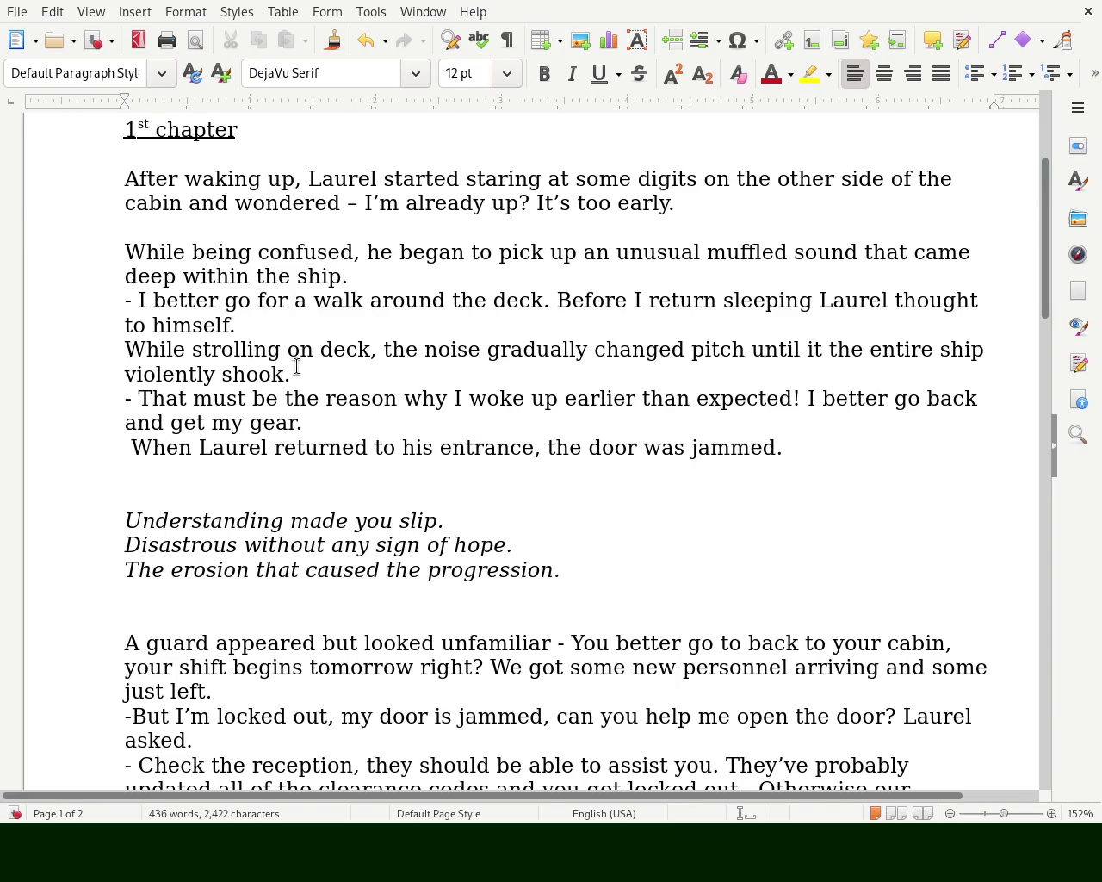
pyautogui.click(711, 202)
pyautogui.press('Delete')
pyautogui.press('Down')
pyautogui.press('Down')
pyautogui.press('Down')
pyautogui.press('Down')
pyautogui.press('Return')
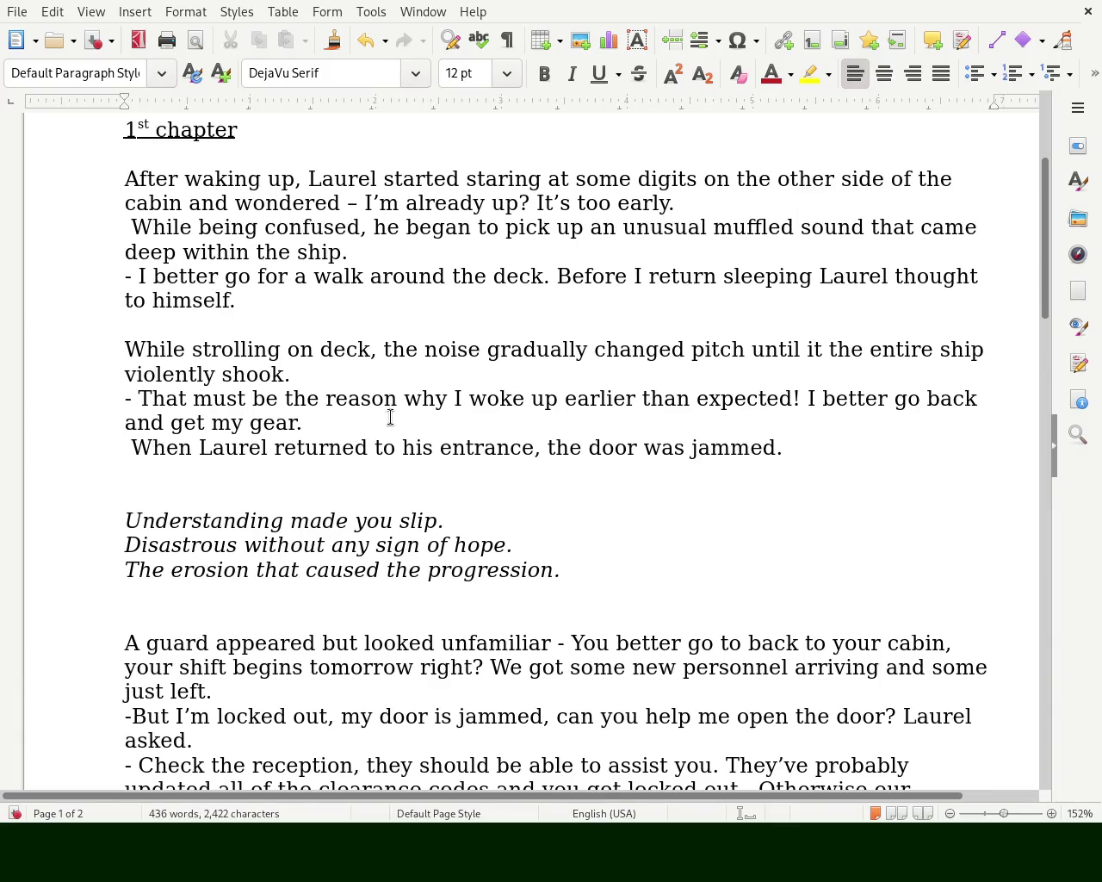
# - Join the walk line onto 'deep within the ship.'
pyautogui.click(336, 378)
pyautogui.click(122, 277)
pyautogui.press('Return')
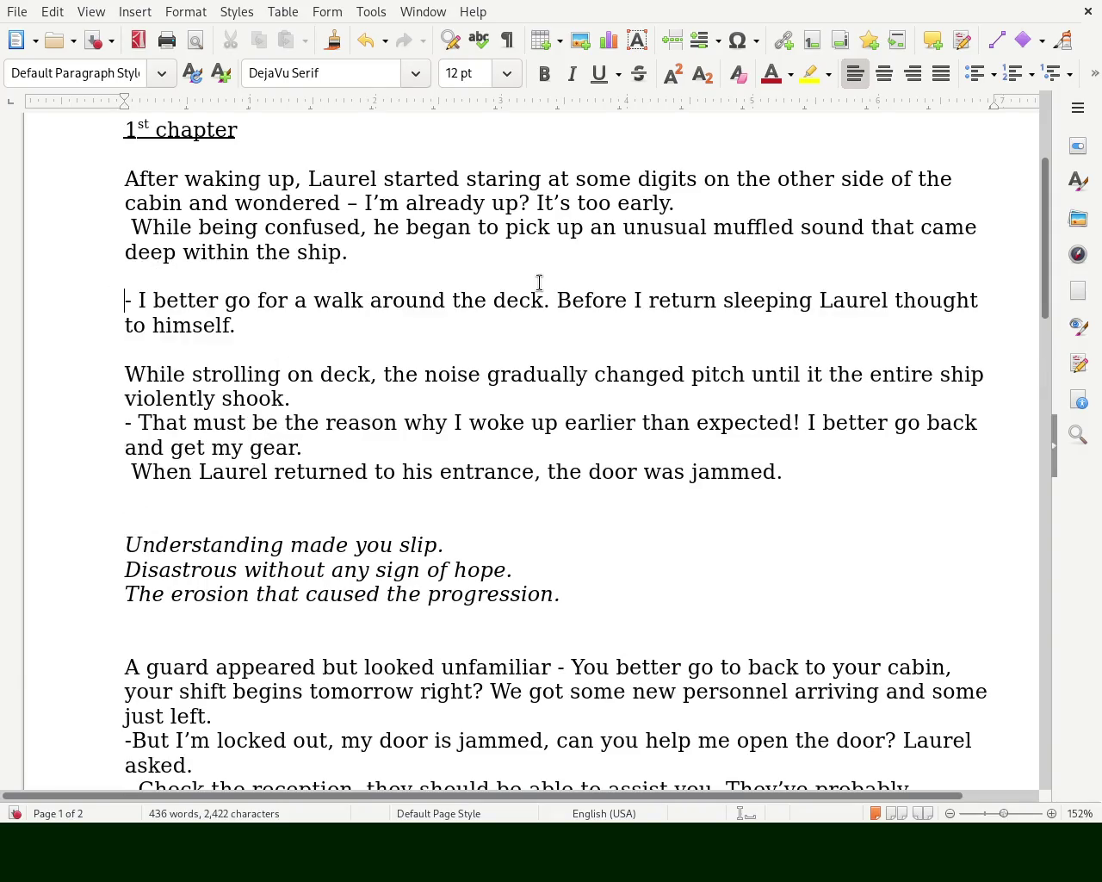
pyautogui.press('Up')
pyautogui.press('Delete')
pyautogui.press('Down')
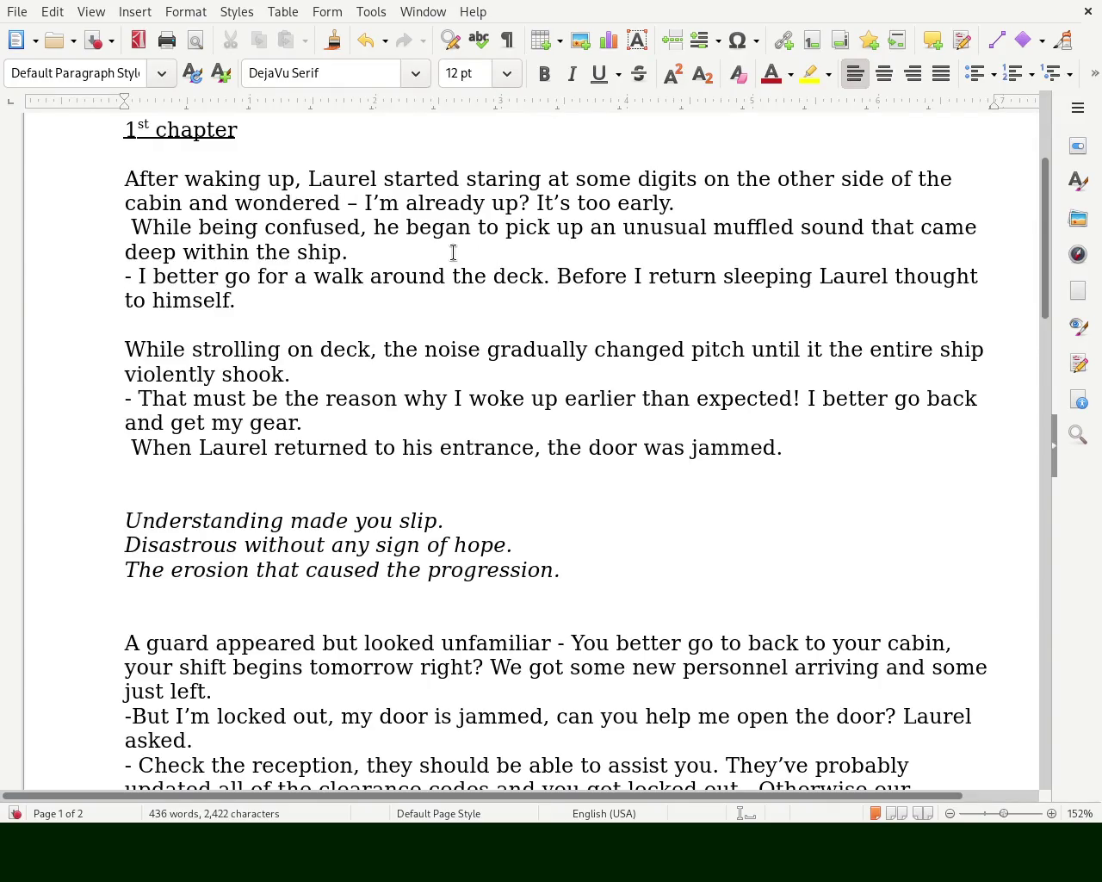
pyautogui.press('Delete')
pyautogui.press('Delete')
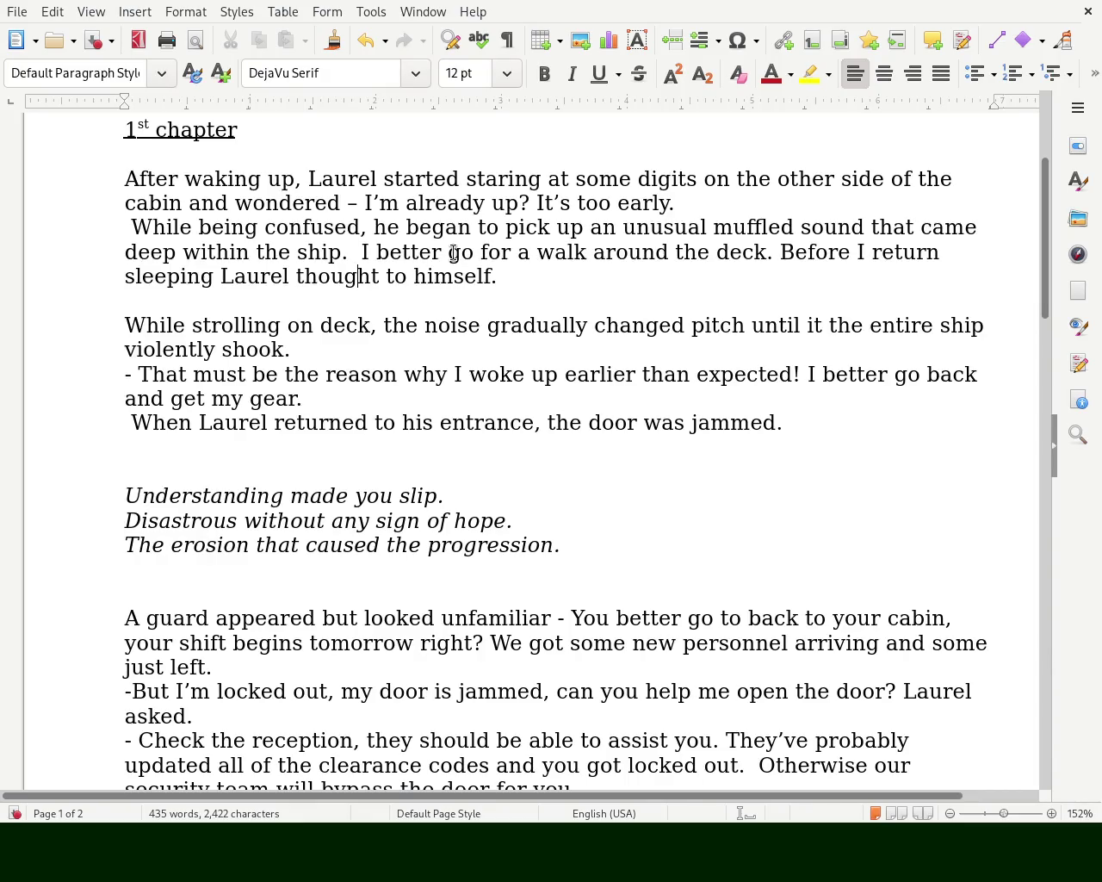
# - Join the 'While being confused' and 'While strolling' passages onto the preceding sentences
pyautogui.click(526, 274)
pyautogui.press('Delete')
pyautogui.click(714, 207)
pyautogui.press('Delete')
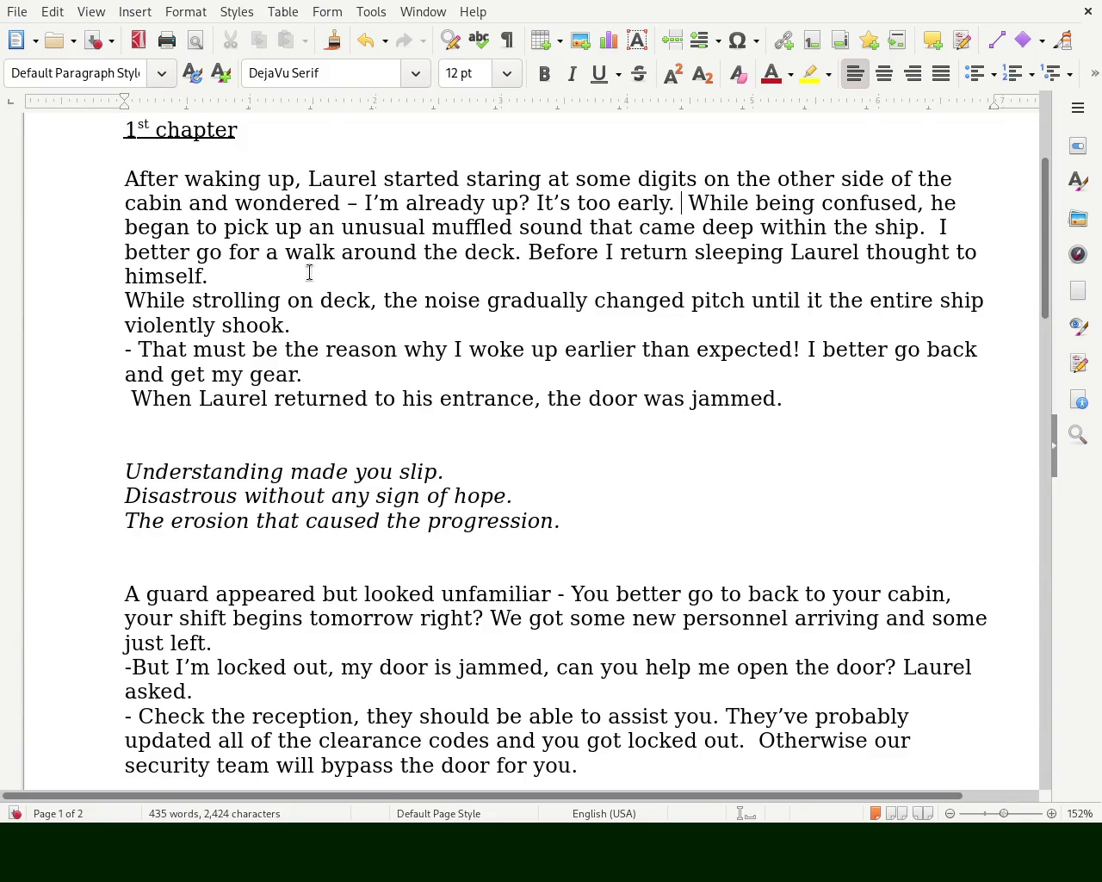
pyautogui.click(234, 273)
pyautogui.press('Delete')
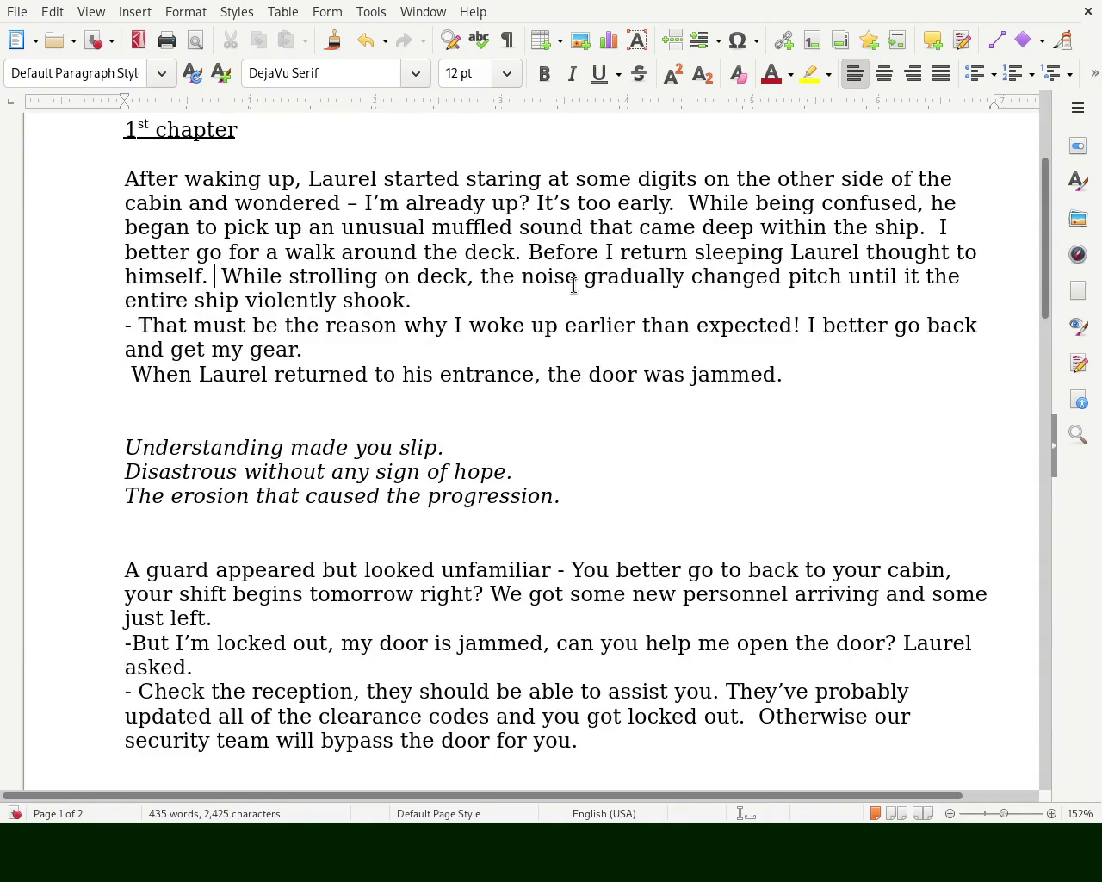
# - Join the 'That must be' and 'When Laurel' lines, then start a new paragraph at 'While strolling'
pyautogui.click(453, 312)
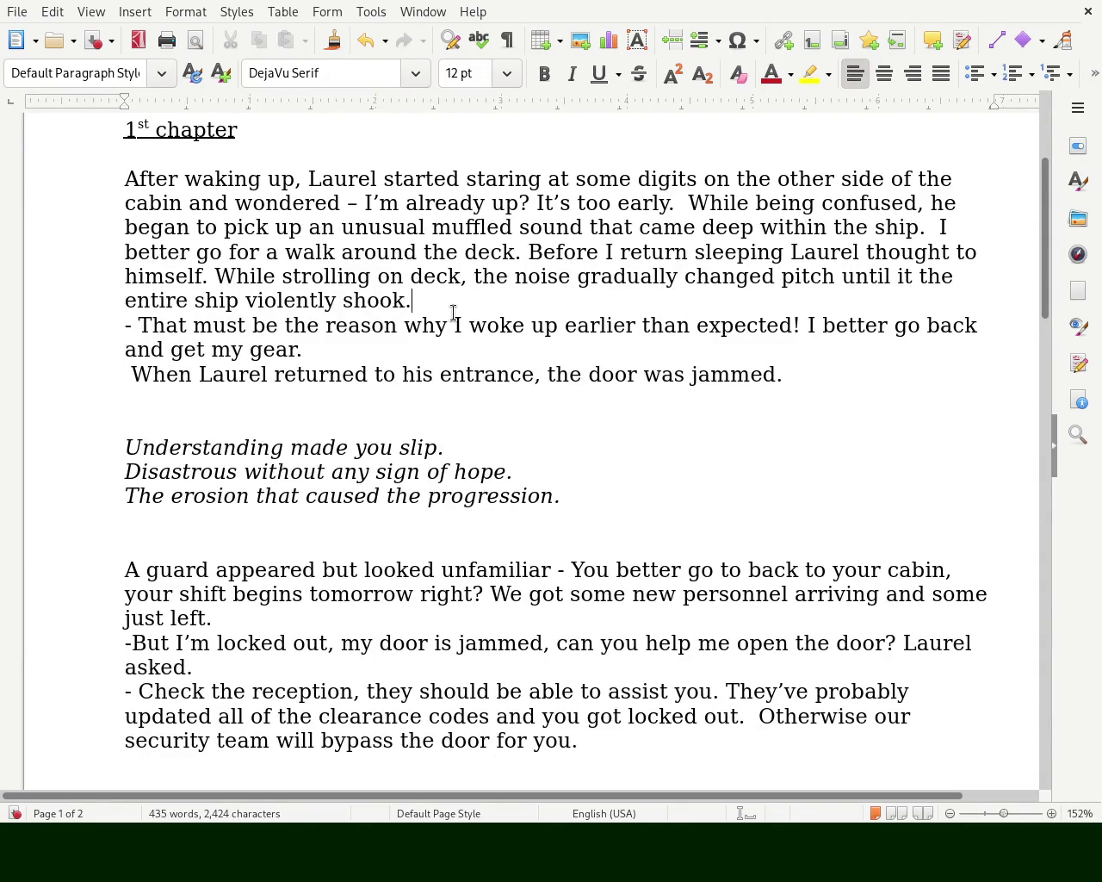
pyautogui.press('Delete')
pyautogui.press('Delete')
pyautogui.press('Delete')
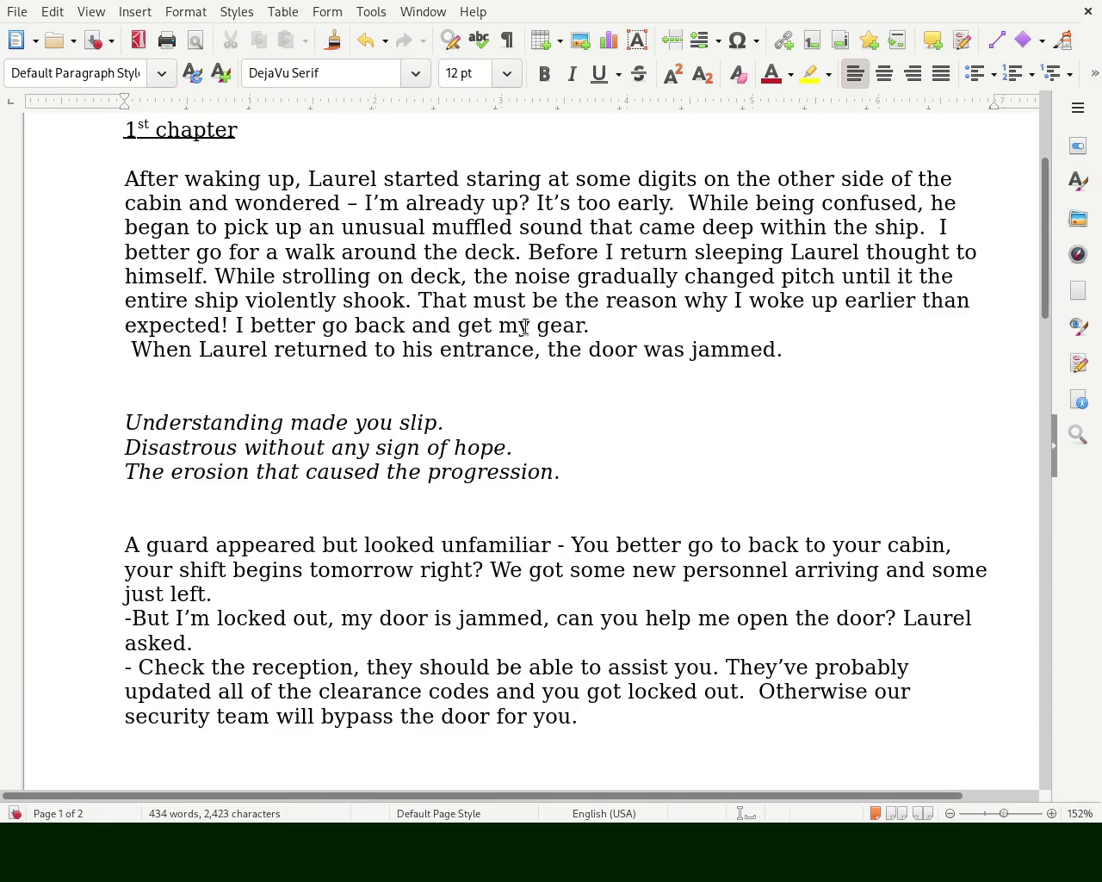
pyautogui.click(623, 329)
pyautogui.press('Delete')
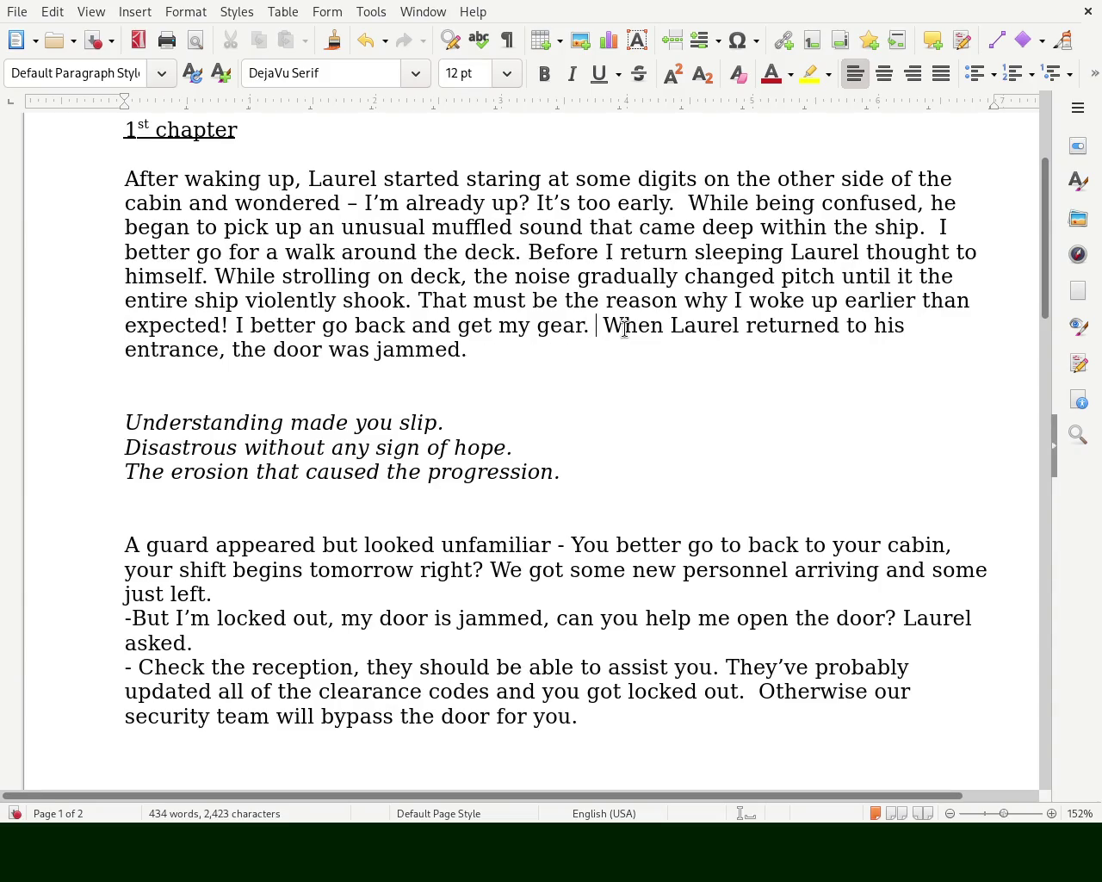
pyautogui.press('BackSpace')
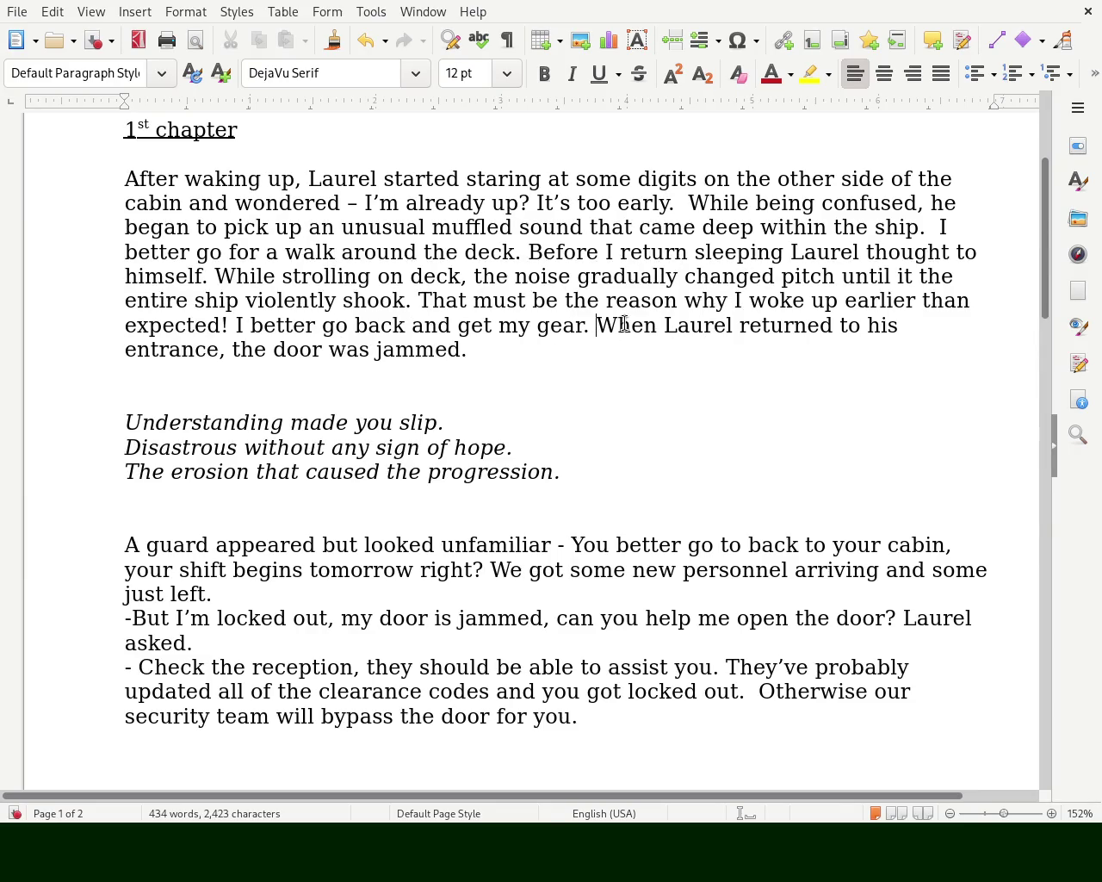
pyautogui.click(214, 277)
pyautogui.press('Return')
pyautogui.press('Return')
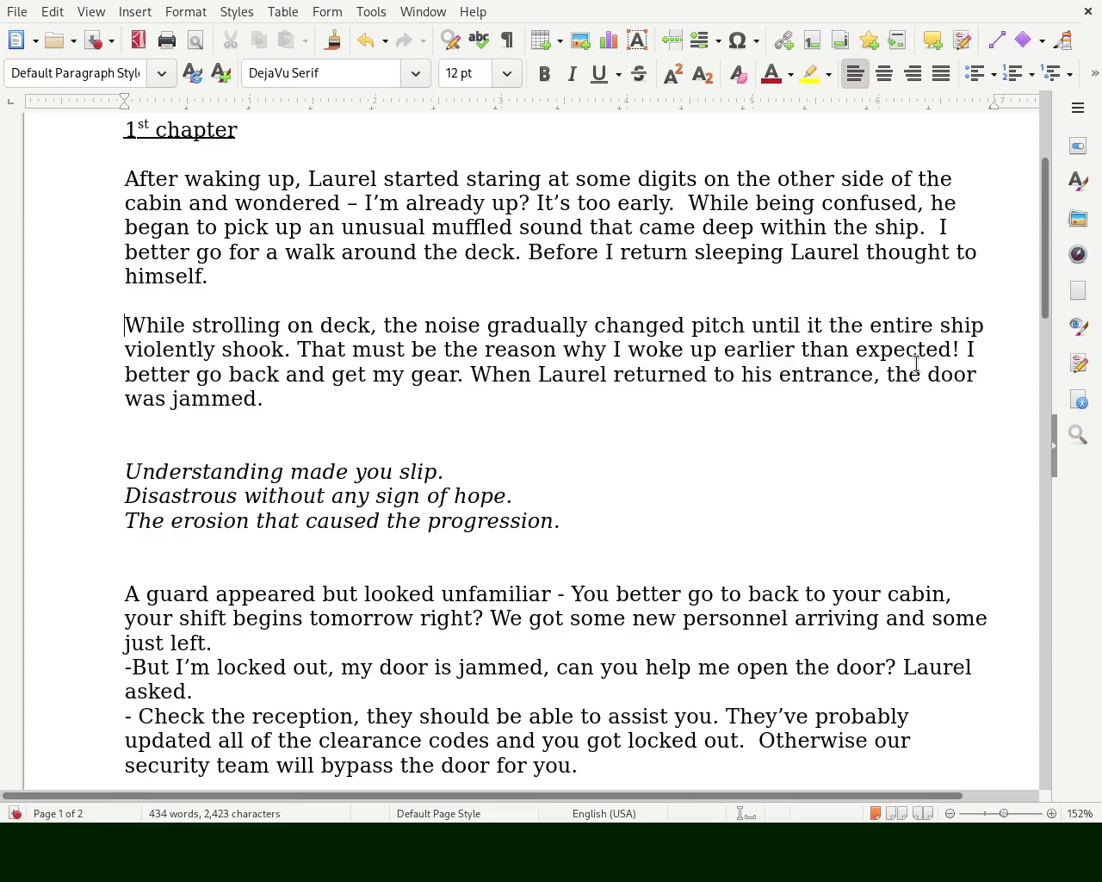
# - Replace 'go' with 'head' so it reads 'better head back'
pyautogui.doubleClick(209, 375)
pyautogui.write('get')
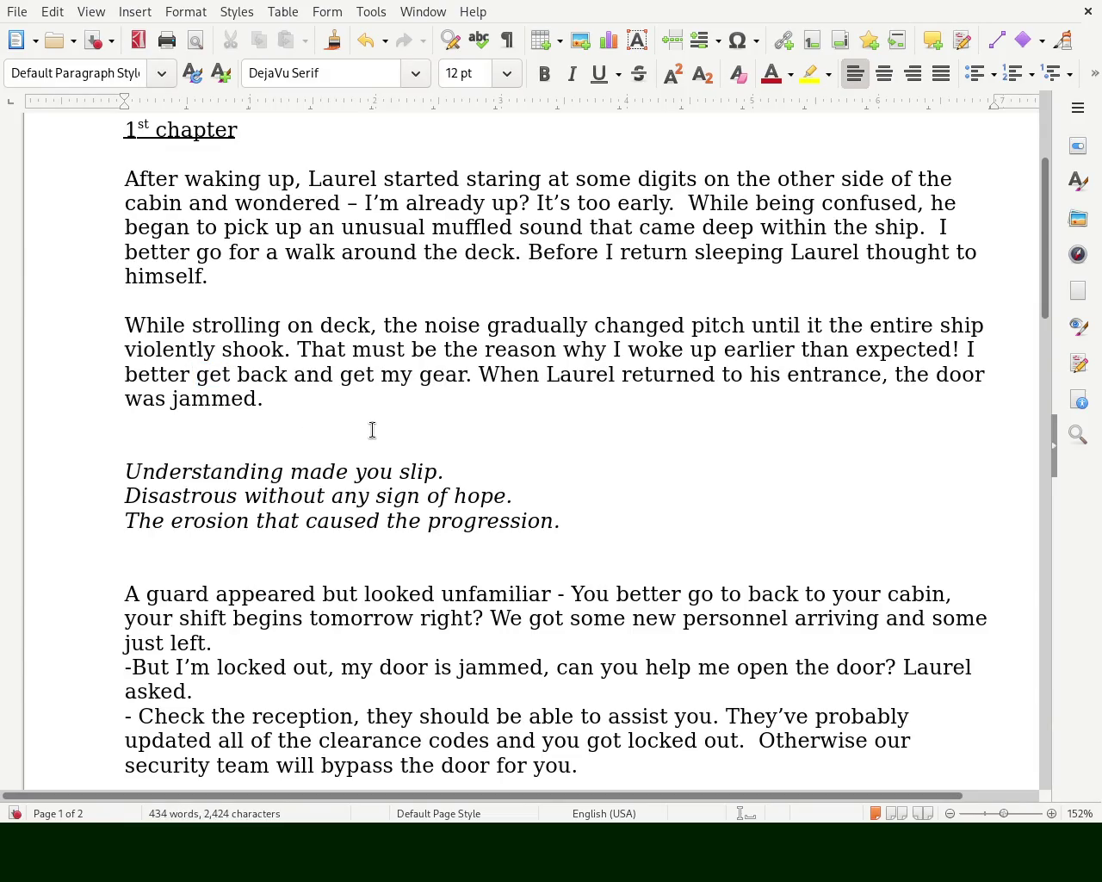
pyautogui.doubleClick(211, 376)
pyautogui.write('head')
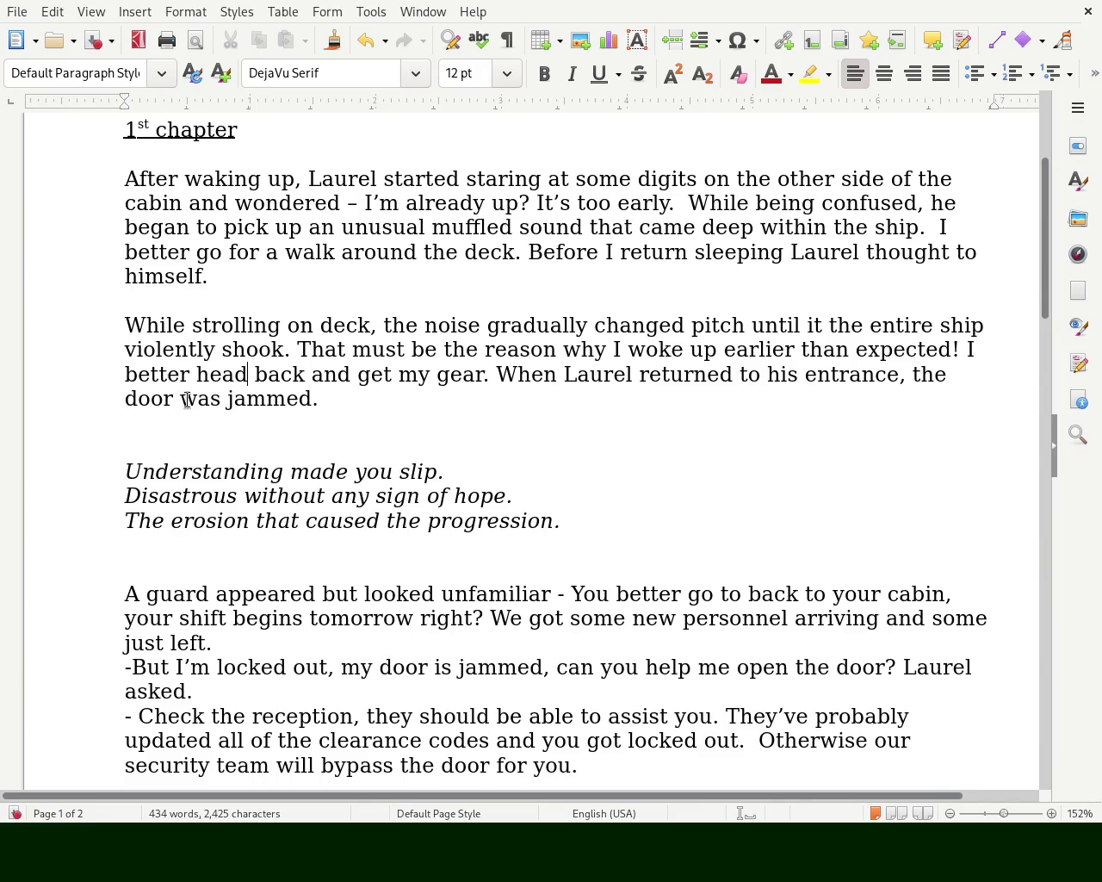
# - Insert 'unexpectedly' before 'jammed', fixing the misspelling
pyautogui.click(234, 399)
pyautogui.press('Left')
pyautogui.write('unexpectadly')
pyautogui.doubleClick(283, 396)
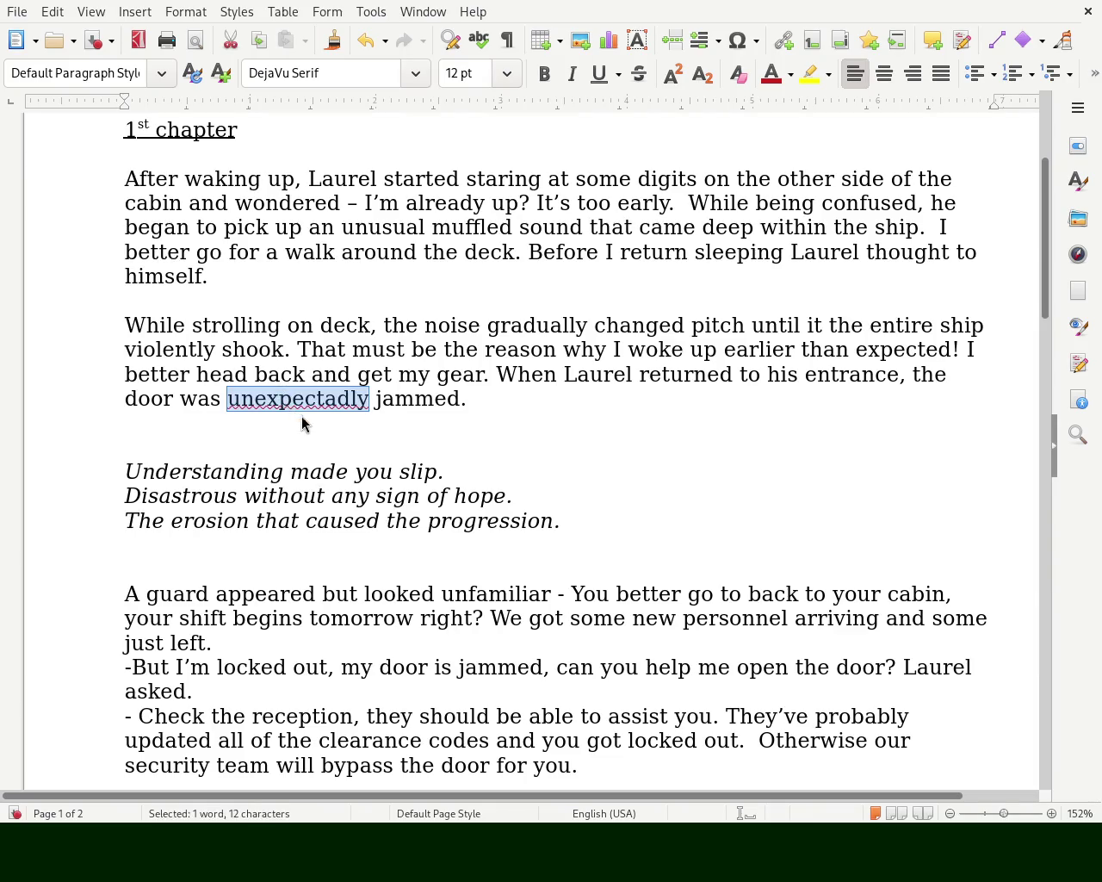
pyautogui.write('unexpectedly')
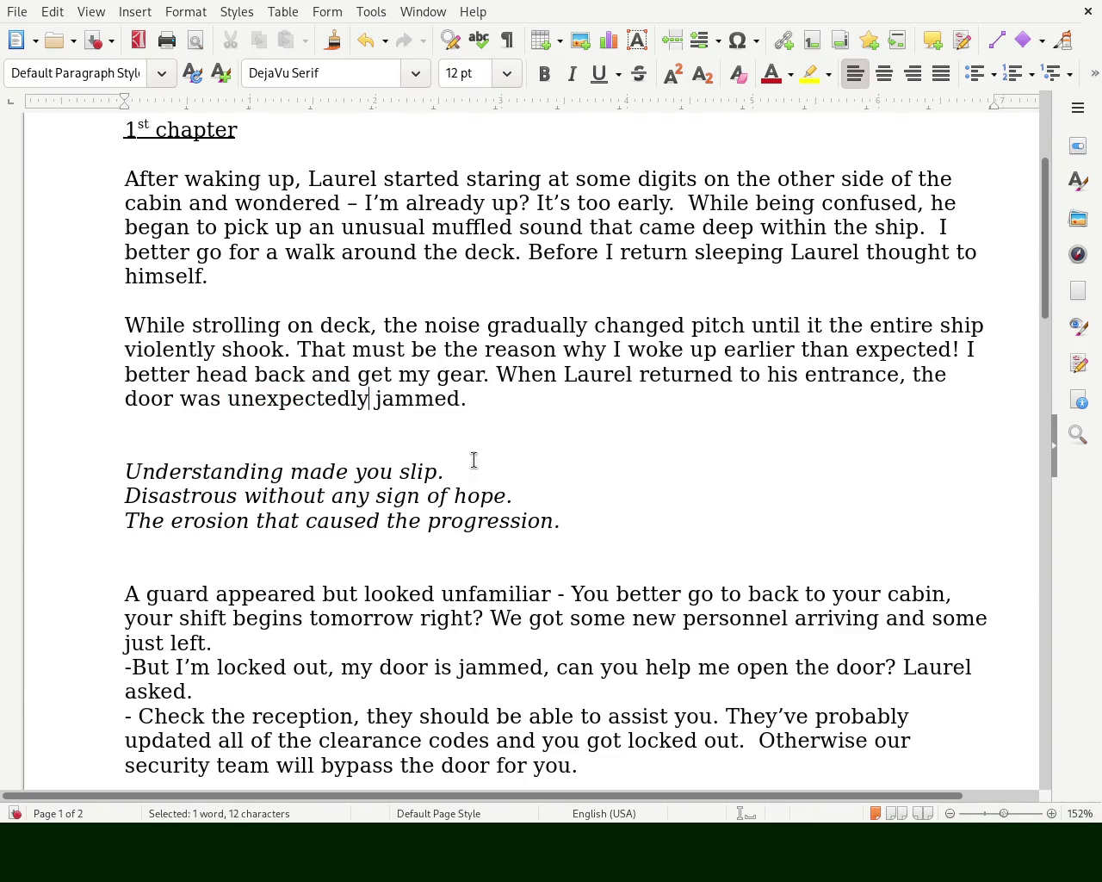
pyautogui.hotkey('ctrl', 'z')
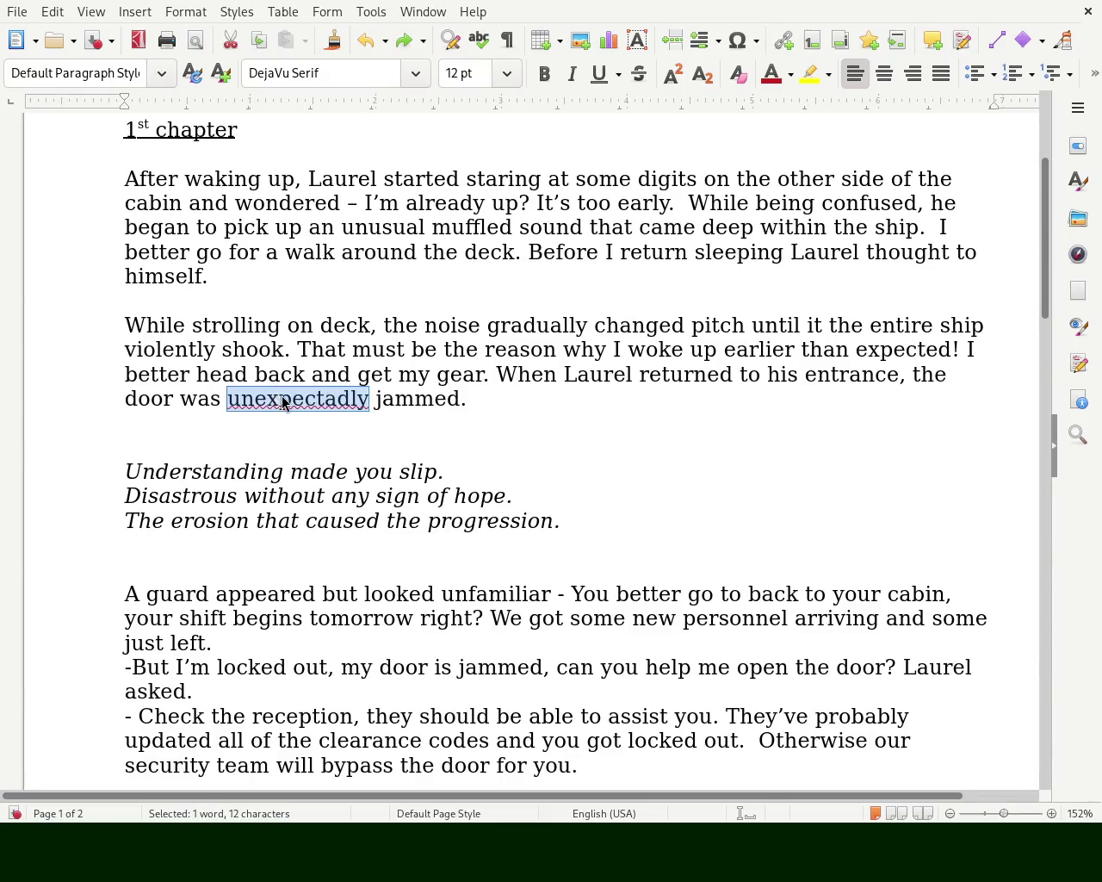
pyautogui.click(338, 397)
pyautogui.hotkey('ctrl', 'y')
pyautogui.click(563, 396)
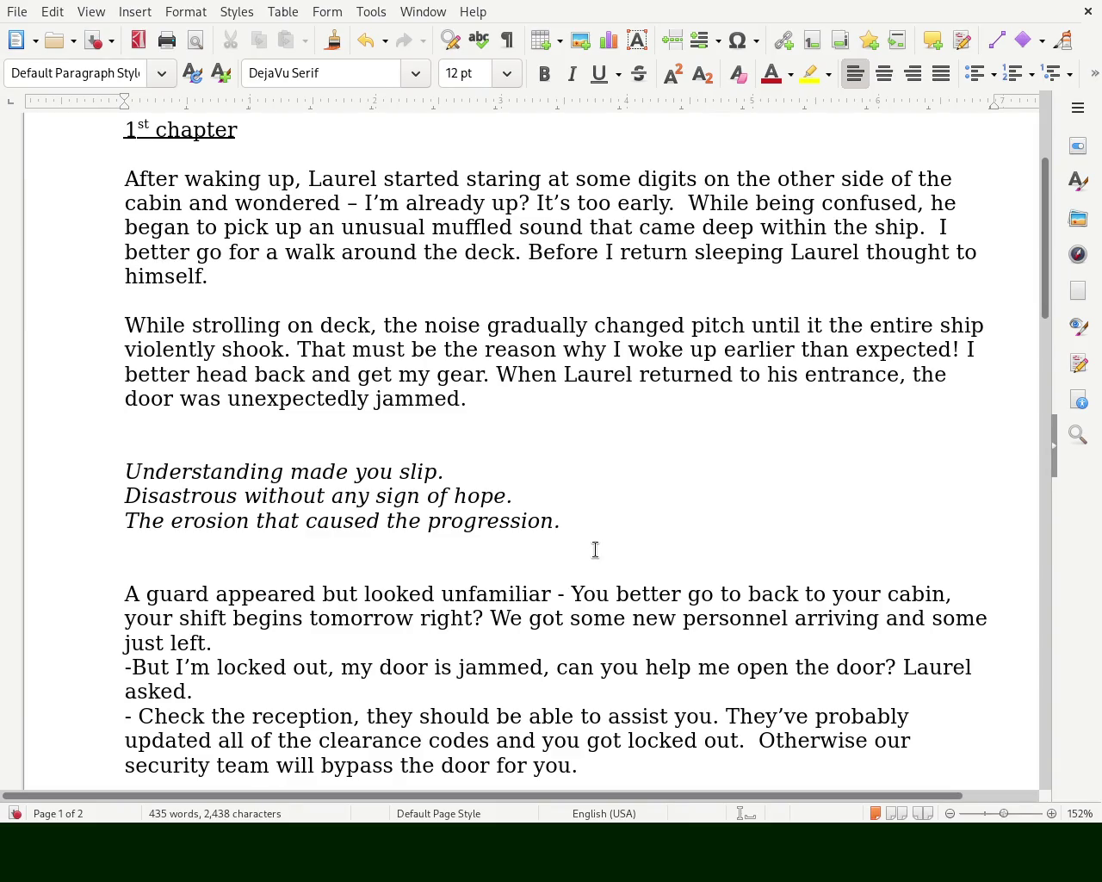
pyautogui.click(179, 443)
# - Add quotation marks on new lines above and below the verse
pyautogui.moveTo(581, 522); pyautogui.dragTo(119, 471)
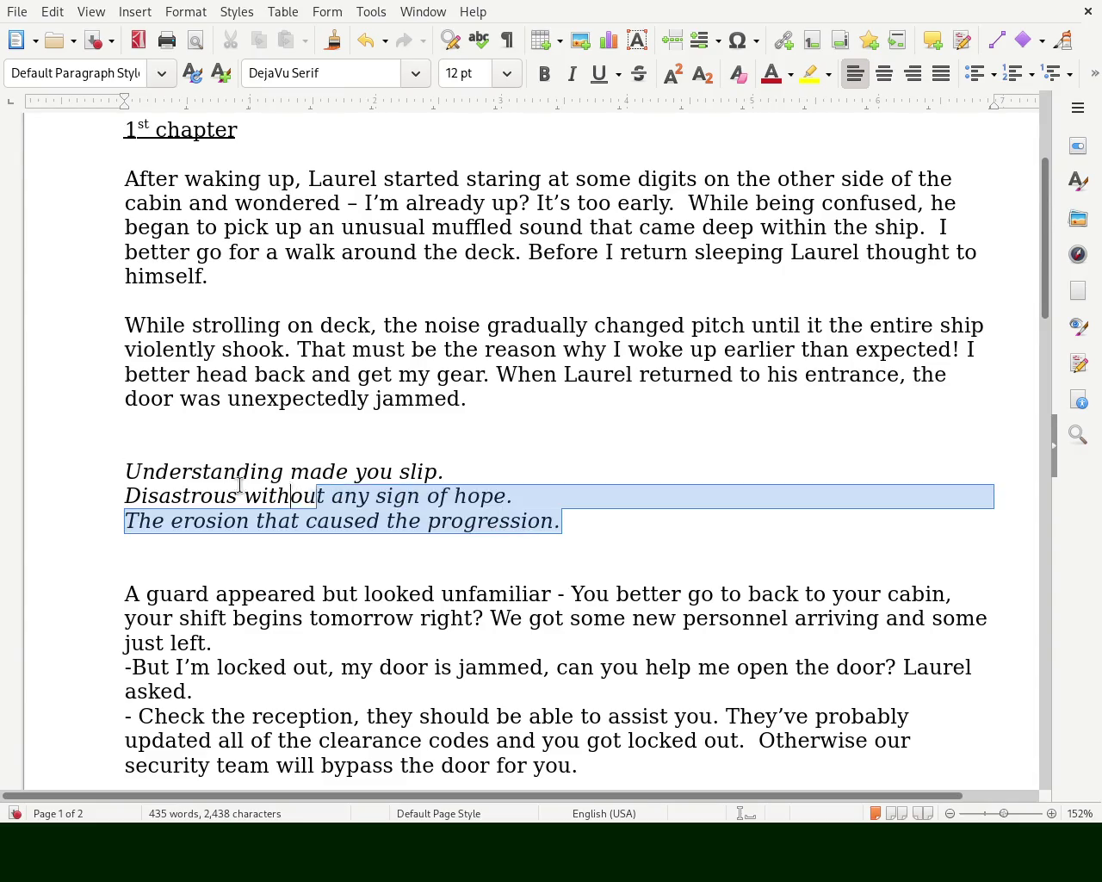
pyautogui.click(139, 450)
pyautogui.write('""')
pyautogui.click(598, 526)
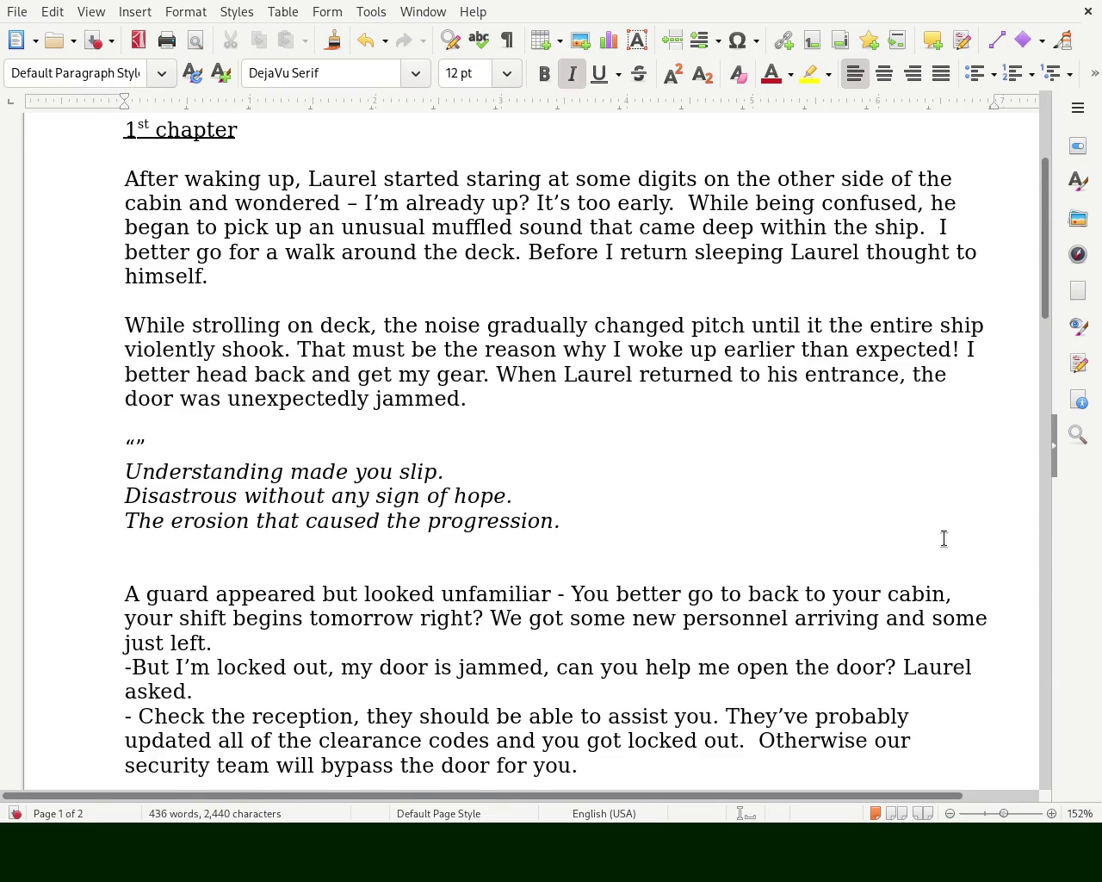
pyautogui.press('Return')
pyautogui.write('""')
pyautogui.press('BackSpace')
pyautogui.press('BackSpace')
pyautogui.write('""')
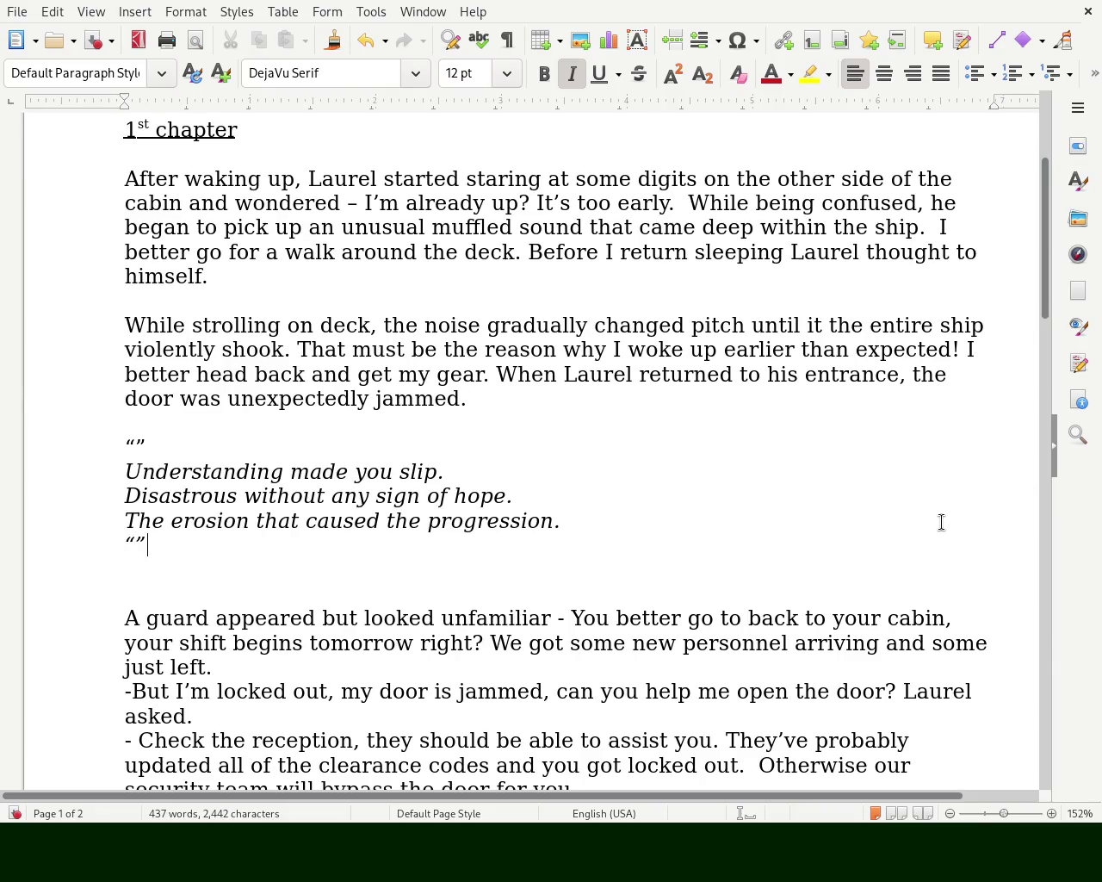
# - Move the quotation marks to wrap the verse from 'Understanding' to 'progression.'
pyautogui.click(217, 439)
pyautogui.hotkey('ctrl', 'i')
pyautogui.press('BackSpace')
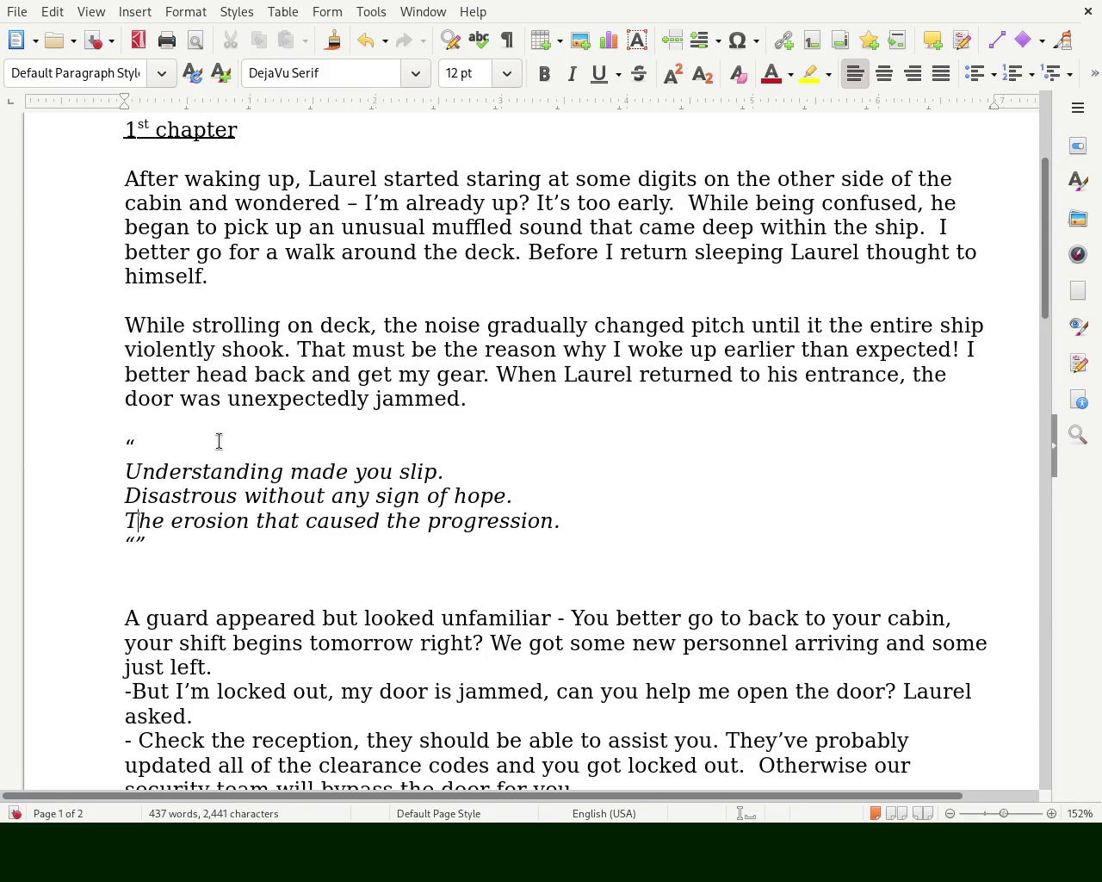
pyautogui.press('Down')
pyautogui.press('Down')
pyautogui.press('Down')
pyautogui.press('Delete')
pyautogui.press('BackSpace')
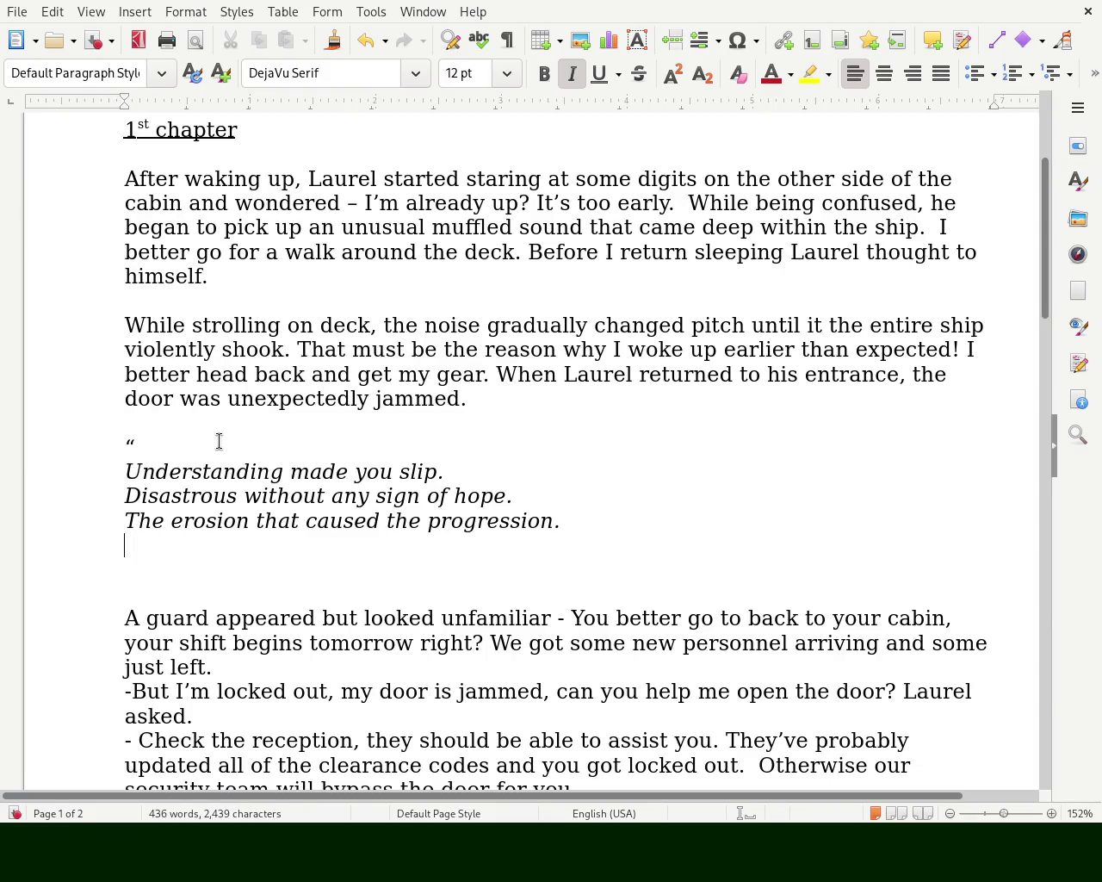
pyautogui.click(112, 467)
pyautogui.write('"')
pyautogui.click(641, 530)
pyautogui.write('"')
# - Remove all the verse's quotation marks and add a comma after 'Disastrous'
pyautogui.moveTo(82, 440); pyautogui.dragTo(158, 444)
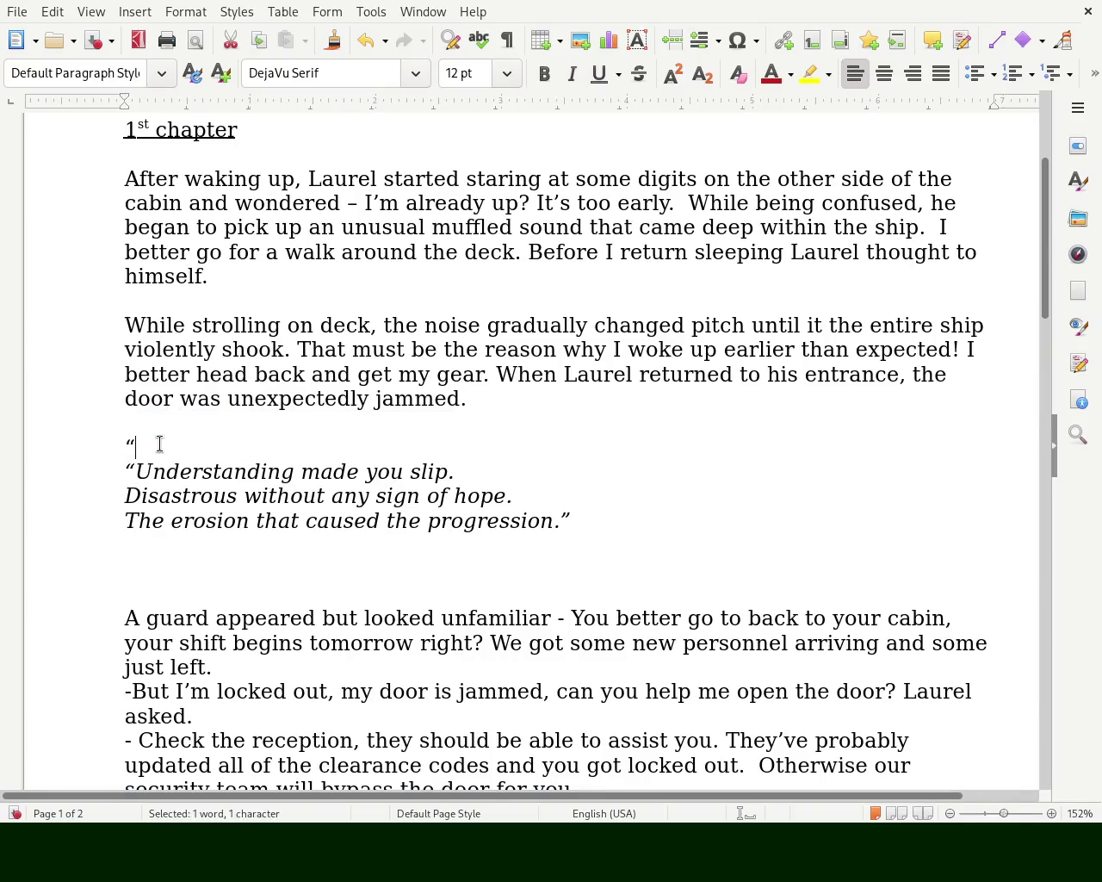
pyautogui.press('Delete')
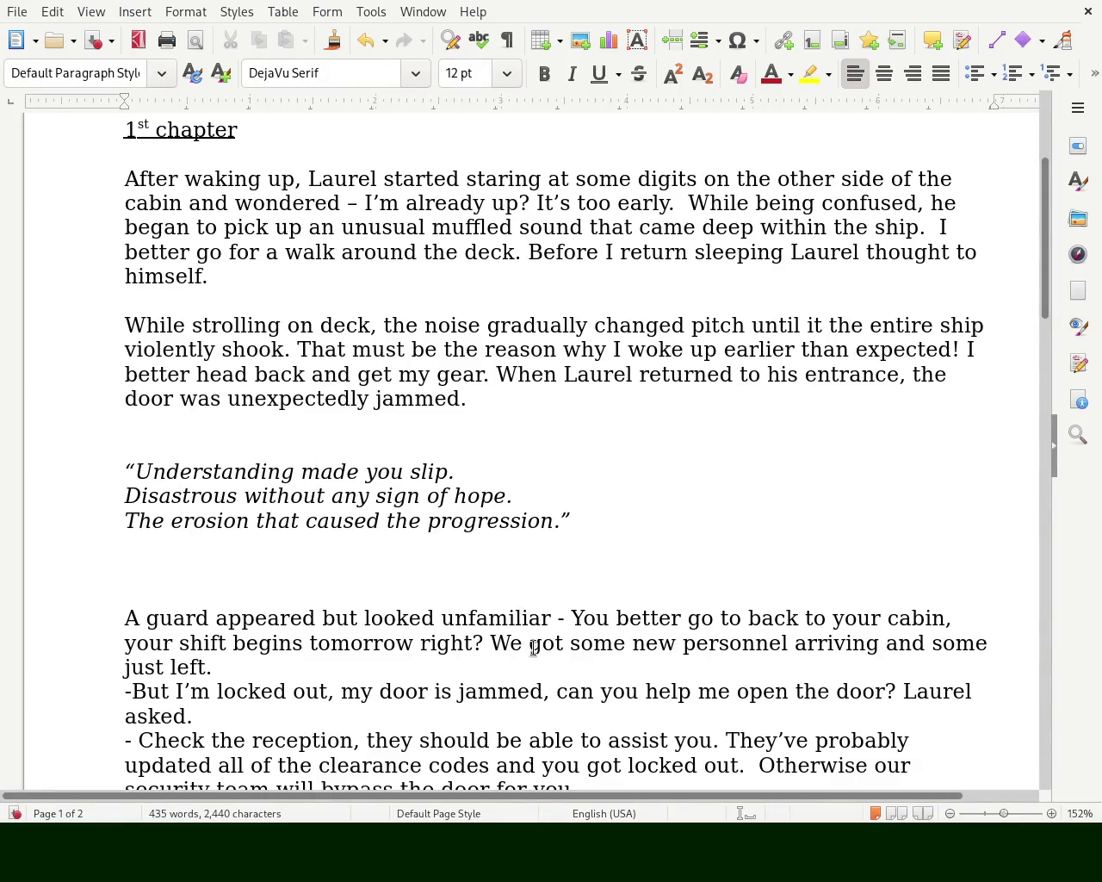
pyautogui.click(121, 469)
pyautogui.press('Delete')
pyautogui.click(576, 520)
pyautogui.press('BackSpace')
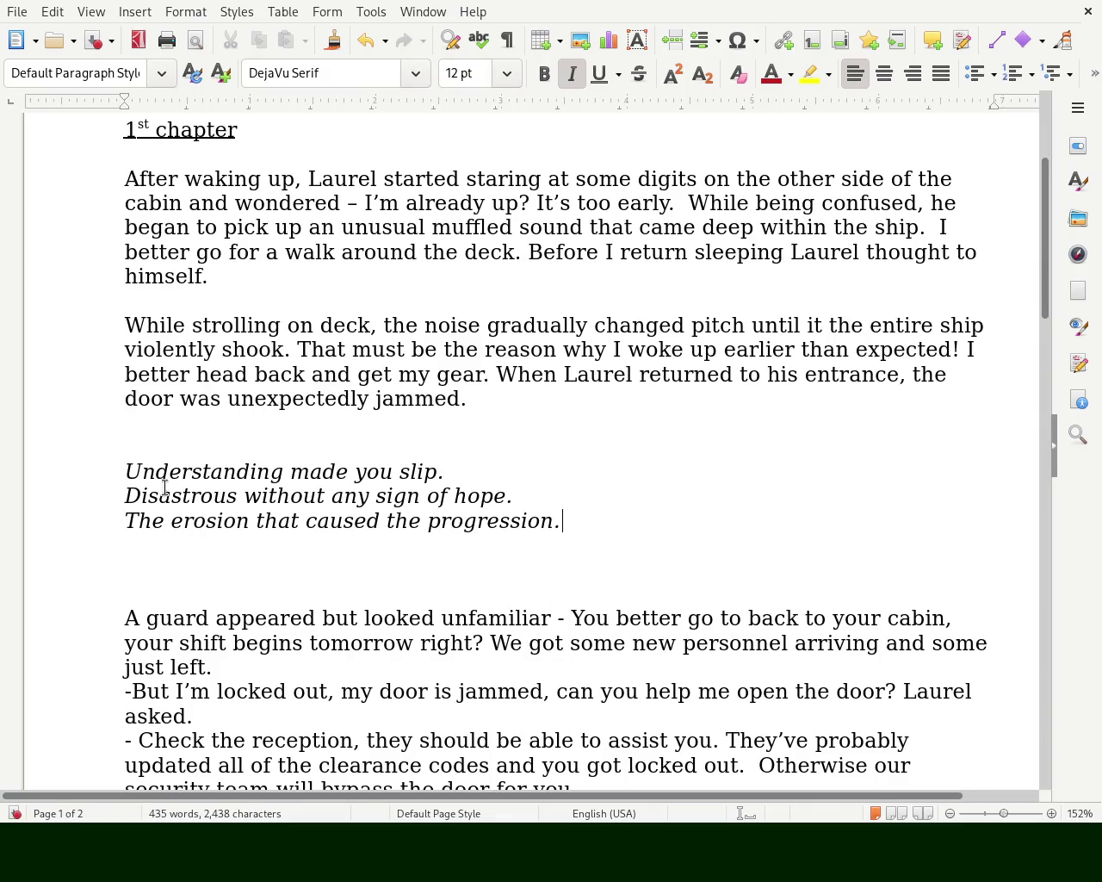
pyautogui.click(239, 496)
pyautogui.write(',')
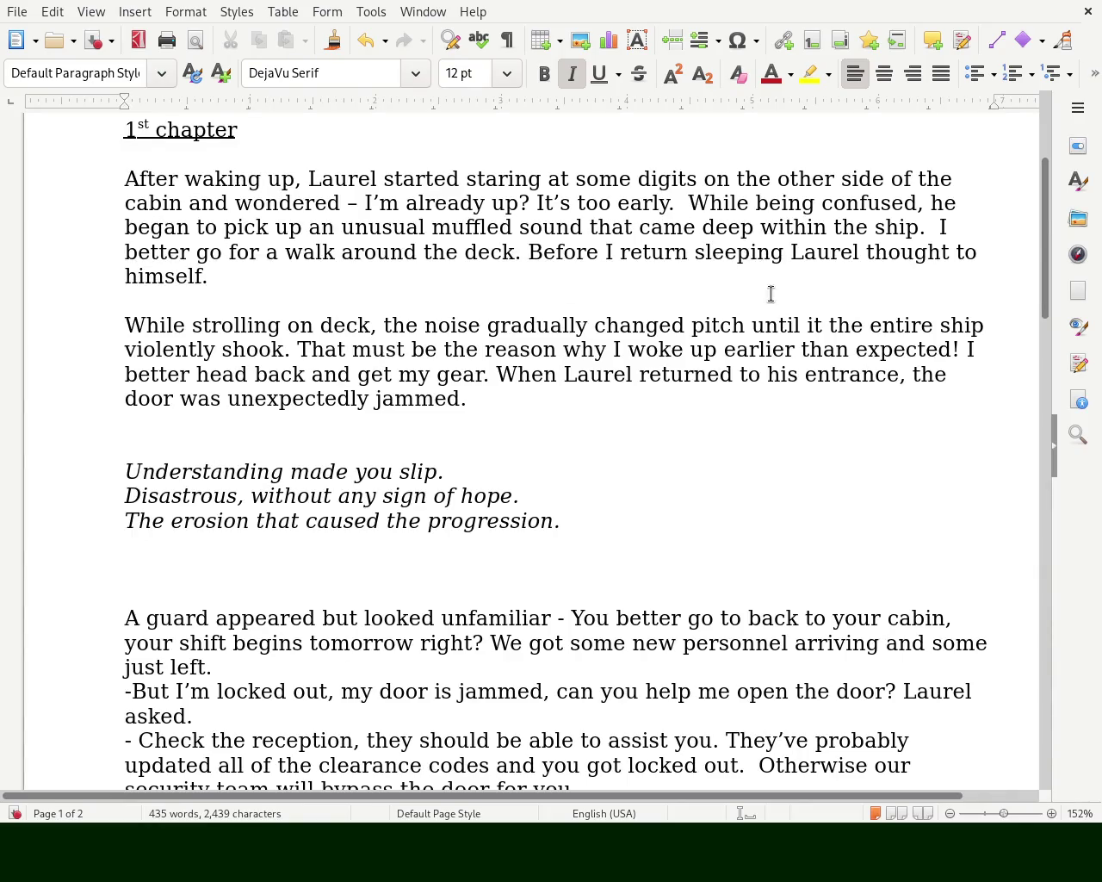
# - Make the first paragraph read 'deep from within' and 'sleeping, Laurel'
pyautogui.click(761, 229)
pyautogui.write('from')
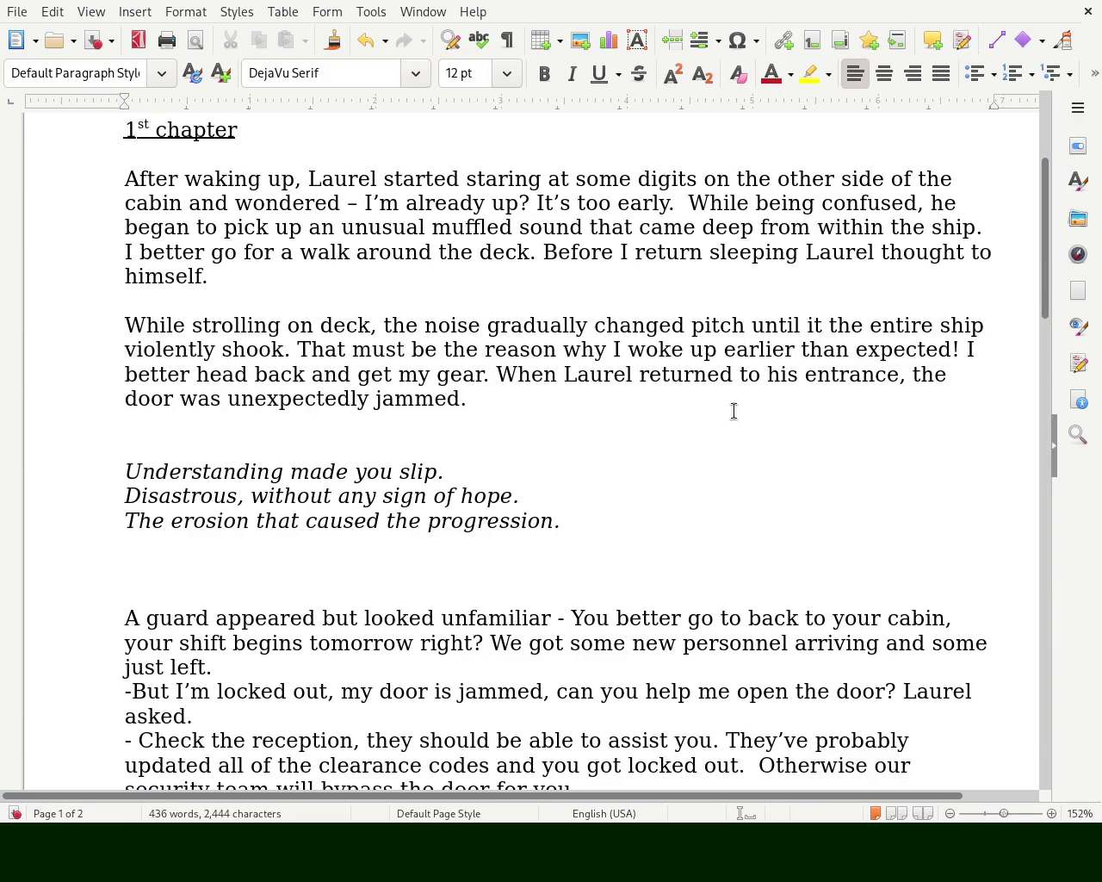
pyautogui.click(800, 251)
pyautogui.write(',')
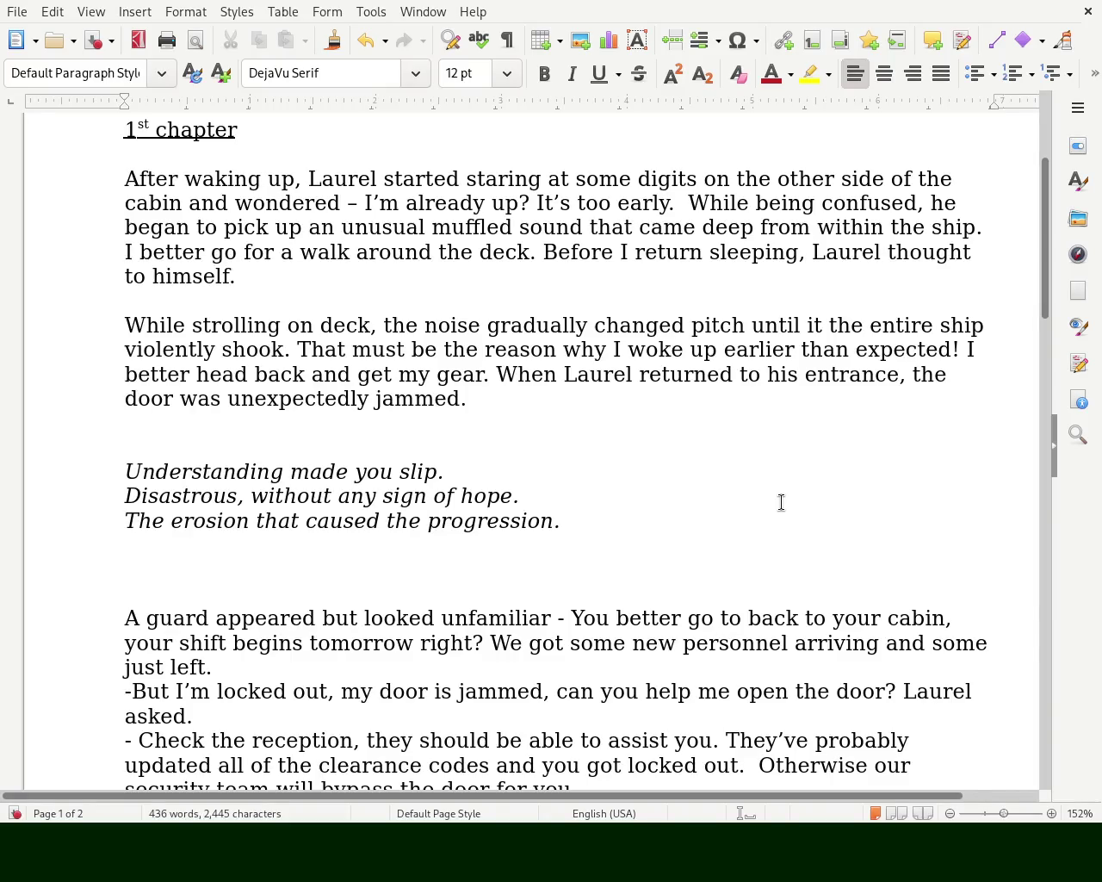
# - Delete one blank line above the guard paragraph
pyautogui.click(250, 576)
pyautogui.press('BackSpace')
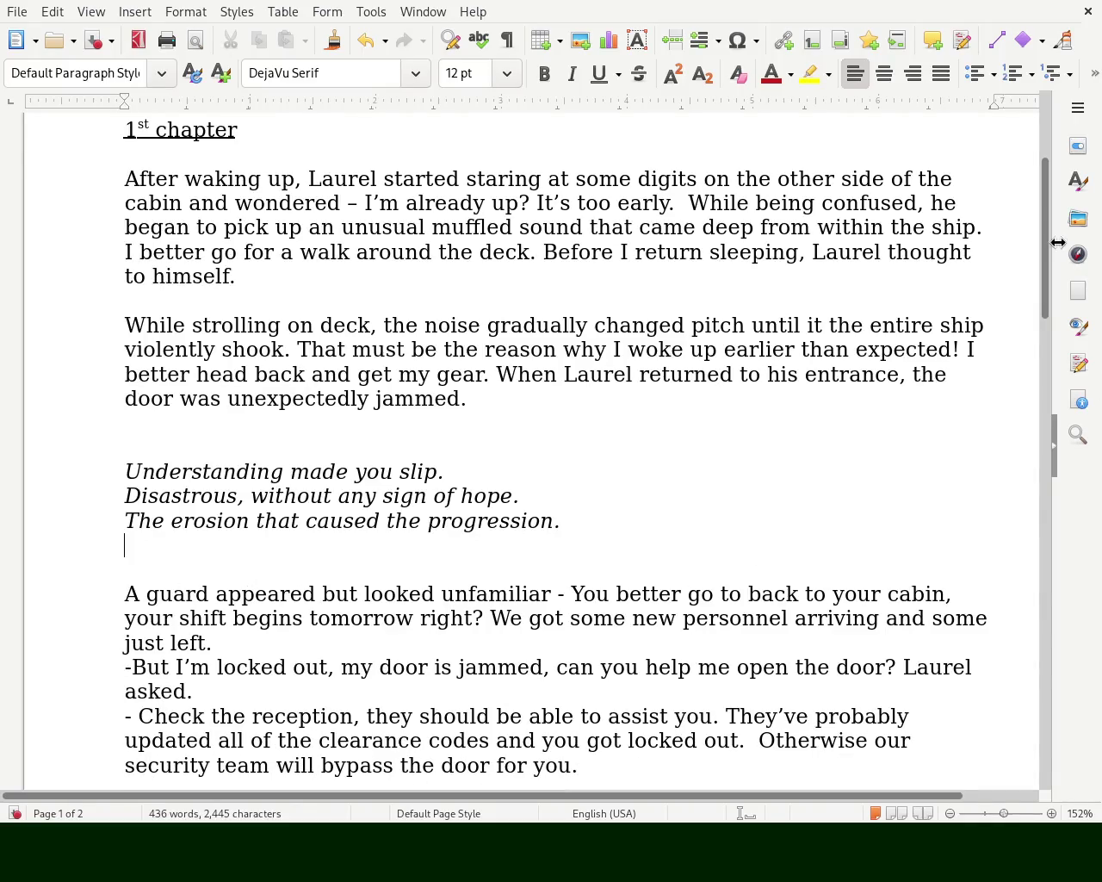
pyautogui.scroll(5, 1044, 247)
pyautogui.moveTo(1044, 247); pyautogui.dragTo(1034, 333)
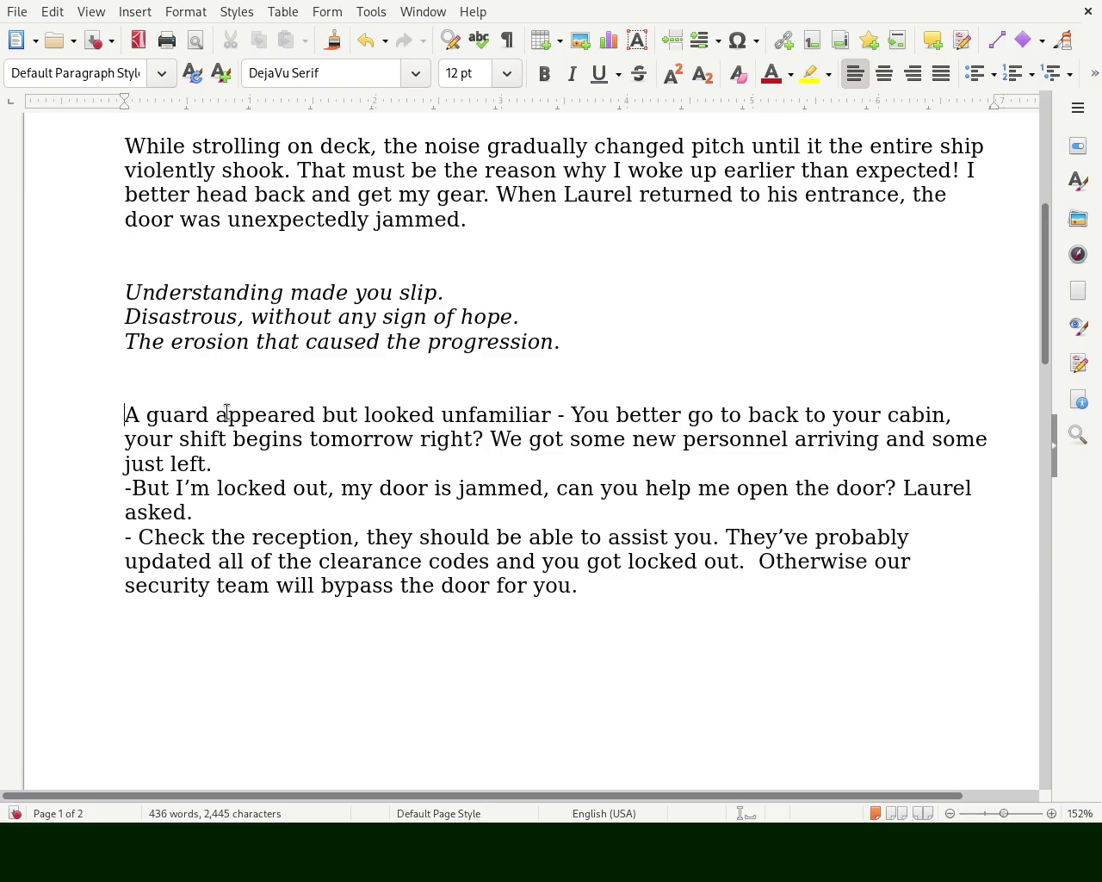
# - Reword the guard's opening to 'A guard appeared on deck, that looked unfamiliar'
pyautogui.click(315, 412)
pyautogui.write('the')
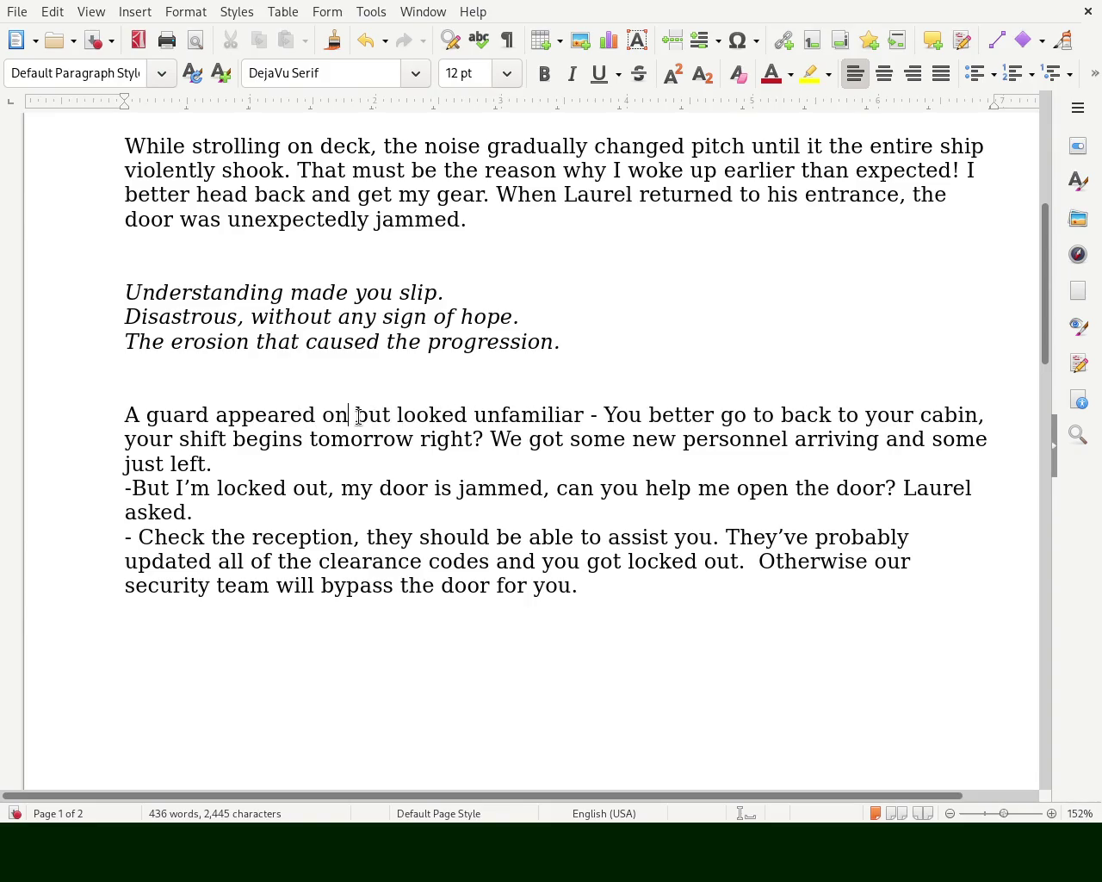
pyautogui.write(' other s')
pyautogui.press('BackSpace')
pyautogui.press('BackSpace')
pyautogui.press('BackSpace')
pyautogui.press('BackSpace')
pyautogui.press('BackSpace')
pyautogui.press('BackSpace')
pyautogui.press('BackSpace')
pyautogui.press('BackSpace')
pyautogui.press('BackSpace')
pyautogui.write('on deck')
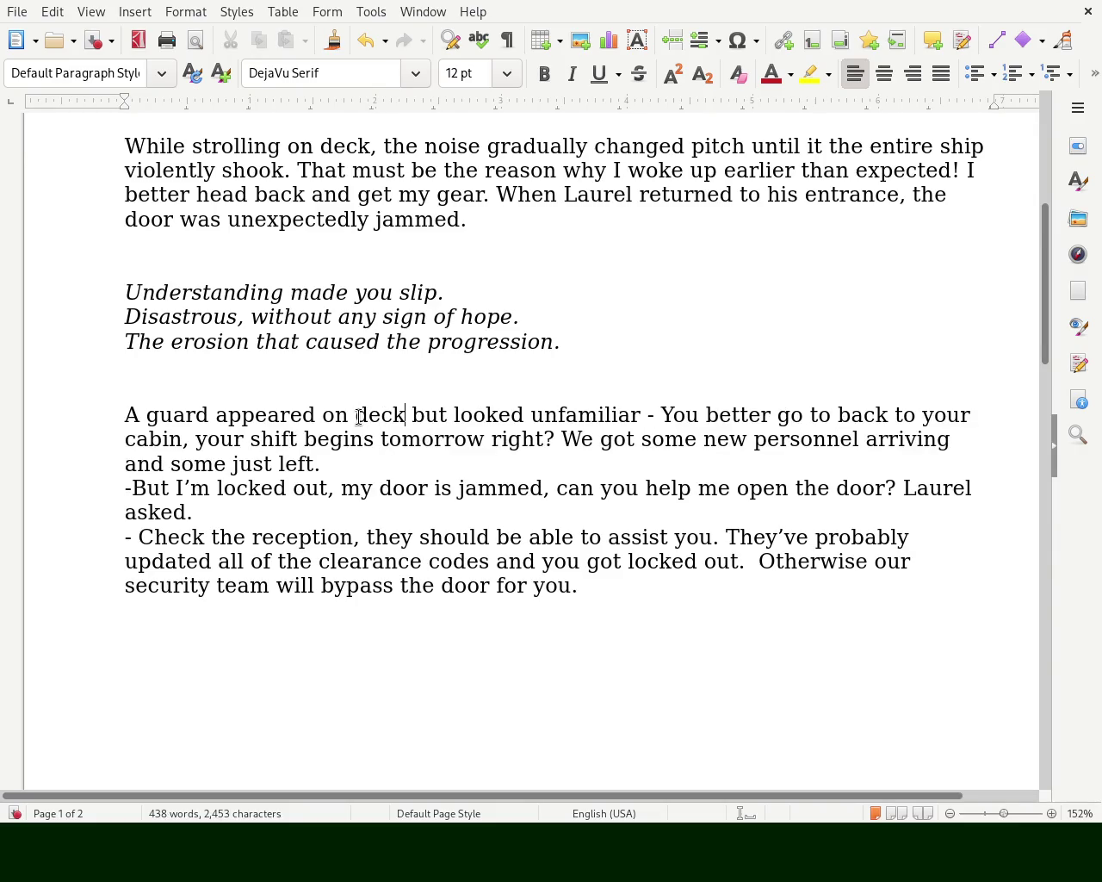
pyautogui.write(',')
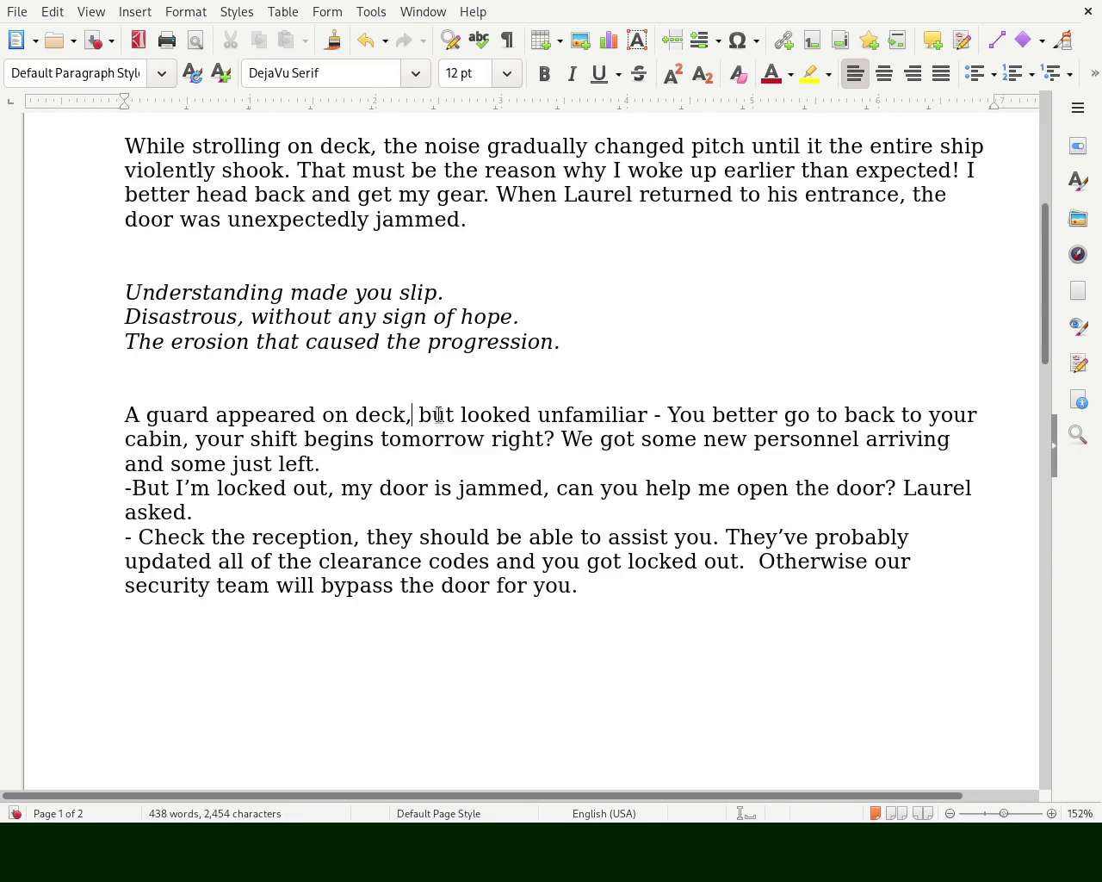
pyautogui.doubleClick(439, 415)
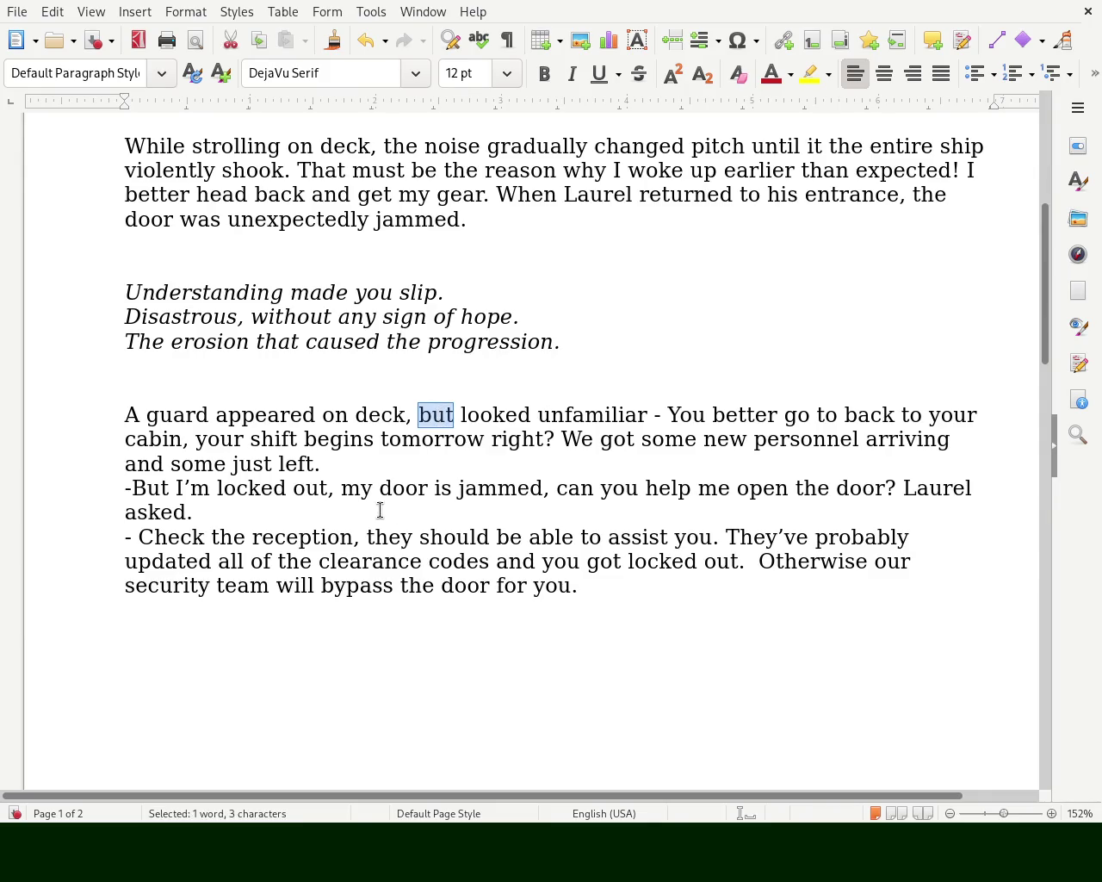
pyautogui.write('that')
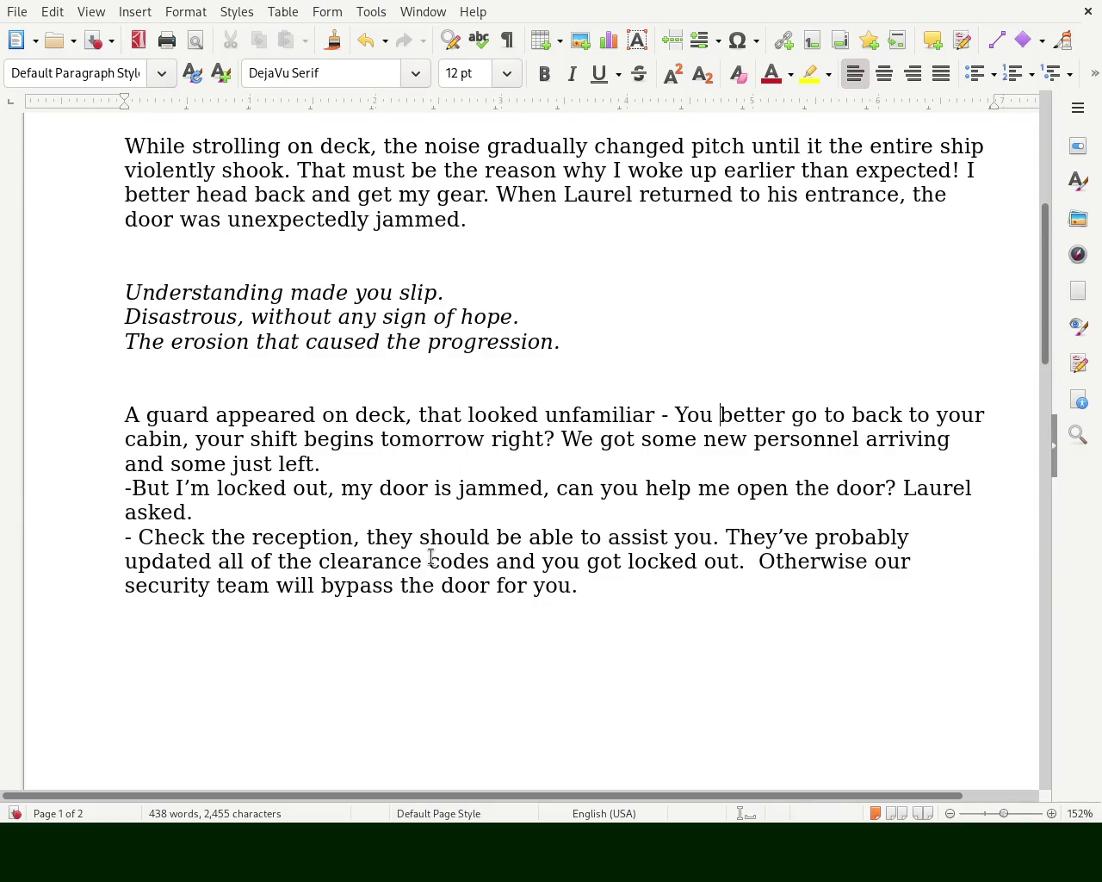
# - Add a comma after 'tomorrow' so it reads 'tomorrow, right?'
pyautogui.click(482, 444)
pyautogui.write(',')
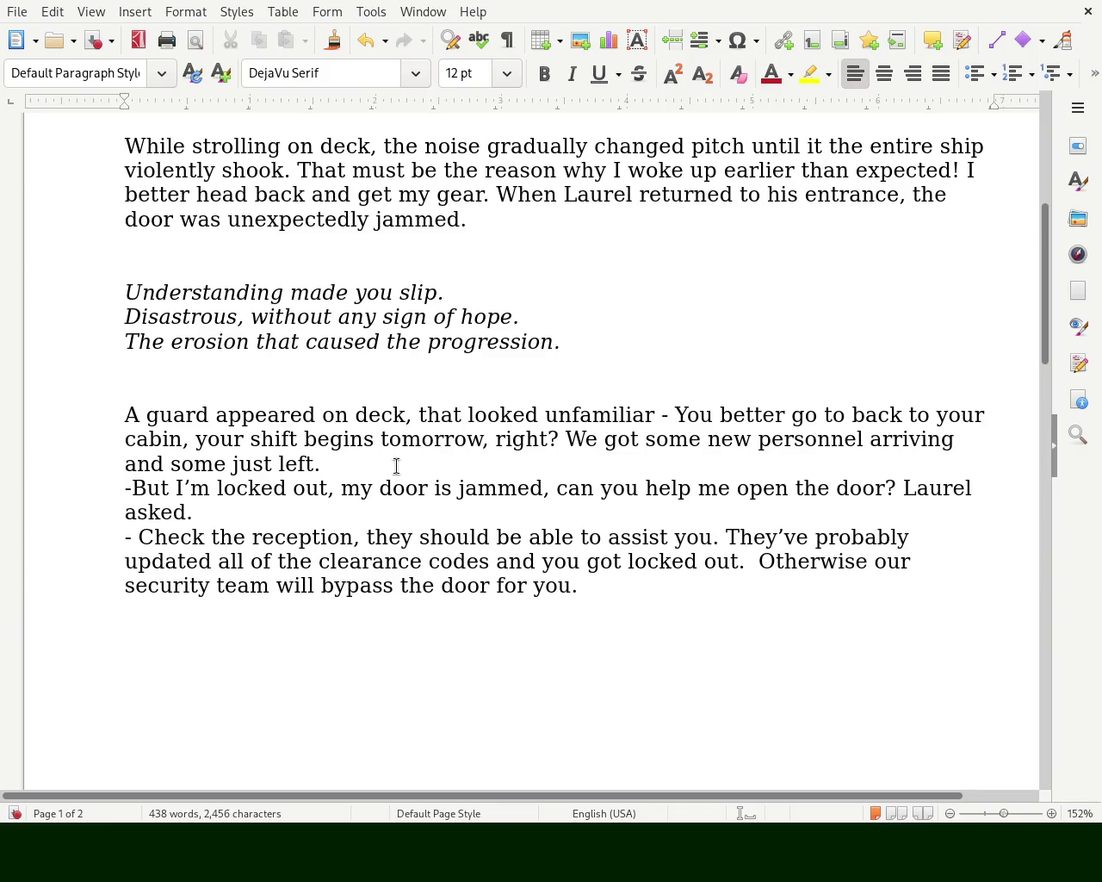
pyautogui.click(313, 463)
pyautogui.click(252, 536)
# - Insert 'main' before 'reception' and join the locked-out line onto the guard's paragraph
pyautogui.write('main')
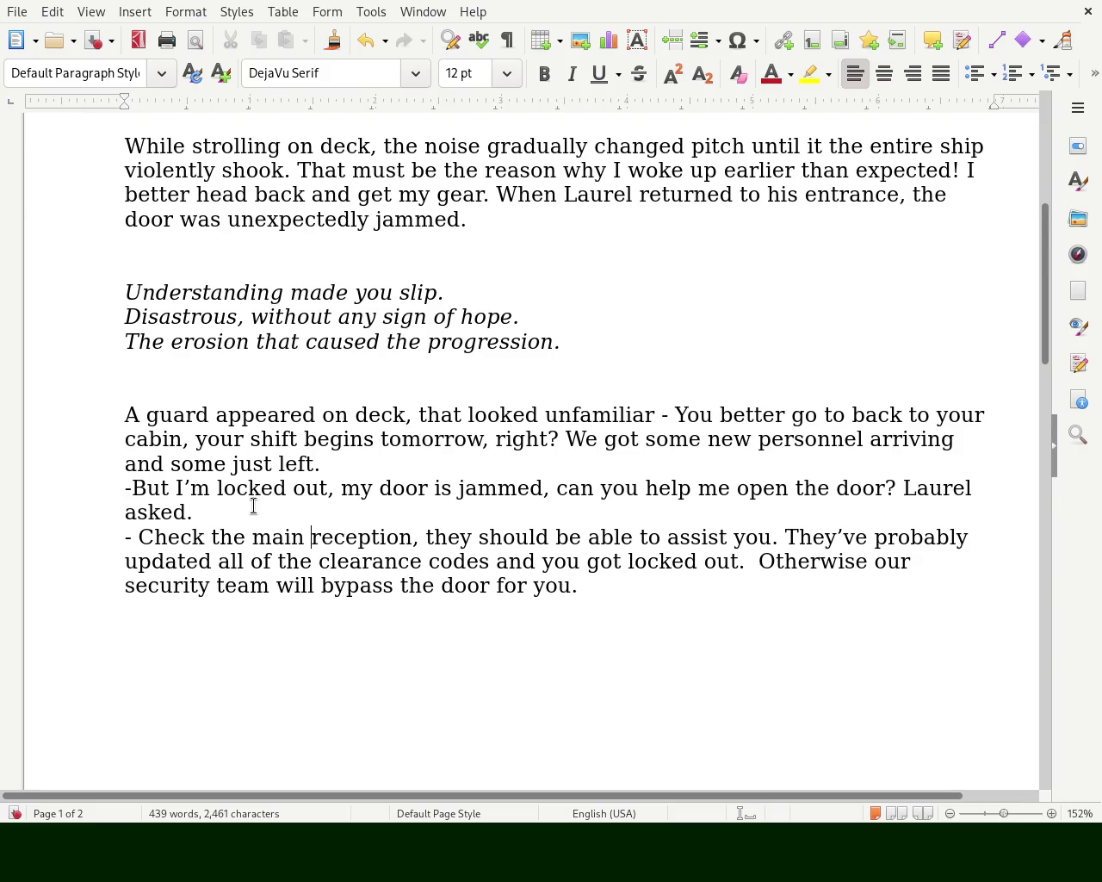
pyautogui.click(390, 460)
pyautogui.press('Delete')
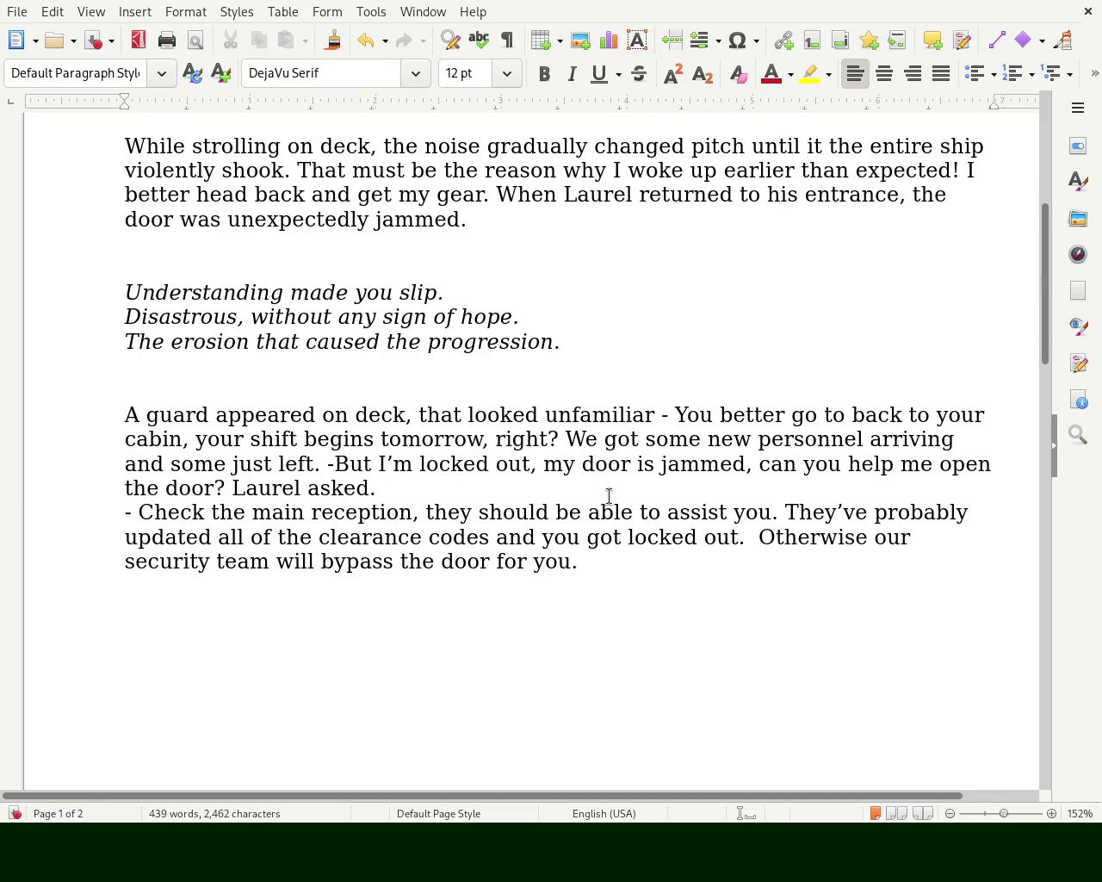
# - Remove the dash before 'But' and retype the dash before 'Check'
pyautogui.press('Down')
pyautogui.press('Down')
pyautogui.press('Home')
pyautogui.press('Right')
pyautogui.press('Right')
pyautogui.press('Left')
pyautogui.press('Up')
pyautogui.press('Right')
pyautogui.press('Right')
pyautogui.press('Right')
pyautogui.press('Right')
pyautogui.press('Right')
pyautogui.press('Right')
pyautogui.press('Right')
pyautogui.press('Right')
pyautogui.press('Up')
pyautogui.press('Left')
pyautogui.press('Left')
pyautogui.press('Delete')
pyautogui.press('Right')
pyautogui.press('Right')
pyautogui.press('Right')
pyautogui.press('Right')
pyautogui.press('Right')
pyautogui.press('Right')
pyautogui.press('Right')
pyautogui.press('Right')
pyautogui.press('Right')
pyautogui.press('Right')
pyautogui.press('Right')
pyautogui.press('Right')
pyautogui.press('Right')
pyautogui.press('Right')
pyautogui.press('Right')
pyautogui.press('Right')
pyautogui.press('Right')
pyautogui.press('Right')
pyautogui.press('Right')
pyautogui.press('Right')
pyautogui.press('Right')
pyautogui.press('Right')
pyautogui.press('Right')
pyautogui.press('Right')
pyautogui.press('Right')
pyautogui.press('Left')
pyautogui.press('Left')
pyautogui.press('Left')
pyautogui.press('Left')
pyautogui.press('Left')
pyautogui.press('Right')
pyautogui.press('Delete')
pyautogui.press('Delete')
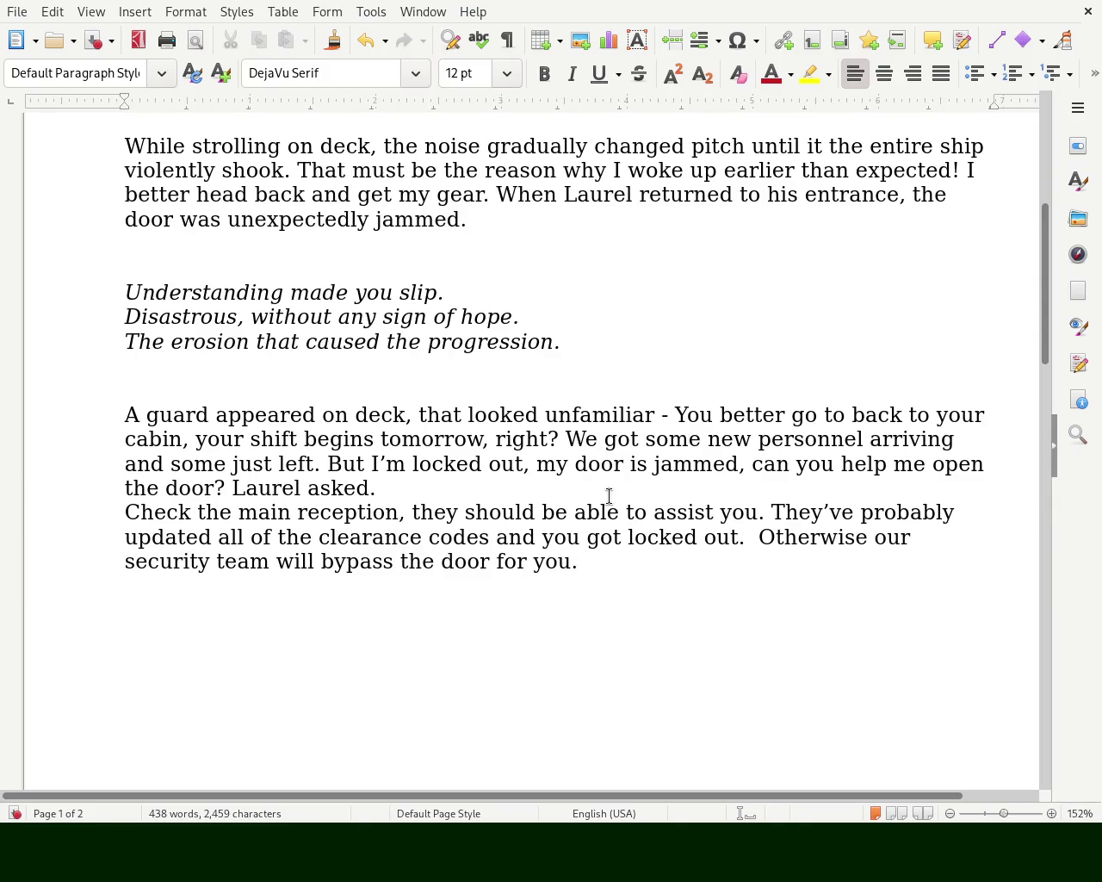
pyautogui.write('-')
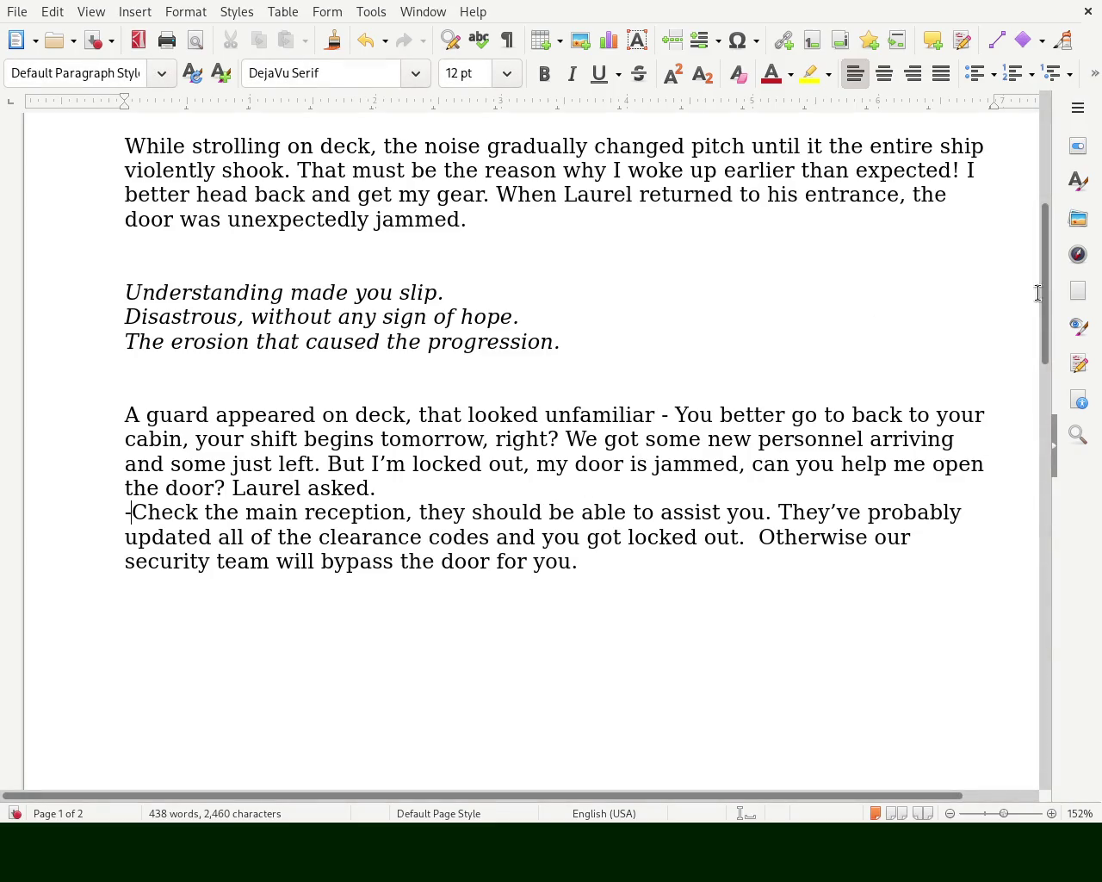
pyautogui.moveTo(1028, 305)
pyautogui.mouseDown()
pyautogui.moveTo(1030, 430)
pyautogui.moveTo(1009, 413)
pyautogui.moveTo(1010, 478)
pyautogui.mouseUp()
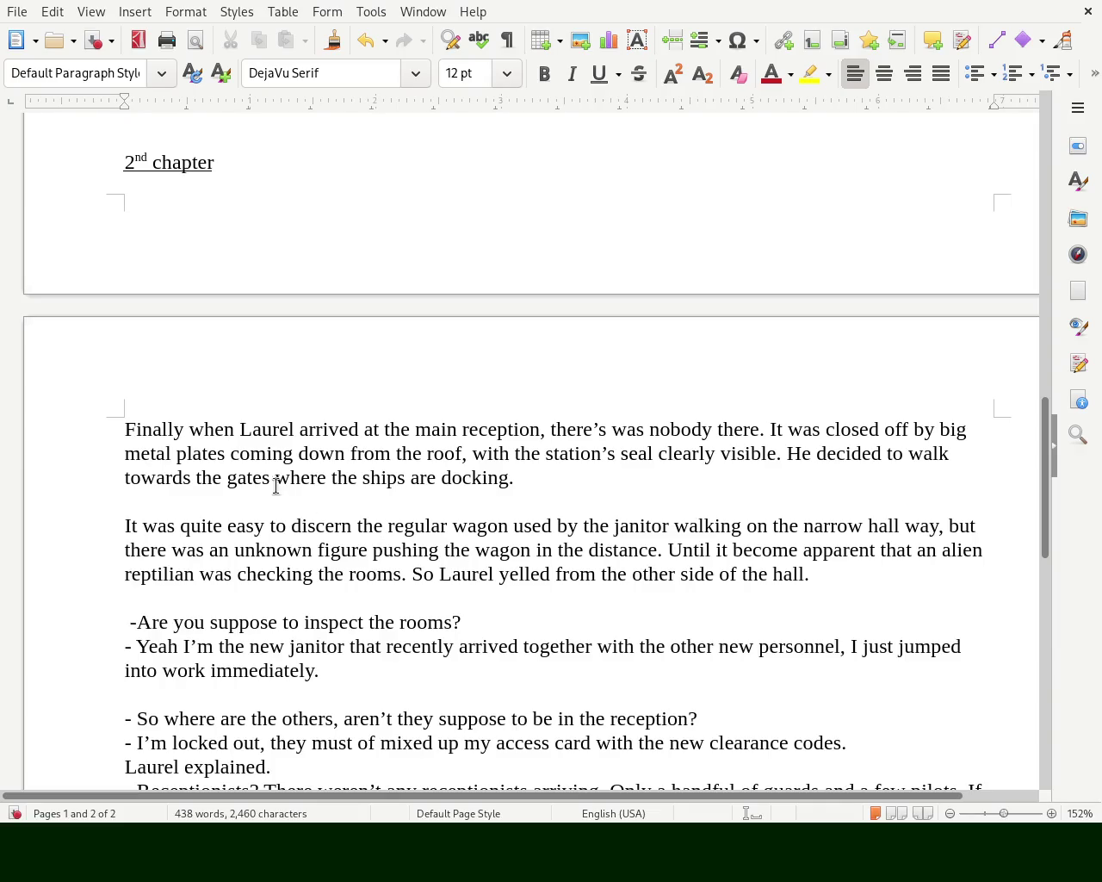
# - Change 'coming' to 'came' and delete 'the station's' before 'seal'
pyautogui.doubleClick(262, 454)
pyautogui.write('came')
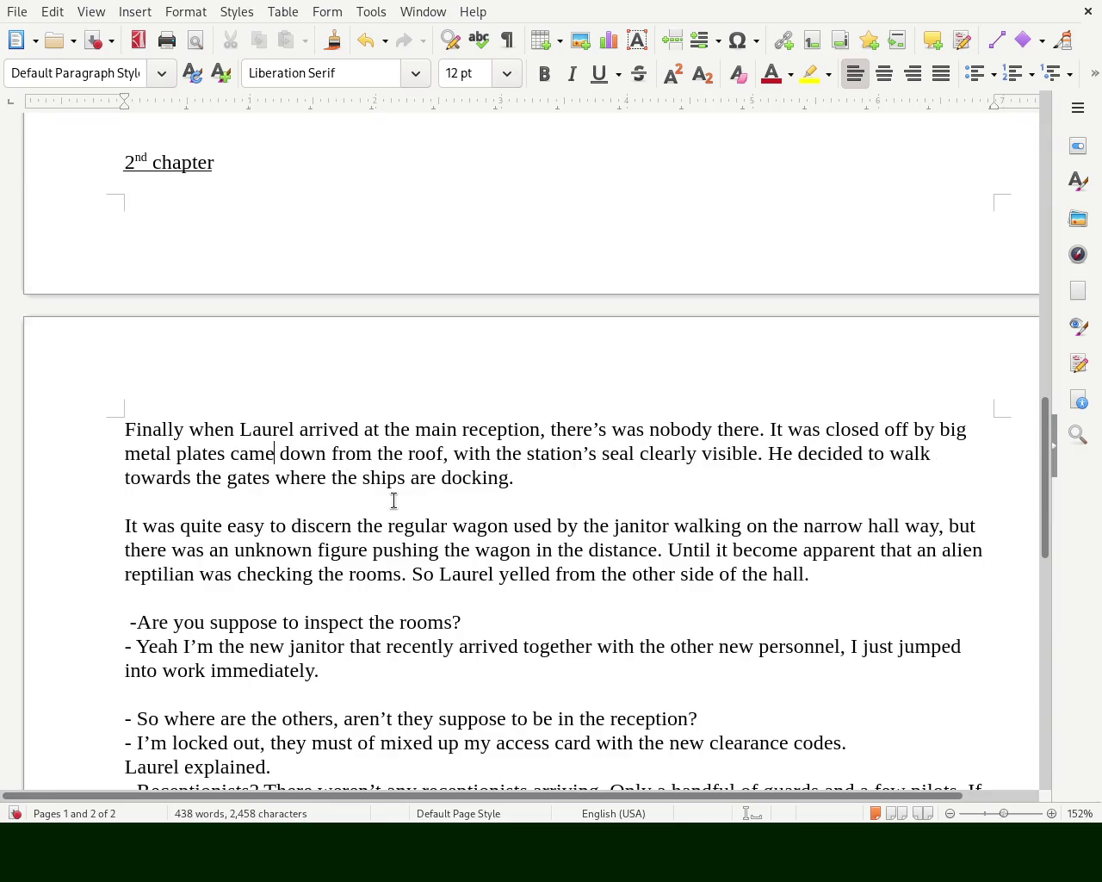
pyautogui.doubleClick(345, 455)
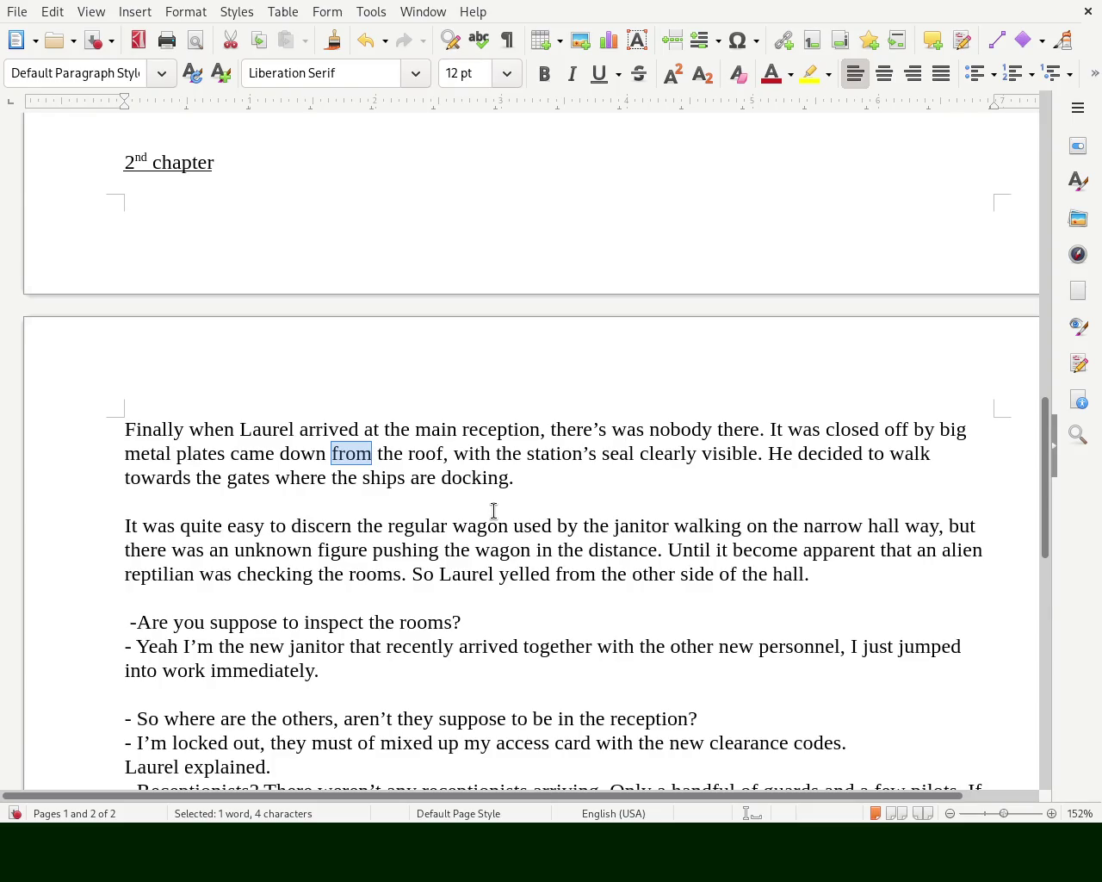
pyautogui.press('Right')
pyautogui.press('Right')
pyautogui.press('Right')
pyautogui.press('Right')
pyautogui.press('Right')
pyautogui.press('Right')
pyautogui.press('Right')
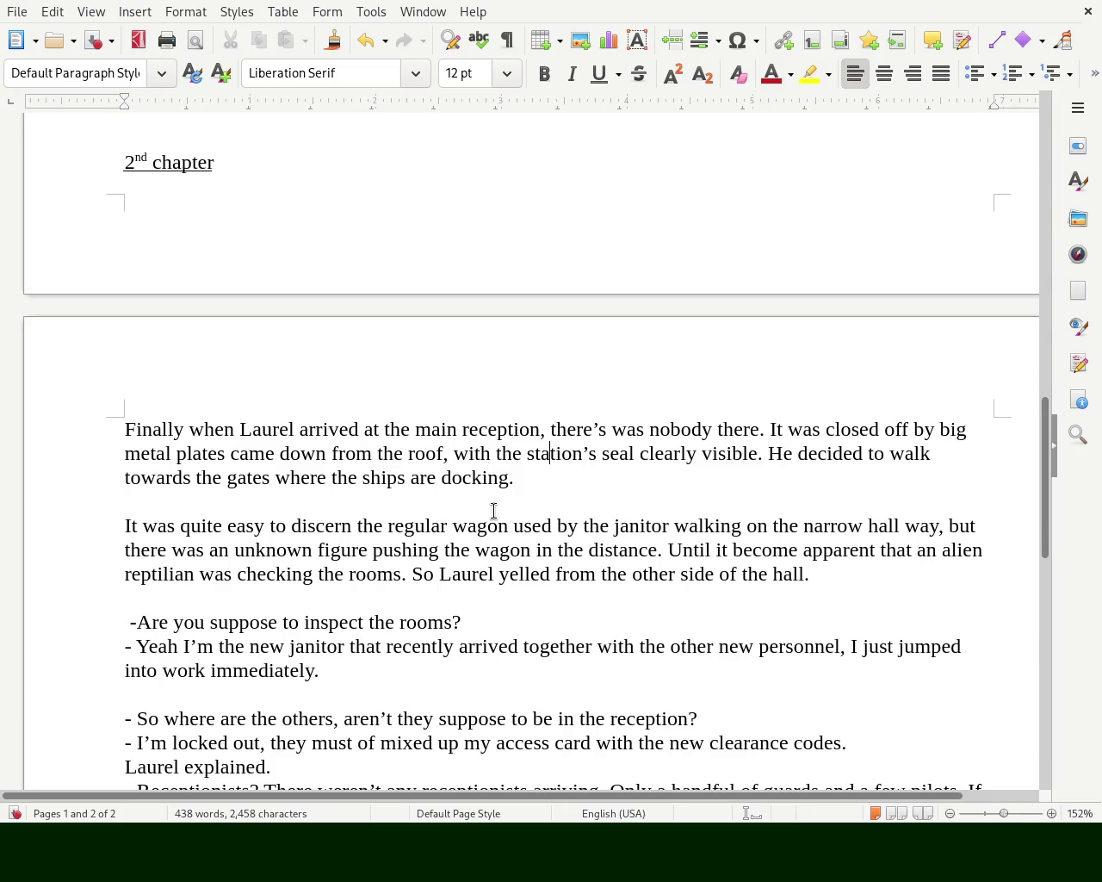
pyautogui.press('Left')
pyautogui.press('Left')
pyautogui.press('Delete')
pyautogui.press('Delete')
pyautogui.press('Delete')
pyautogui.press('Delete')
pyautogui.press('Delete')
pyautogui.press('Delete')
pyautogui.press('Delete')
pyautogui.press('Delete')
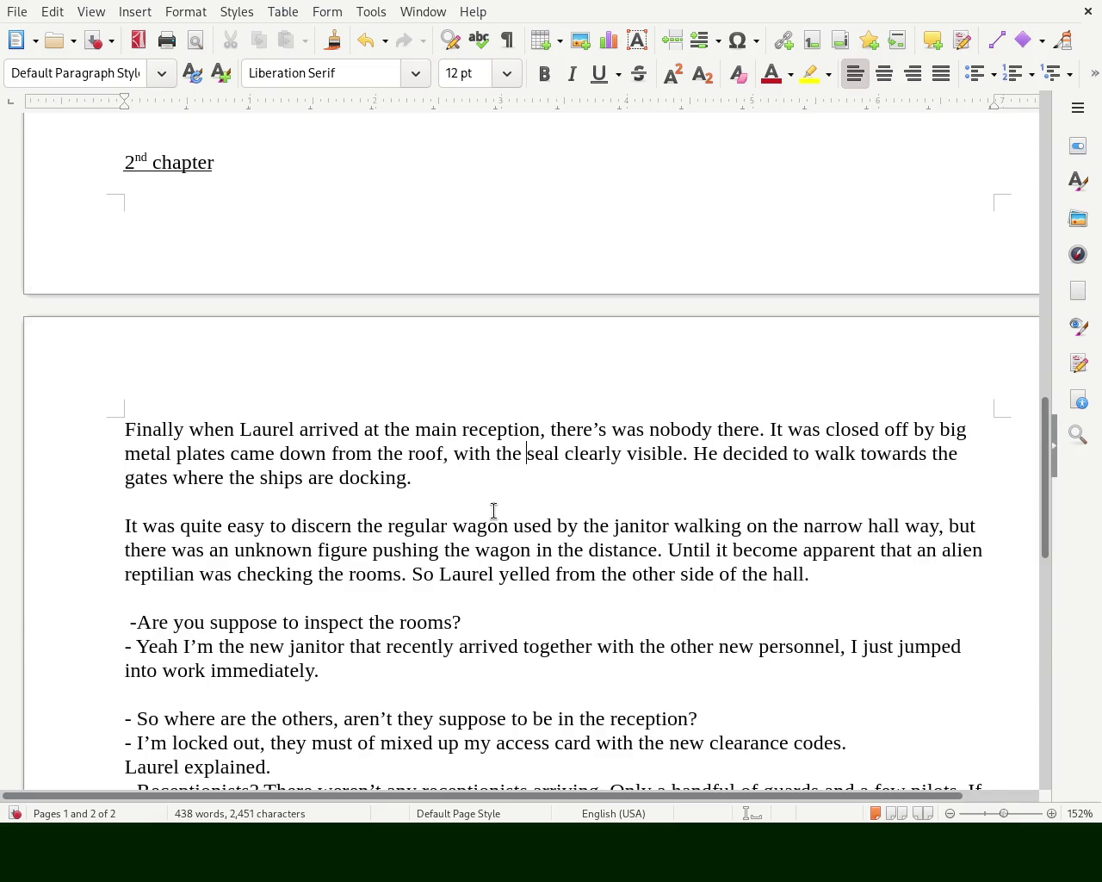
pyautogui.press('Right')
pyautogui.press('Right')
pyautogui.press('Right')
pyautogui.press('Left')
# - Remove 'clearly visible' and stray letters so the phrase reads 'with seal'
pyautogui.press('Left')
pyautogui.press('Left')
pyautogui.press('Delete')
pyautogui.press('Delete')
pyautogui.press('Delete')
pyautogui.press('Delete')
pyautogui.press('Delete')
pyautogui.press('Delete')
pyautogui.press('Delete')
pyautogui.press('Delete')
pyautogui.press('Delete')
pyautogui.press('Delete')
pyautogui.press('Delete')
pyautogui.press('Delete')
pyautogui.press('Delete')
pyautogui.press('Left')
pyautogui.press('Left')
pyautogui.press('Left')
pyautogui.press('Left')
pyautogui.press('Left')
pyautogui.press('Left')
pyautogui.press('Left')
pyautogui.press('Left')
pyautogui.write('b')
pyautogui.press('BackSpace')
pyautogui.write('a')
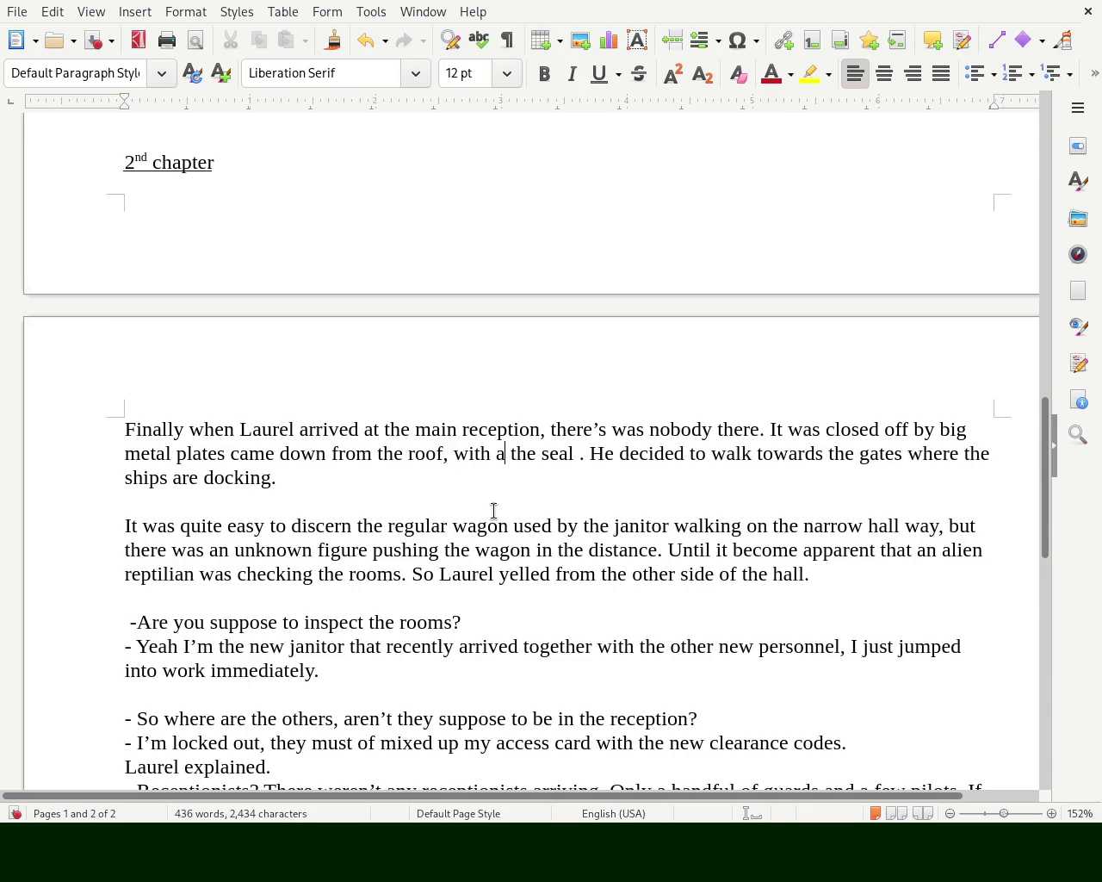
pyautogui.press('BackSpace')
pyautogui.write('g')
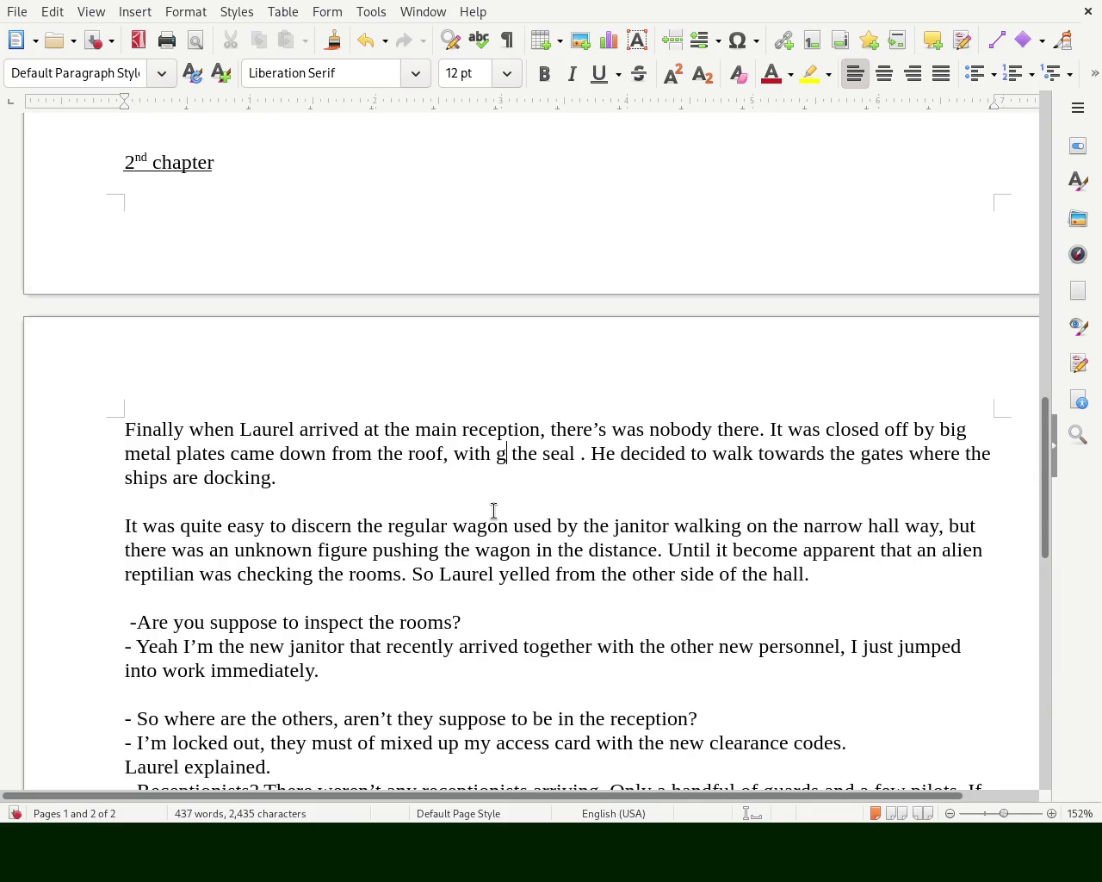
pyautogui.press('BackSpace')
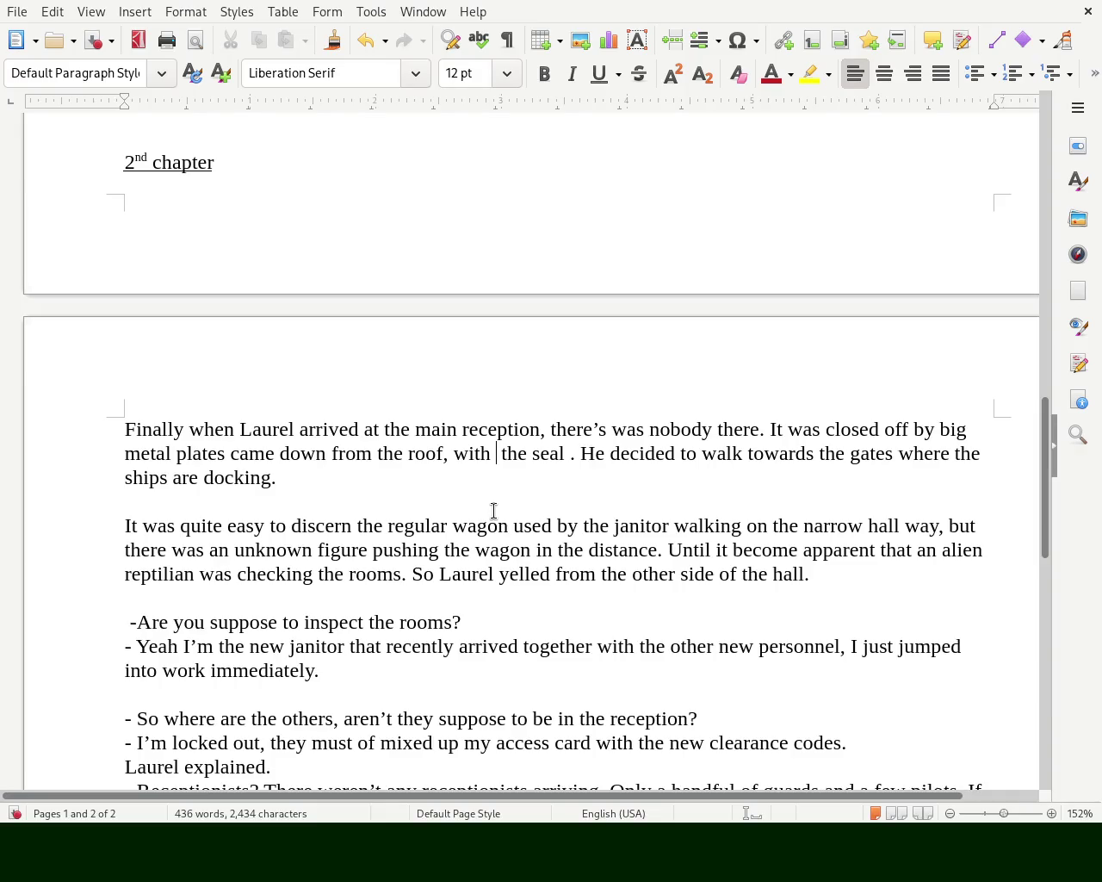
pyautogui.write('grand')
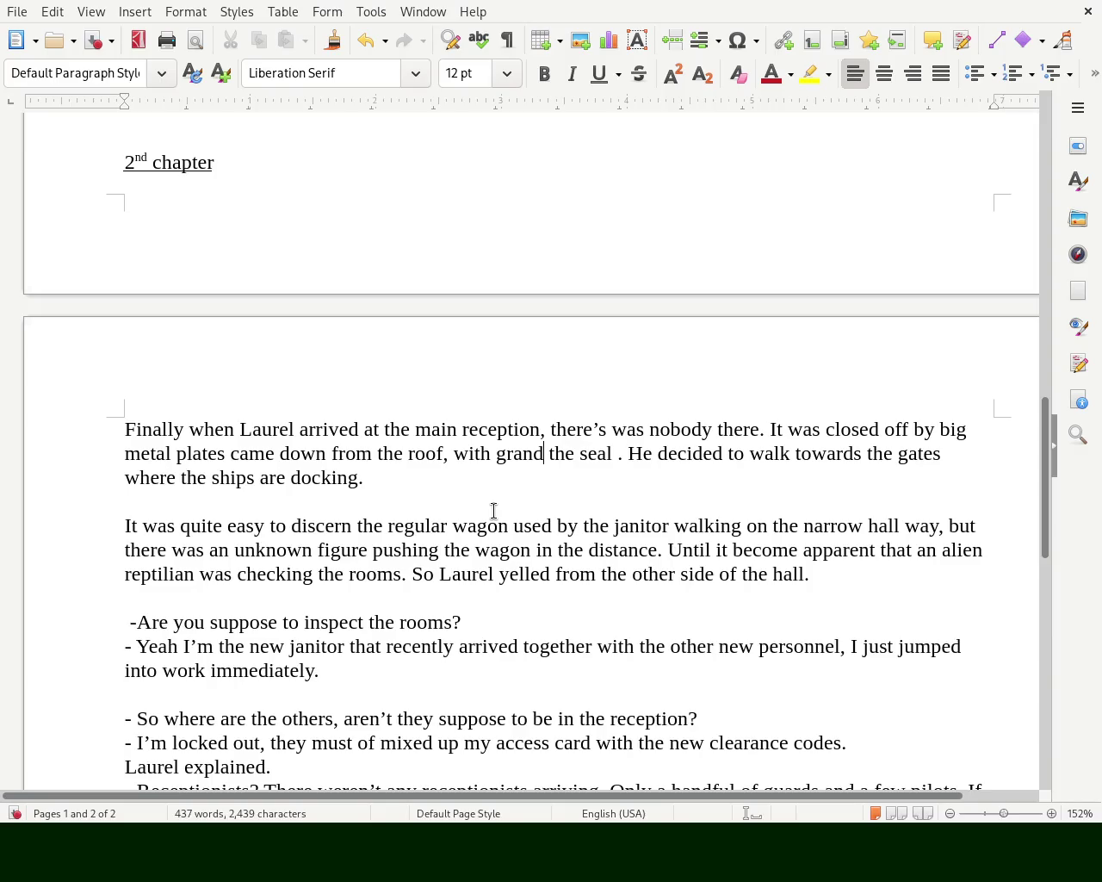
pyautogui.press('Delete')
pyautogui.press('Delete')
pyautogui.press('Delete')
pyautogui.press('Delete')
pyautogui.press('Right')
pyautogui.press('Right')
pyautogui.press('Left')
pyautogui.press('Left')
pyautogui.press('Left')
pyautogui.press('BackSpace')
pyautogui.press('BackSpace')
pyautogui.press('BackSpace')
pyautogui.press('BackSpace')
pyautogui.press('BackSpace')
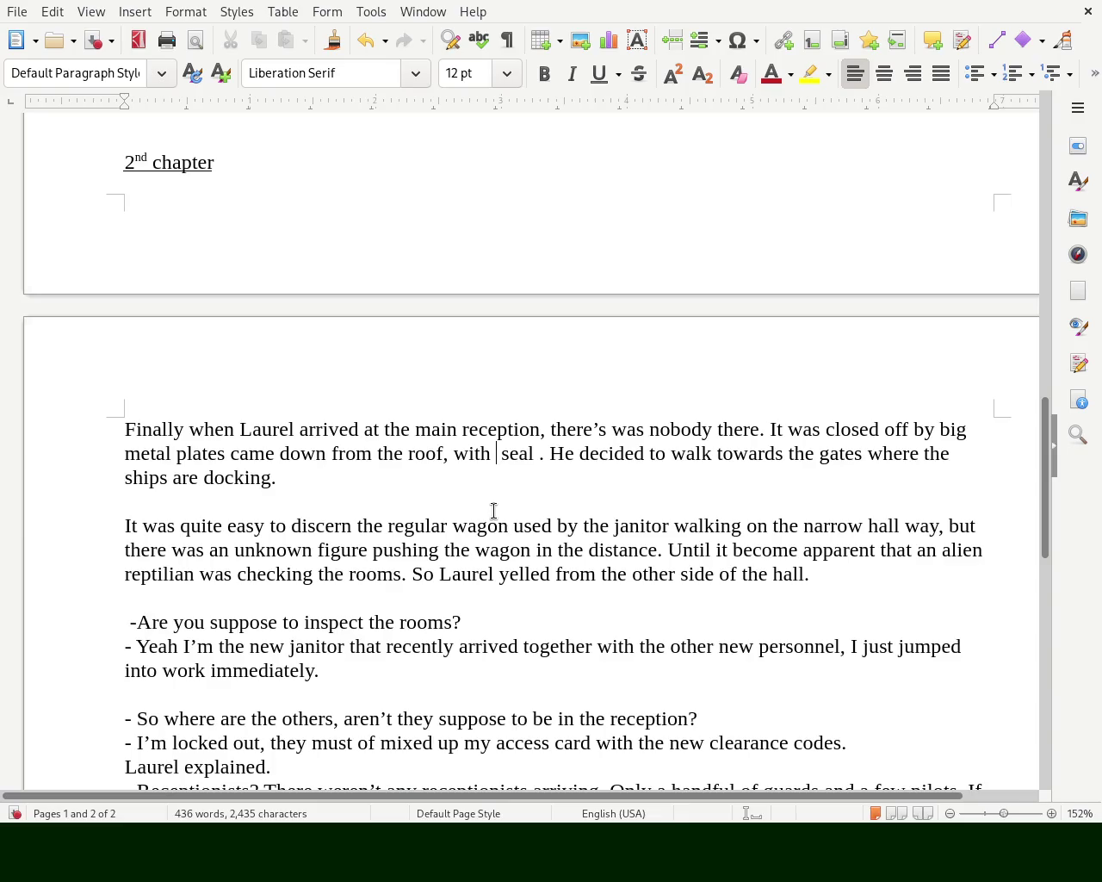
pyautogui.press('BackSpace')
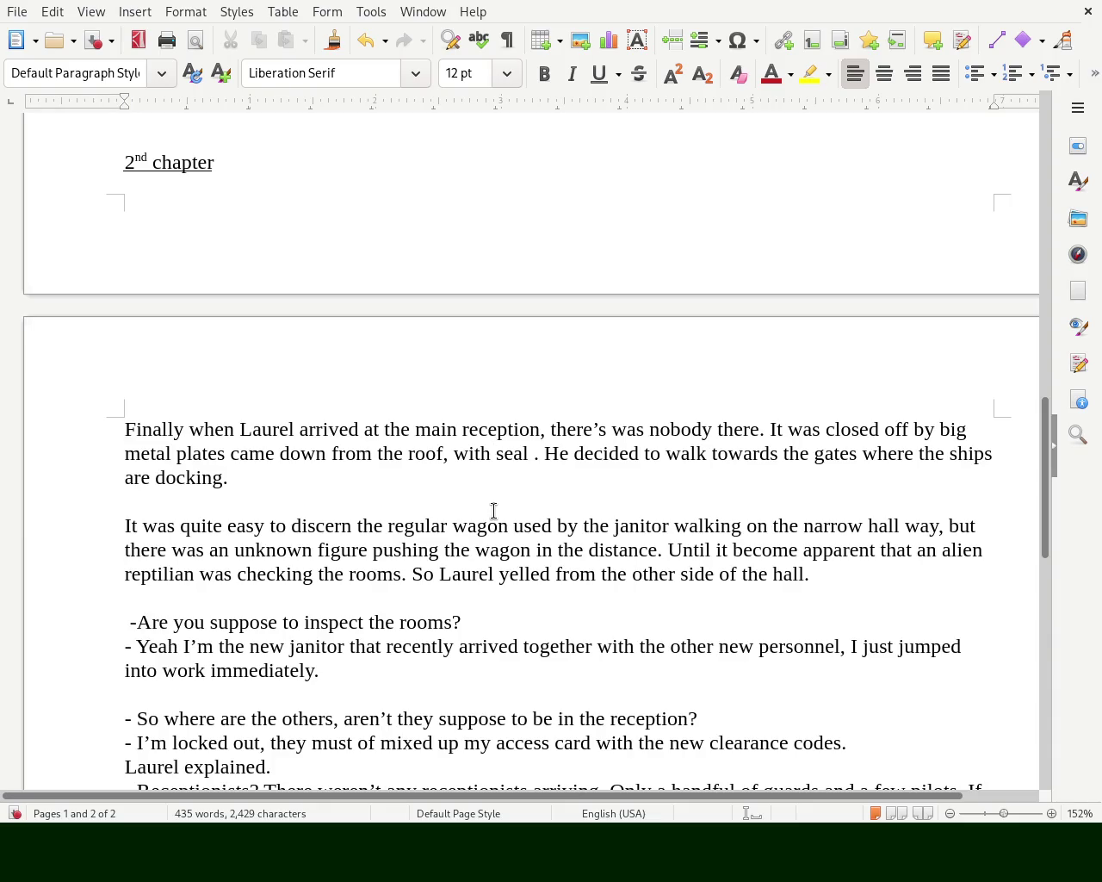
pyautogui.press('Left')
pyautogui.press('Left')
pyautogui.press('Left')
pyautogui.press('Left')
pyautogui.press('Left')
pyautogui.press('Left')
# - Add 'with every represenative seal associated with the ship' after 'roof'
pyautogui.press('Delete')
pyautogui.press('Delete')
pyautogui.press('Delete')
pyautogui.press('Delete')
pyautogui.press('Delete')
pyautogui.press('Delete')
pyautogui.press('Delete')
pyautogui.press('Delete')
pyautogui.press('Delete')
pyautogui.press('Delete')
pyautogui.press('Delete')
pyautogui.press('Delete')
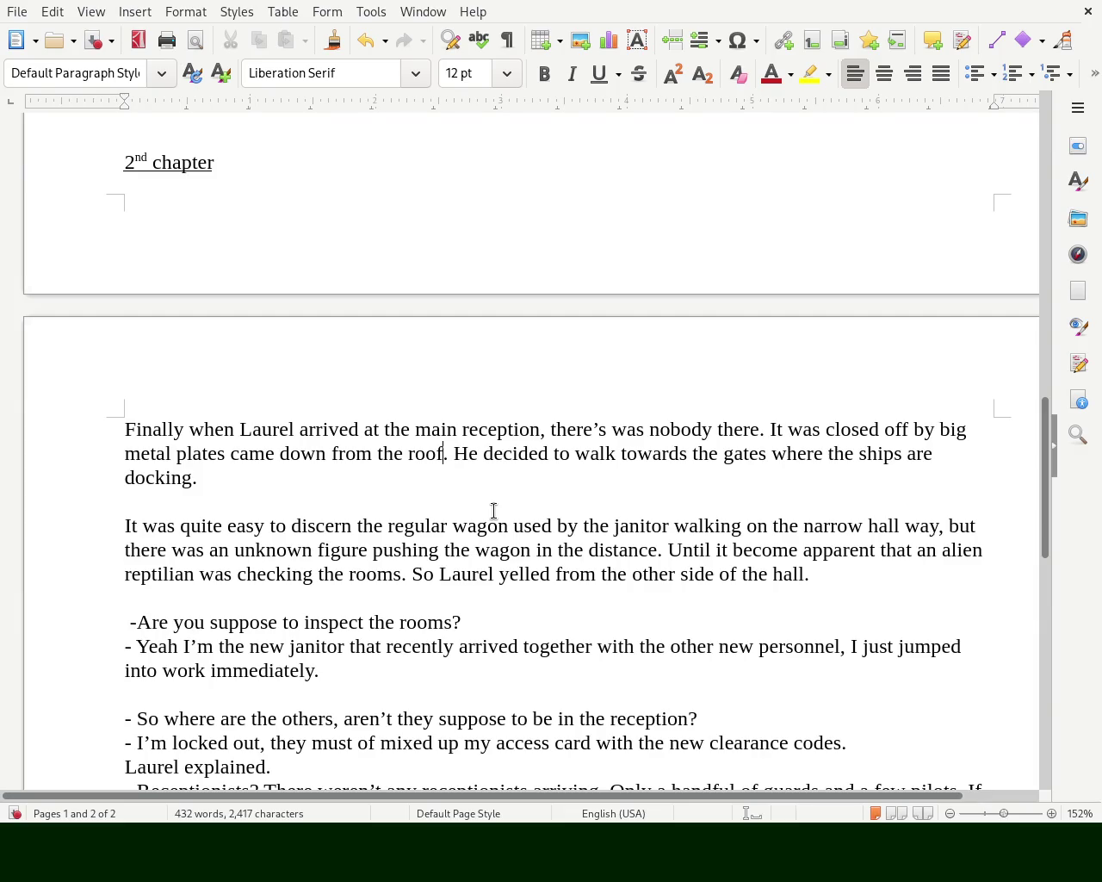
pyautogui.write(', with')
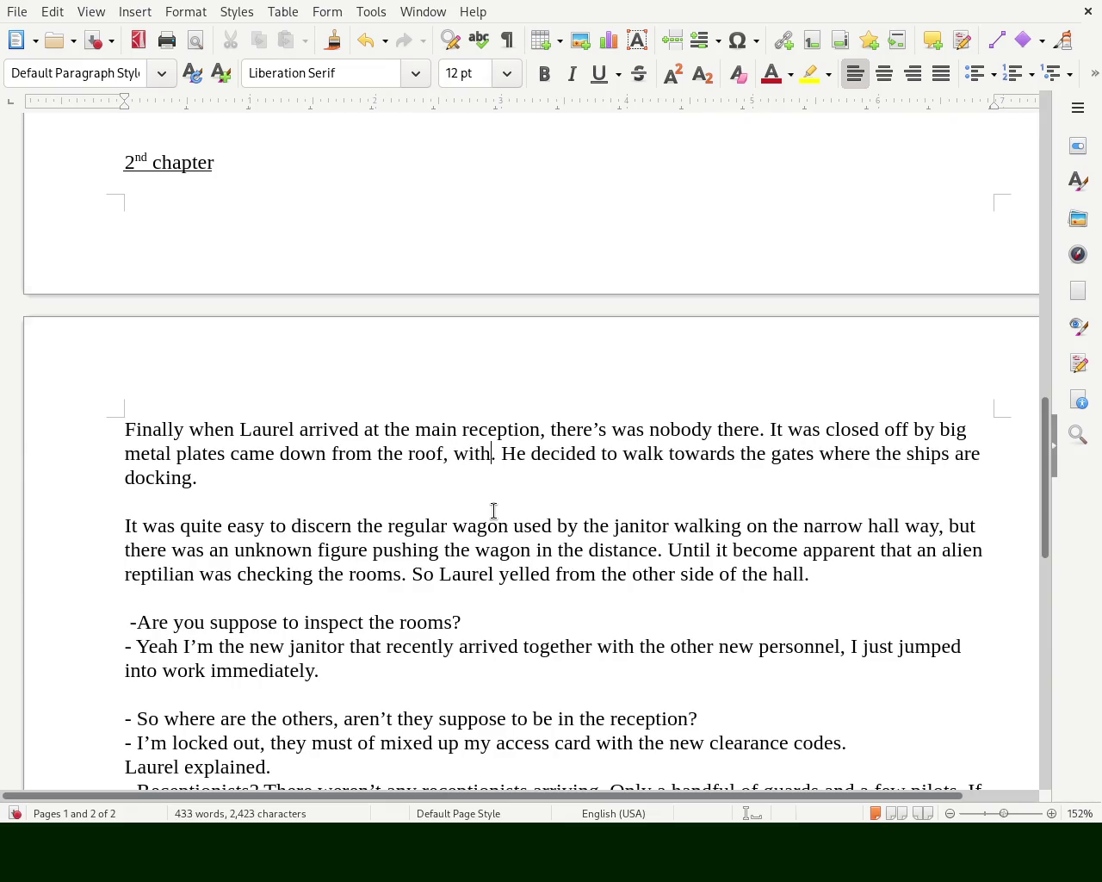
pyautogui.press('BackSpace')
pyautogui.press('BackSpace')
pyautogui.press('BackSpace')
pyautogui.press('BackSpace')
pyautogui.press('BackSpace')
pyautogui.press('BackSpace')
pyautogui.press('Right')
pyautogui.press('Right')
pyautogui.press('Right')
pyautogui.press('Right')
pyautogui.press('Right')
pyautogui.press('Right')
pyautogui.press('Right')
pyautogui.press('Right')
pyautogui.press('Right')
pyautogui.press('Right')
pyautogui.press('Left')
pyautogui.press('Left')
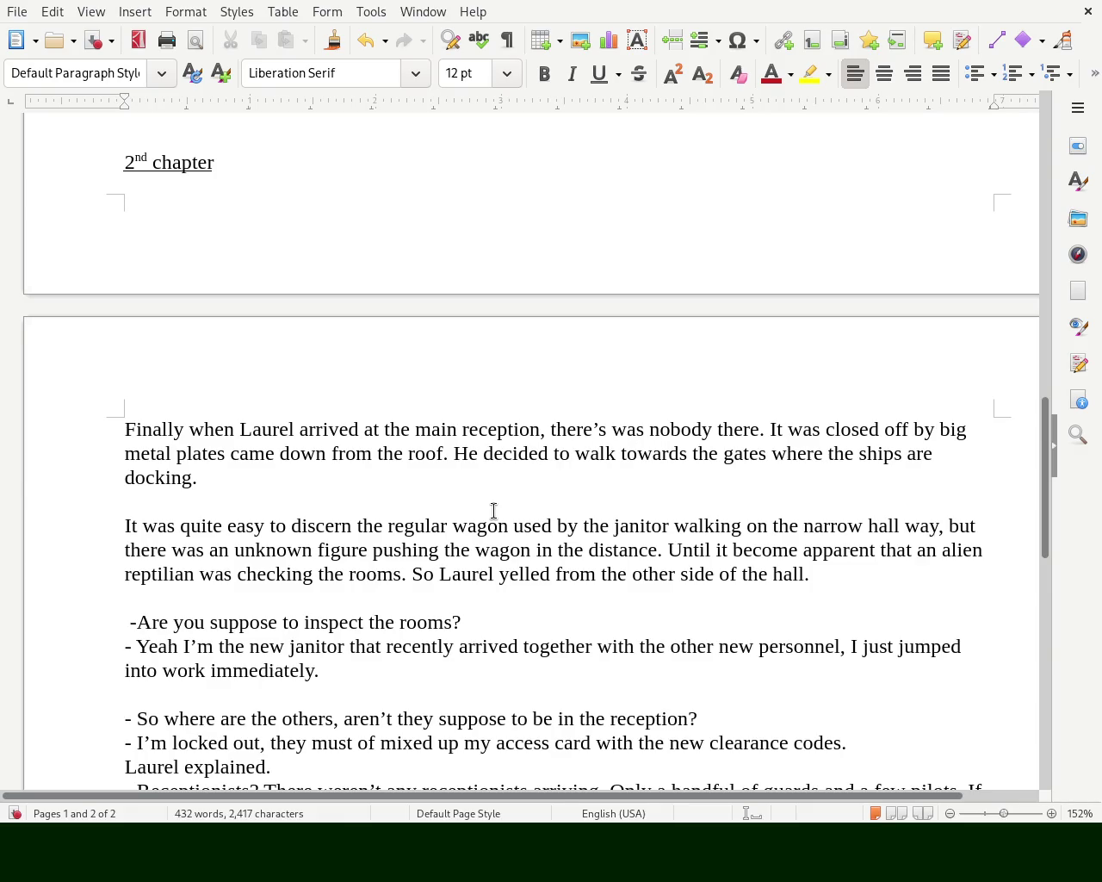
pyautogui.press('Left')
pyautogui.press('Left')
pyautogui.press('Left')
pyautogui.press('Left')
pyautogui.press('Left')
pyautogui.press('Left')
pyautogui.press('Left')
pyautogui.press('Right')
pyautogui.press('Left')
pyautogui.press('Left')
pyautogui.press('Left')
pyautogui.write('with ')
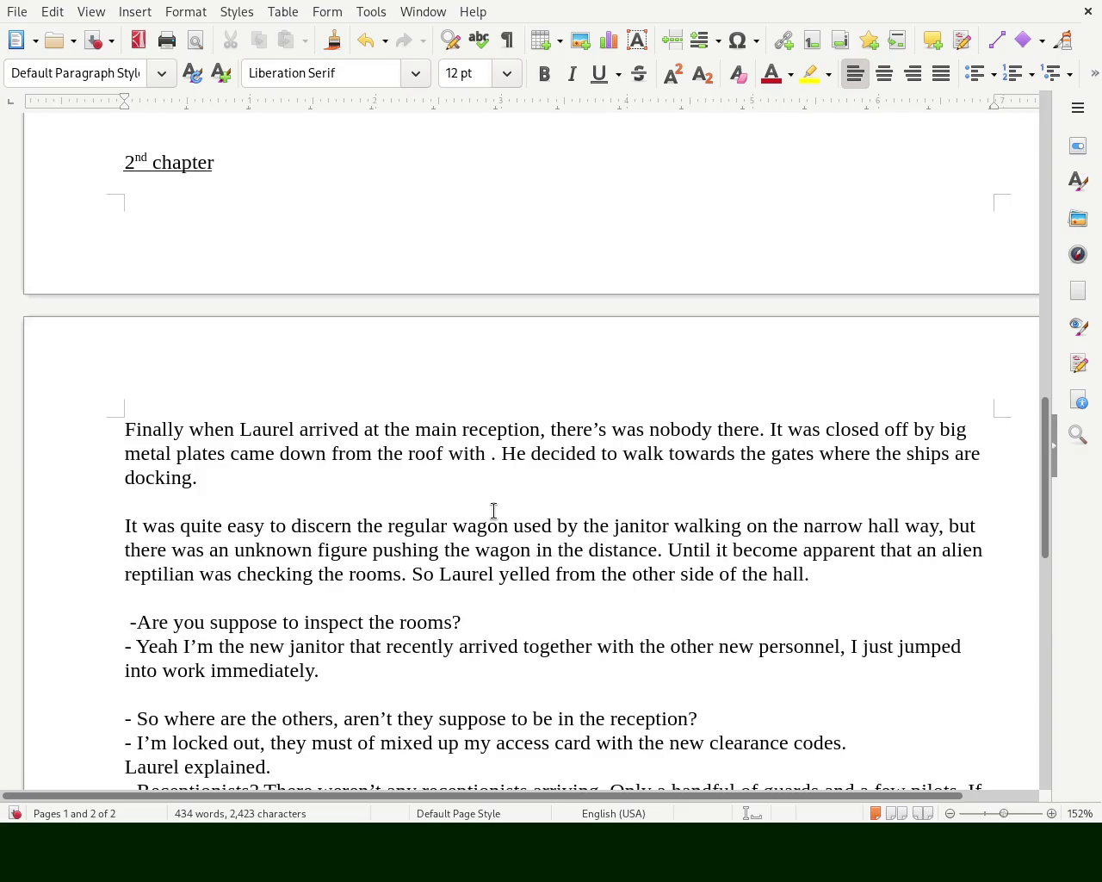
pyautogui.write('ever')
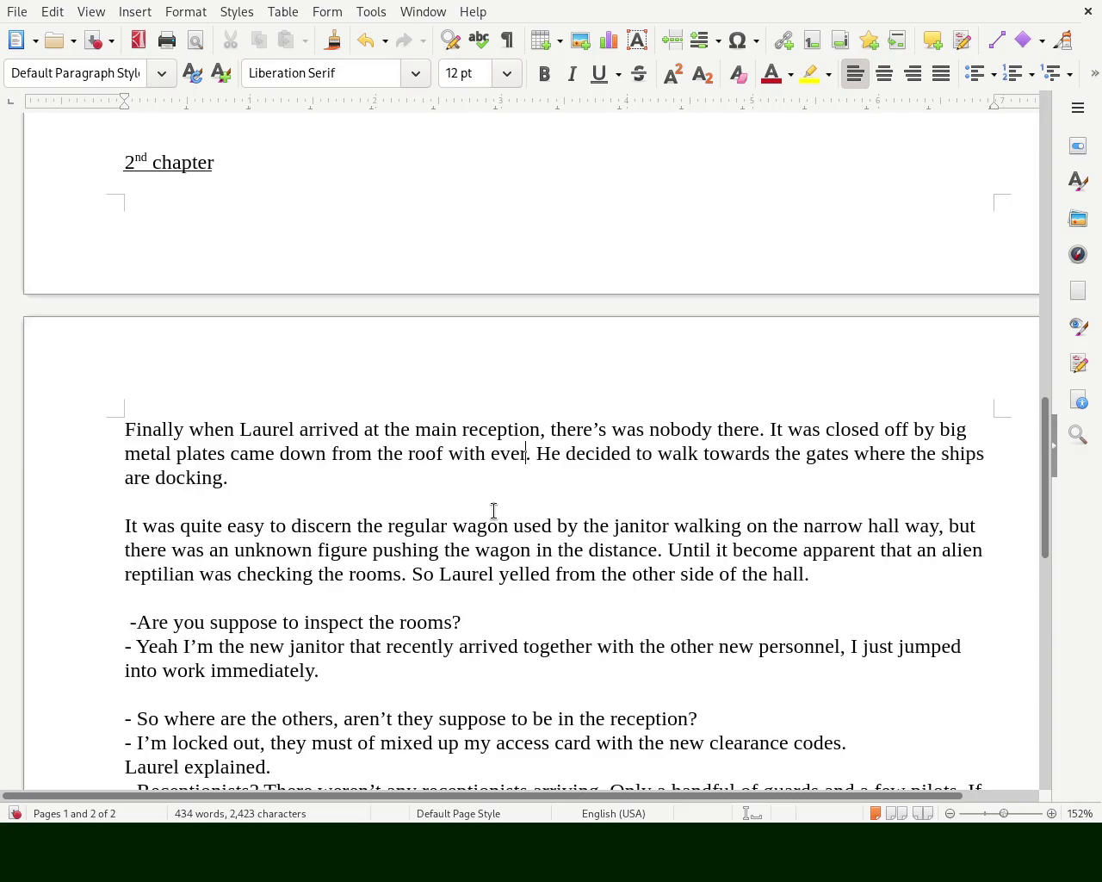
pyautogui.write('y represenative ')
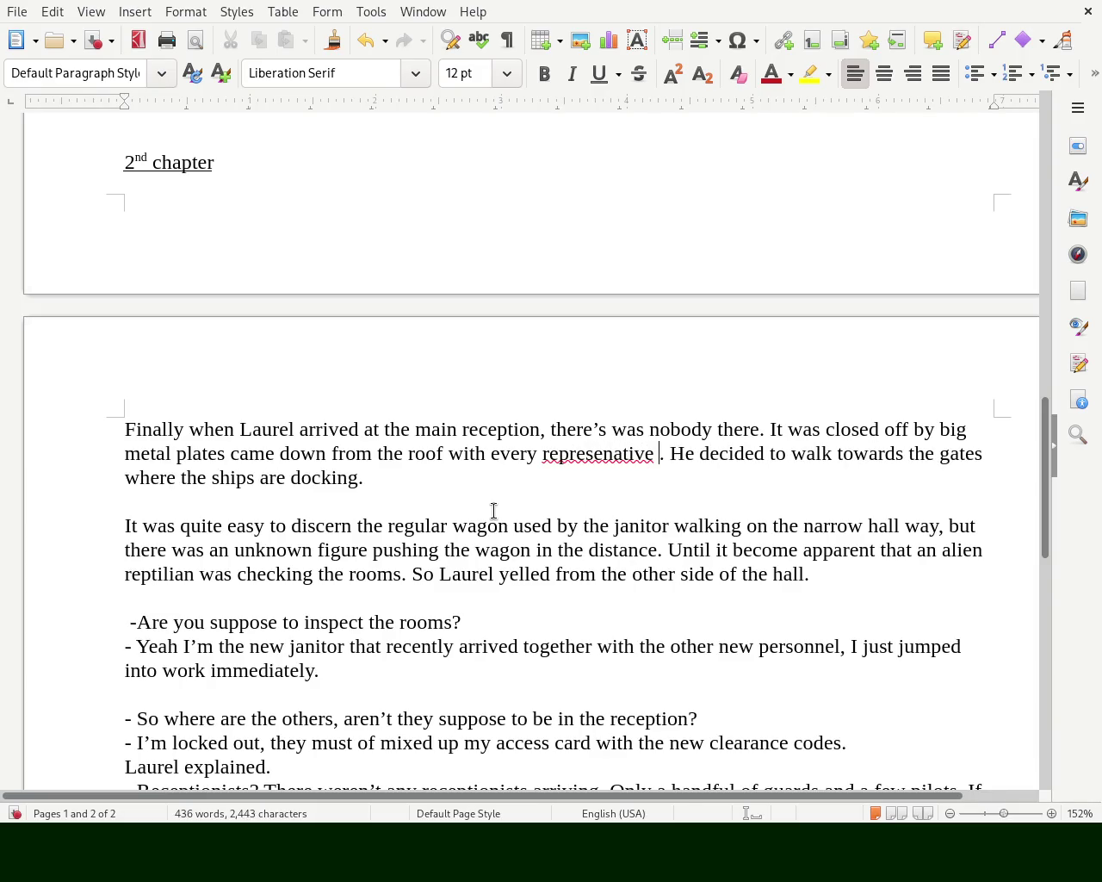
pyautogui.write('seal associated with the ship. H')
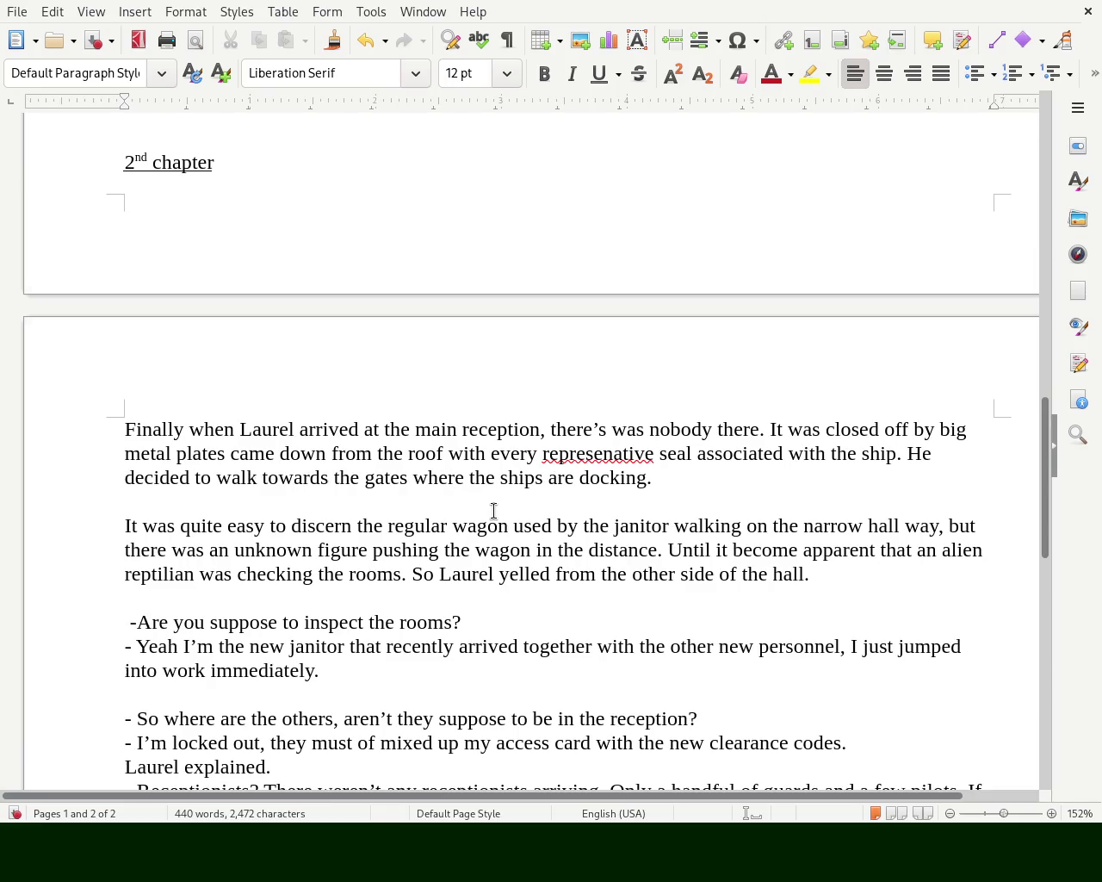
# - Correct the spelling to 'representative' and add a comma after 'seal'
pyautogui.doubleClick(634, 454)
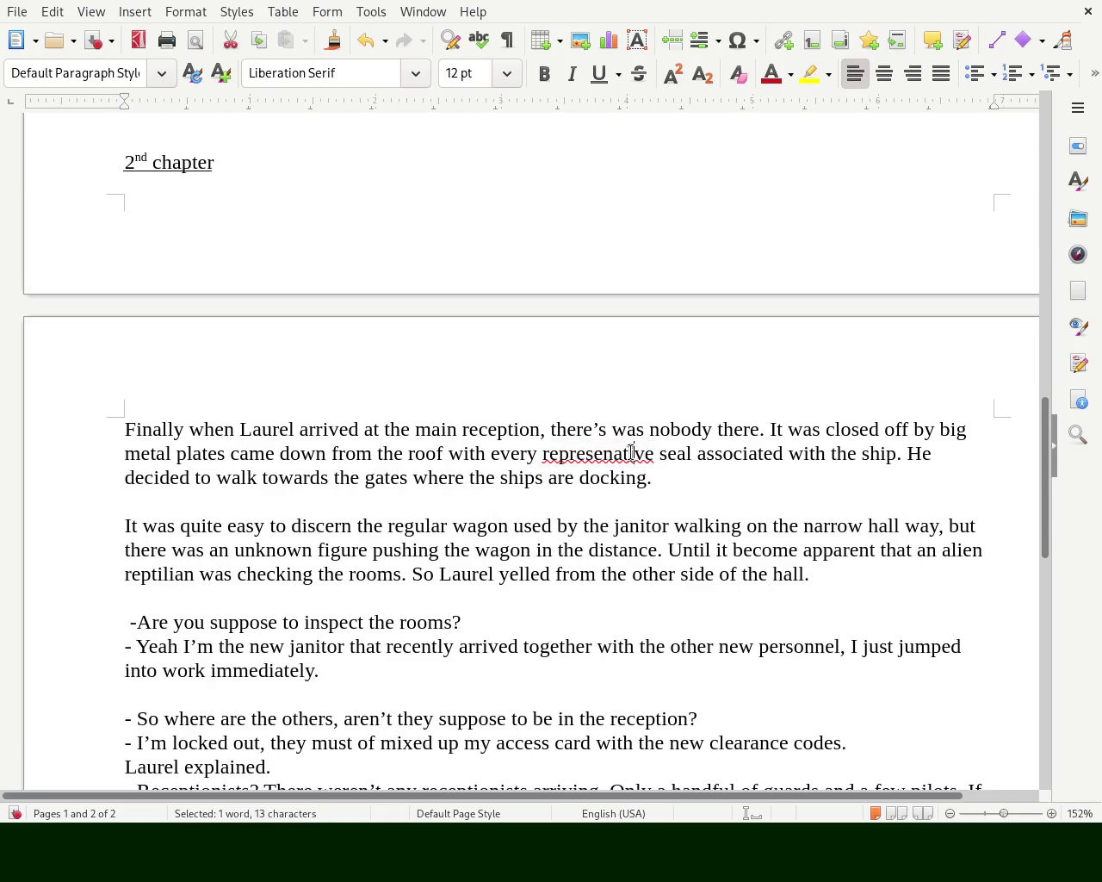
pyautogui.write('representative')
pyautogui.click(908, 453)
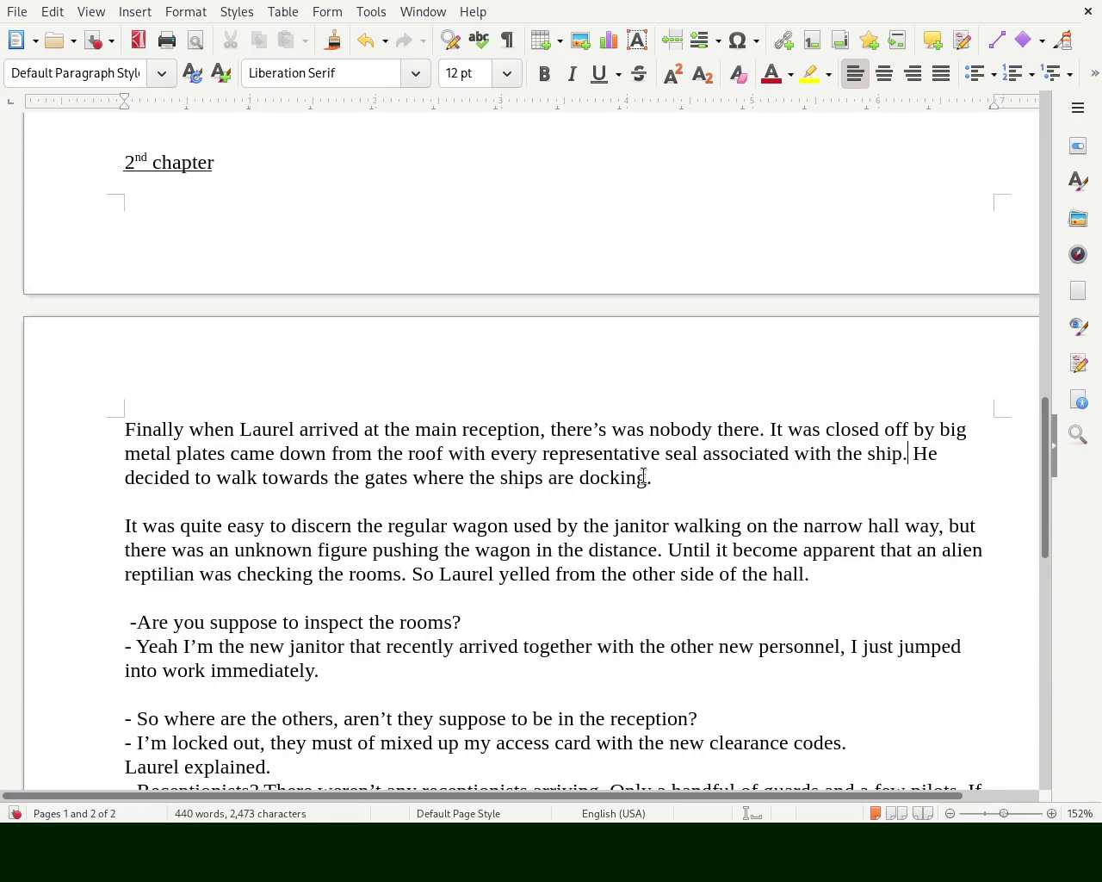
pyautogui.click(697, 451)
pyautogui.write(',')
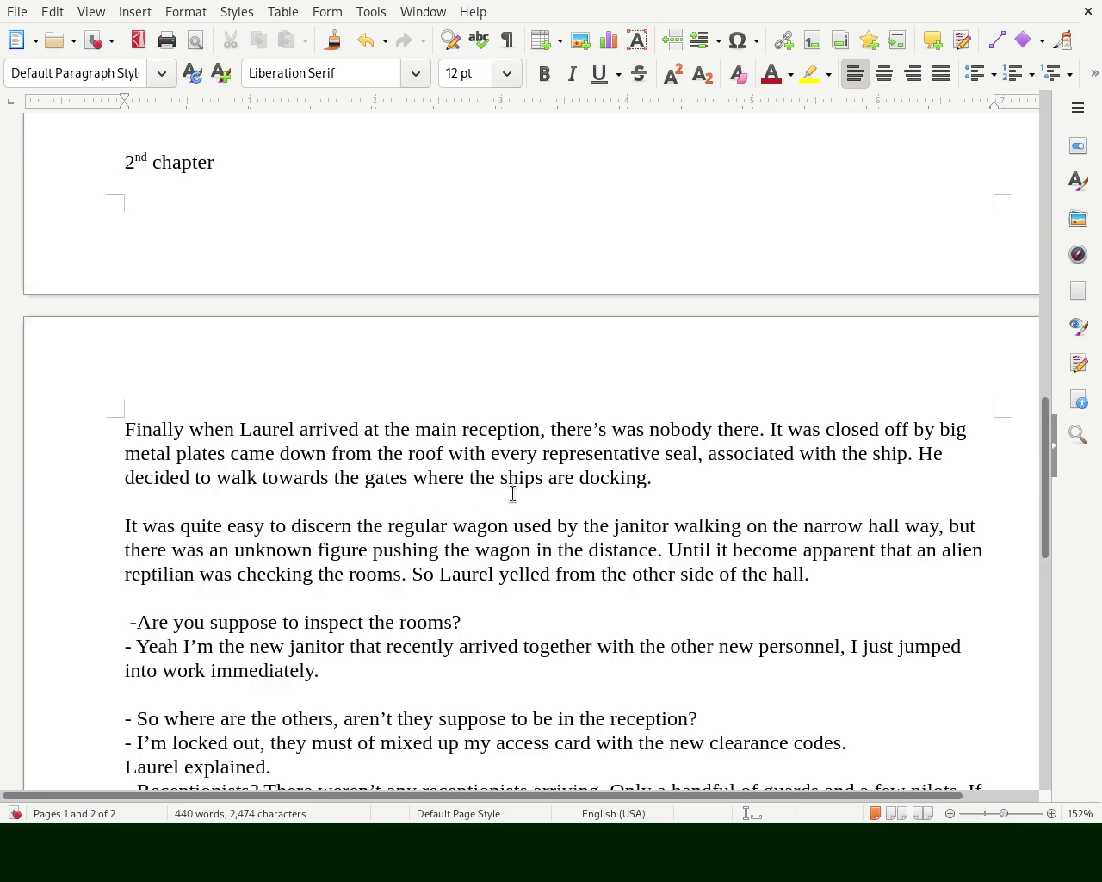
# - Change 'the ships are docking' to 'incoming ships usually docks'
pyautogui.doubleClick(474, 479)
pyautogui.write('incoming')
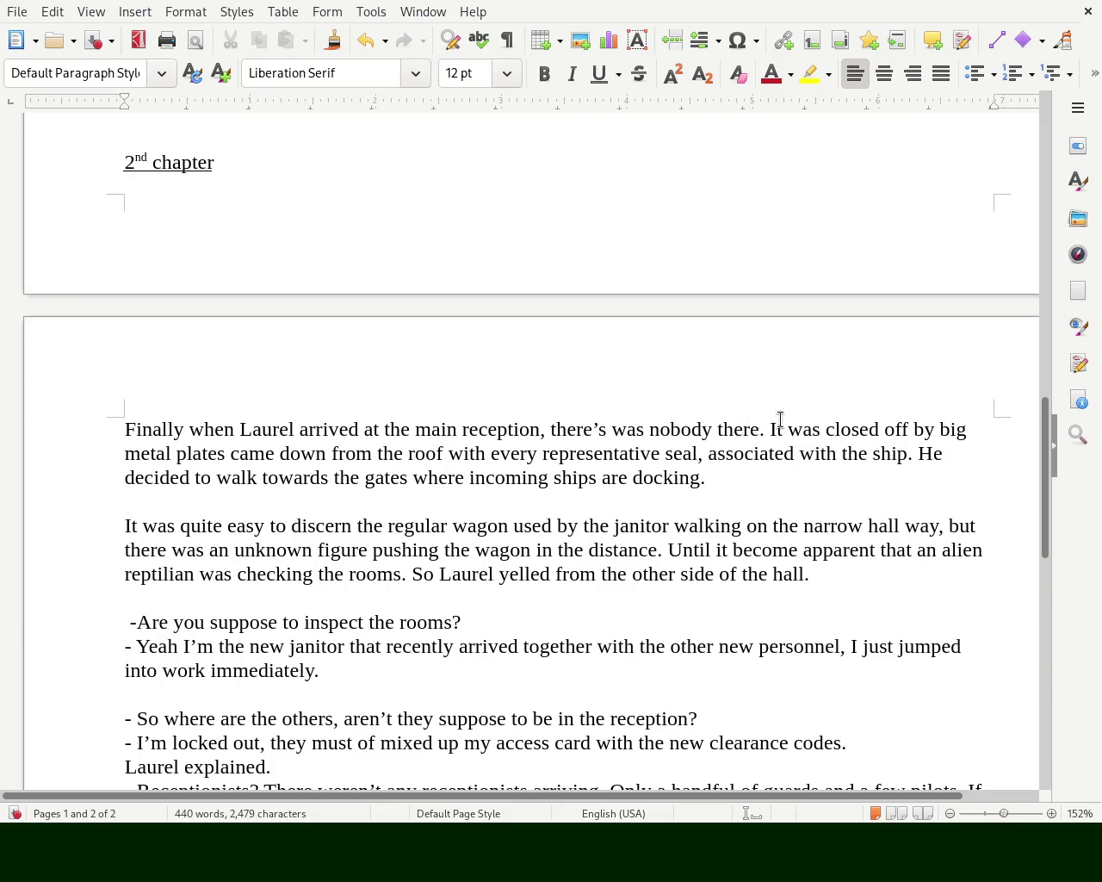
pyautogui.doubleClick(605, 480)
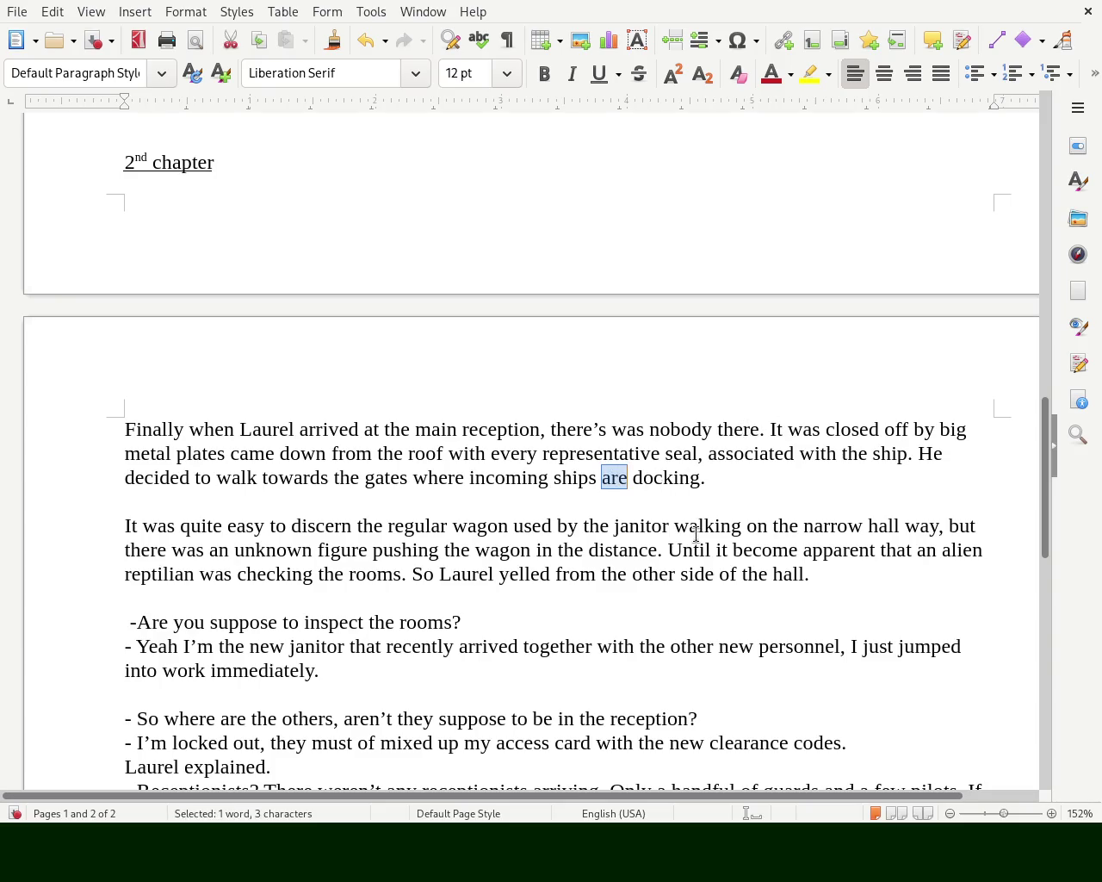
pyautogui.press('BackSpace')
pyautogui.press('BackSpace')
pyautogui.press('Right')
pyautogui.press('Right')
pyautogui.press('Right')
pyautogui.press('Right')
pyautogui.press('Delete')
pyautogui.press('Delete')
pyautogui.press('Delete')
pyautogui.write('s')
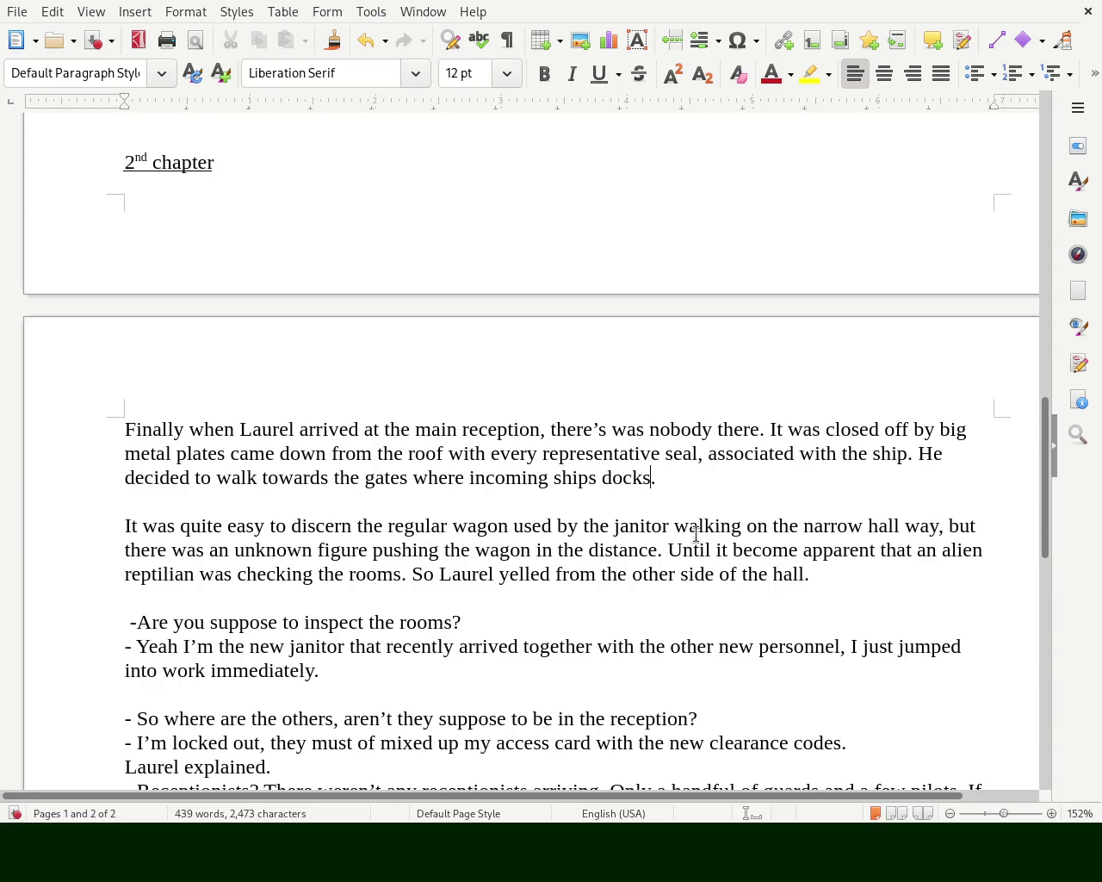
pyautogui.click(602, 478)
pyautogui.write('usually')
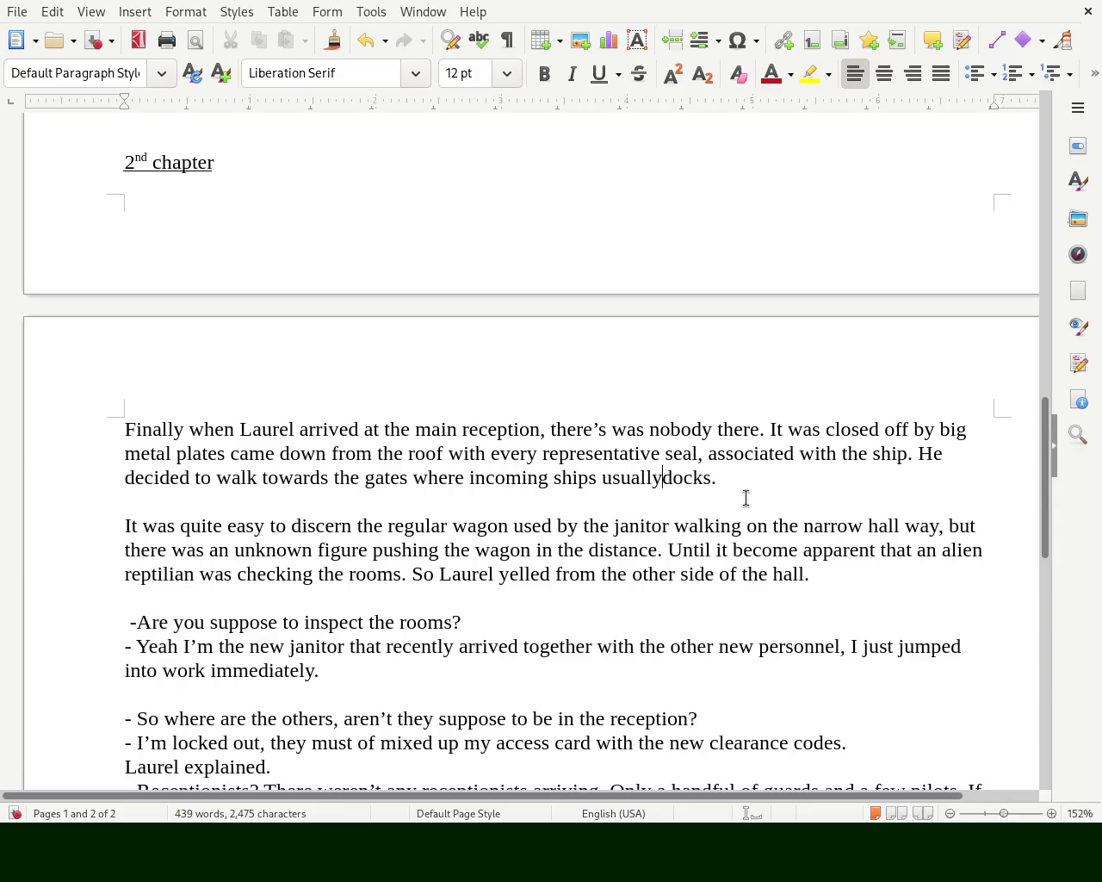
pyautogui.click(748, 503)
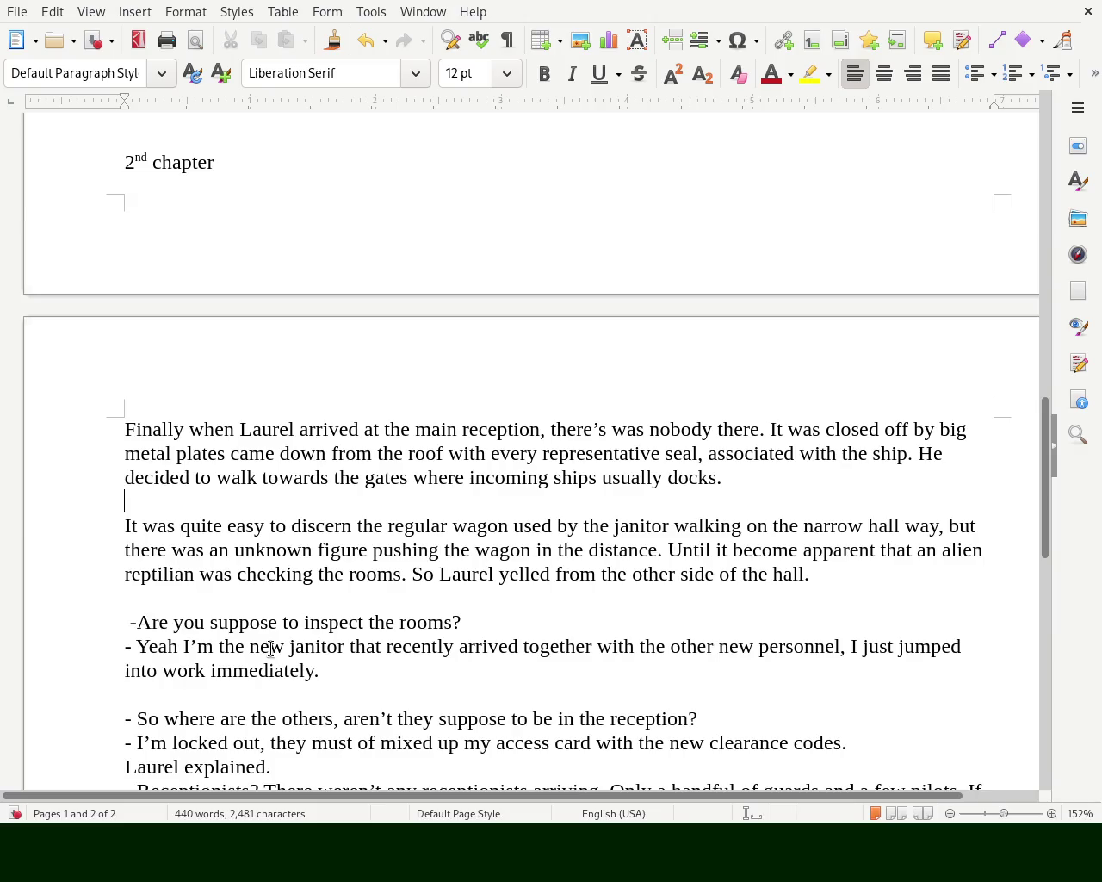
pyautogui.moveTo(652, 522); pyautogui.dragTo(935, 523)
# - Move the walking phrase to the paragraph start as 'Walking on the narrow hallways,'
pyautogui.hotkey('ctrl', 'x')
pyautogui.click(103, 523)
pyautogui.hotkey('ctrl', 'v')
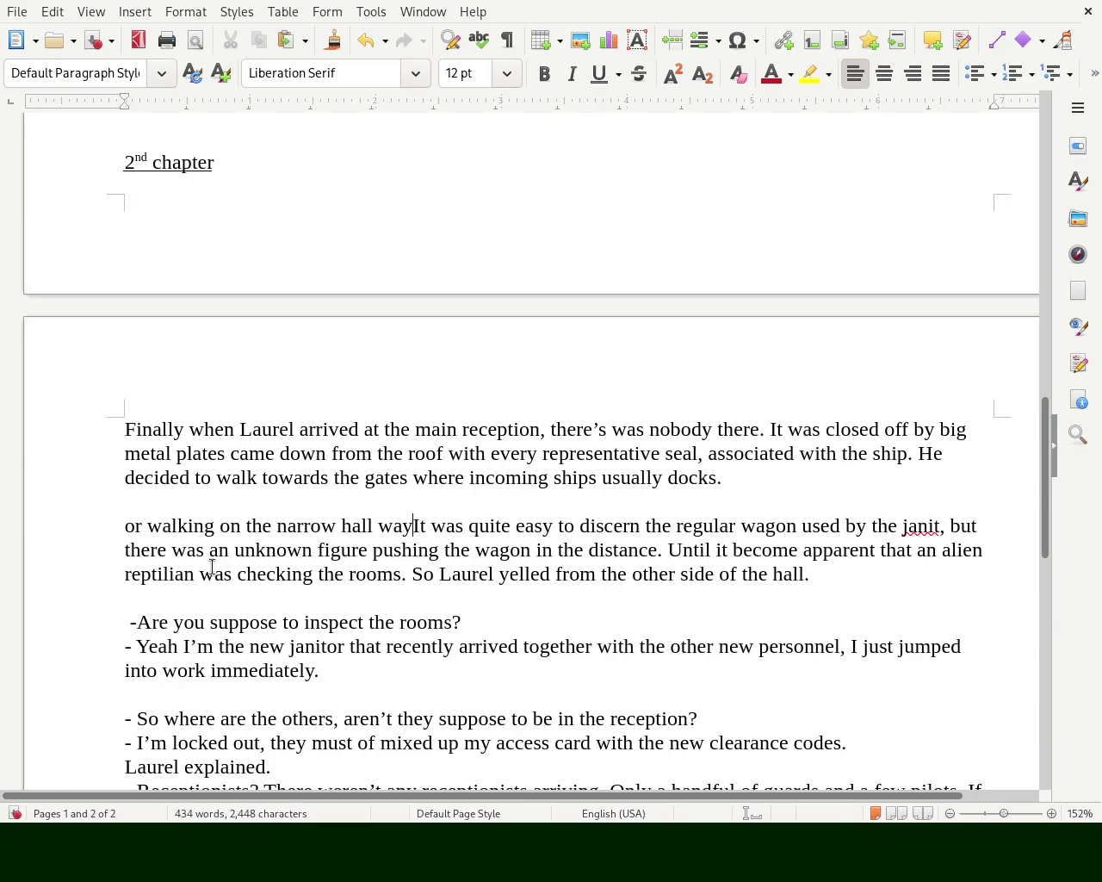
pyautogui.click(134, 527)
pyautogui.press('Home')
pyautogui.press('Delete')
pyautogui.press('Delete')
pyautogui.press('Delete')
pyautogui.press('Delete')
pyautogui.write('W')
pyautogui.press('Right')
pyautogui.press('Right')
pyautogui.press('Right')
pyautogui.press('Right')
pyautogui.press('Right')
pyautogui.press('Right')
pyautogui.press('Right')
pyautogui.press('Right')
pyautogui.press('Right')
pyautogui.press('Right')
pyautogui.press('Right')
pyautogui.press('Right')
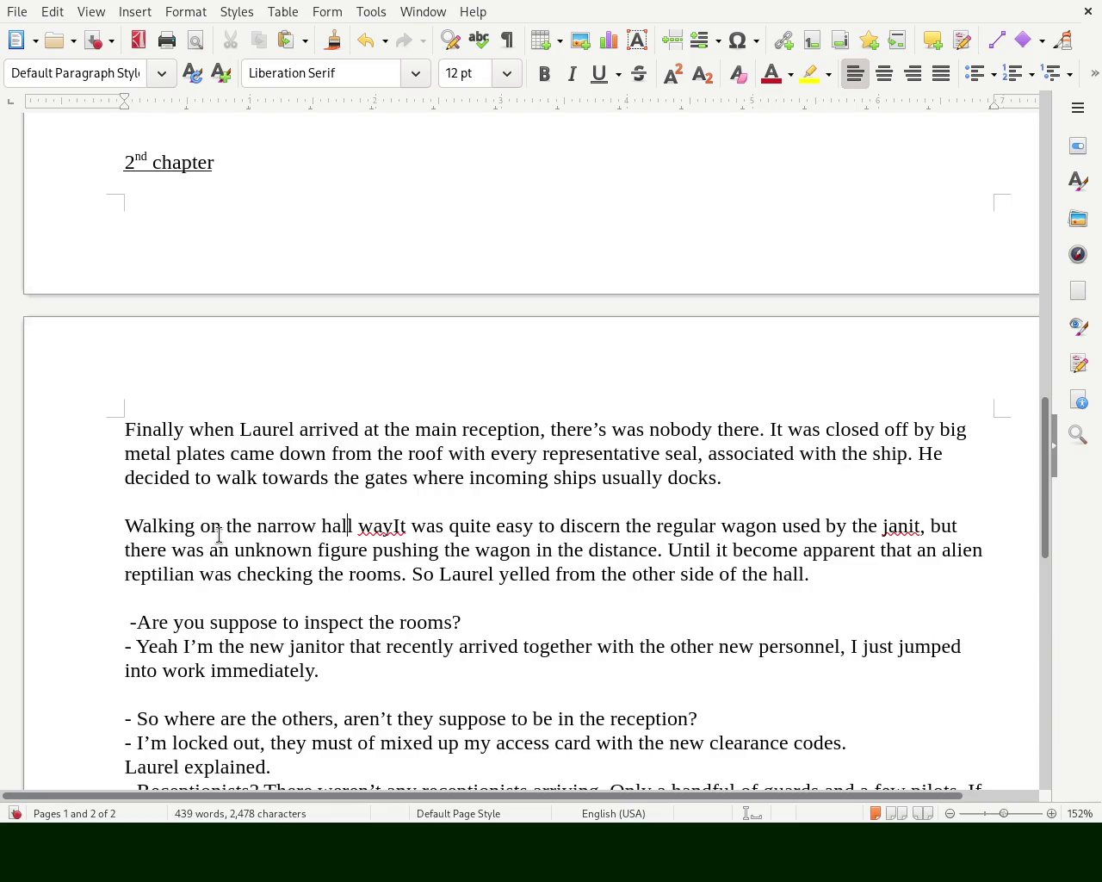
pyautogui.press('Right')
pyautogui.press('Delete')
pyautogui.press('Right')
pyautogui.press('Right')
pyautogui.press('Right')
pyautogui.write('s')
pyautogui.press('Left')
pyautogui.press('Left')
pyautogui.press('Delete')
pyautogui.press('Right')
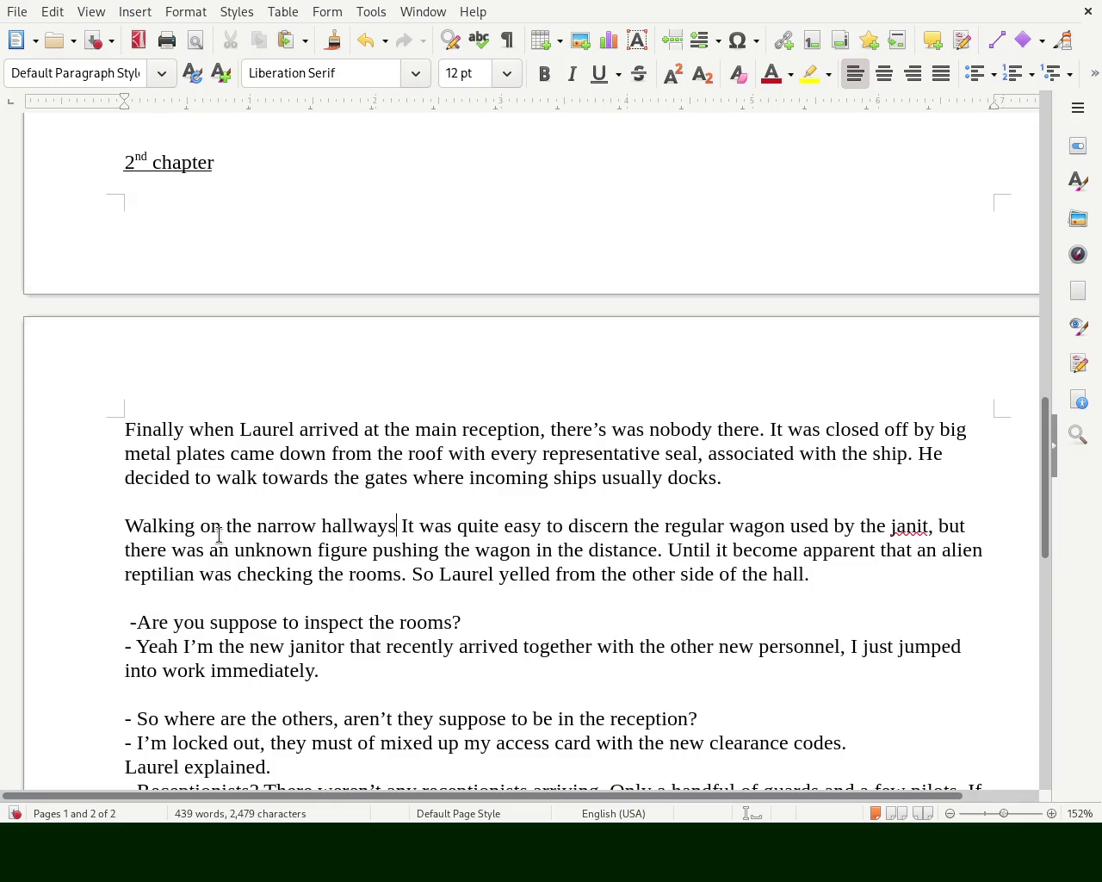
pyautogui.write(',')
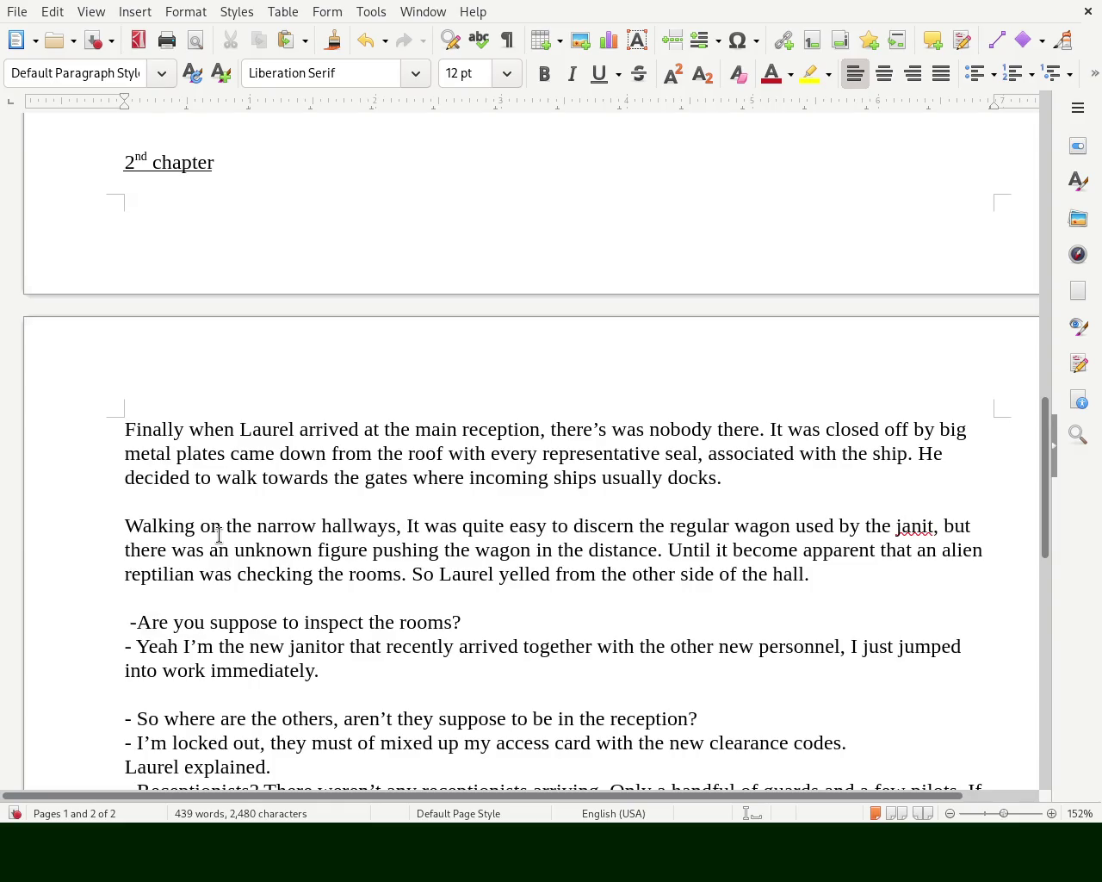
# - Make the paragraph open with 'While walking'
pyautogui.press('Right')
pyautogui.press('Left')
pyautogui.press('Left')
pyautogui.press('Left')
pyautogui.press('Left')
pyautogui.press('Left')
pyautogui.press('Left')
pyautogui.press('Left')
pyautogui.press('Left')
pyautogui.press('Left')
pyautogui.press('Home')
pyautogui.write('Whik')
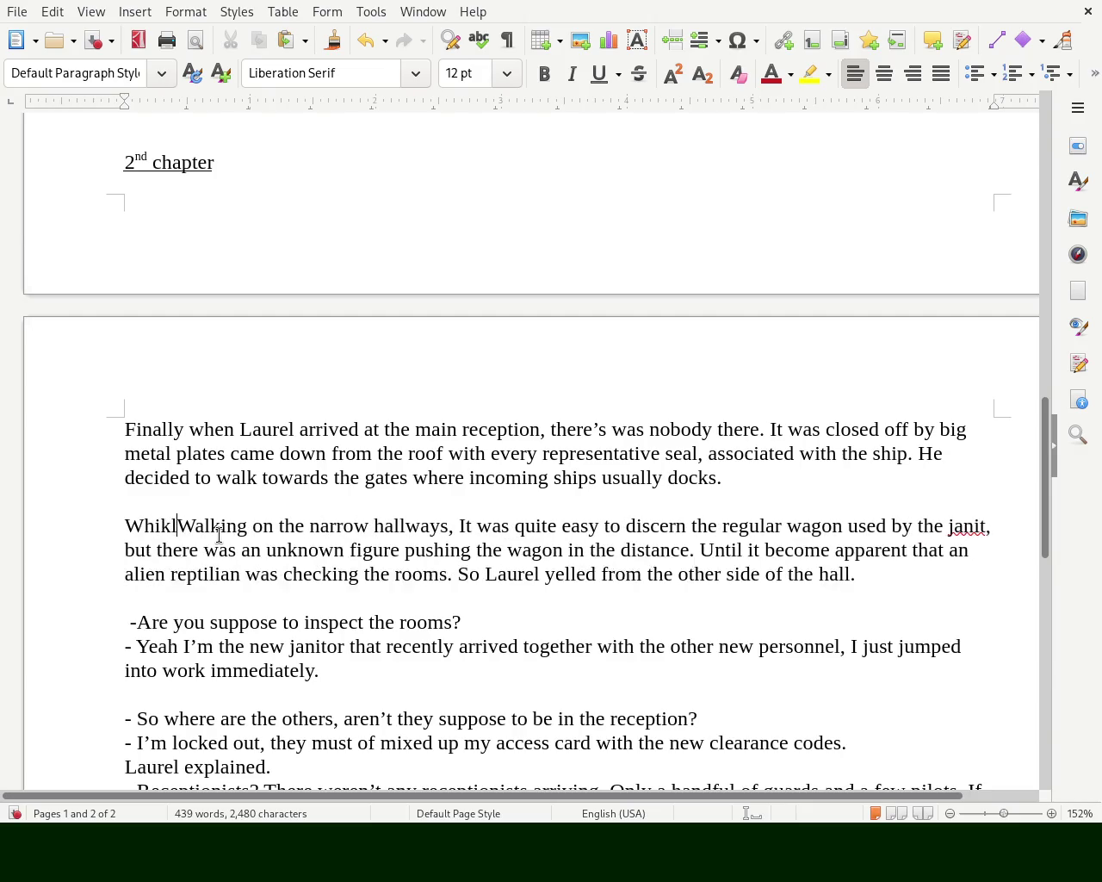
pyautogui.press('BackSpace')
pyautogui.write('le')
pyautogui.press('Delete')
pyautogui.write('w')
pyautogui.press('Right')
pyautogui.press('Right')
pyautogui.press('Right')
pyautogui.press('Right')
pyautogui.press('Right')
pyautogui.press('Right')
pyautogui.press('Right')
pyautogui.press('Right')
pyautogui.press('Right')
pyautogui.press('Right')
pyautogui.press('Right')
# - Delete 'quite' and replace 'was' with 'became'
pyautogui.press('Left')
pyautogui.press('Left')
pyautogui.press('Left')
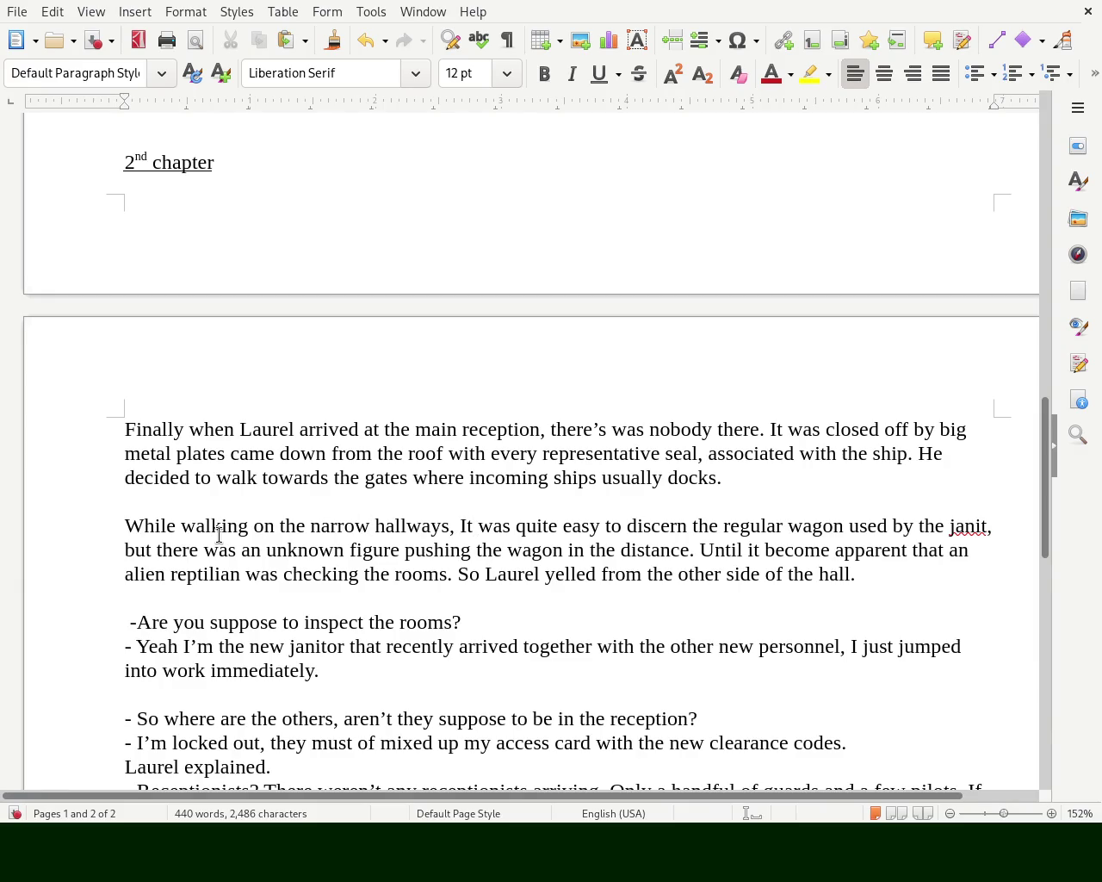
pyautogui.press('Right')
pyautogui.press('Right')
pyautogui.press('Right')
pyautogui.press('Right')
pyautogui.press('Right')
pyautogui.press('Right')
pyautogui.press('Left')
pyautogui.press('Delete')
pyautogui.press('Delete')
pyautogui.press('Delete')
pyautogui.press('Delete')
pyautogui.press('Delete')
pyautogui.press('Left')
pyautogui.press('Left')
pyautogui.press('Left')
pyautogui.press('Left')
pyautogui.press('Right')
pyautogui.press('Right')
pyautogui.press('Right')
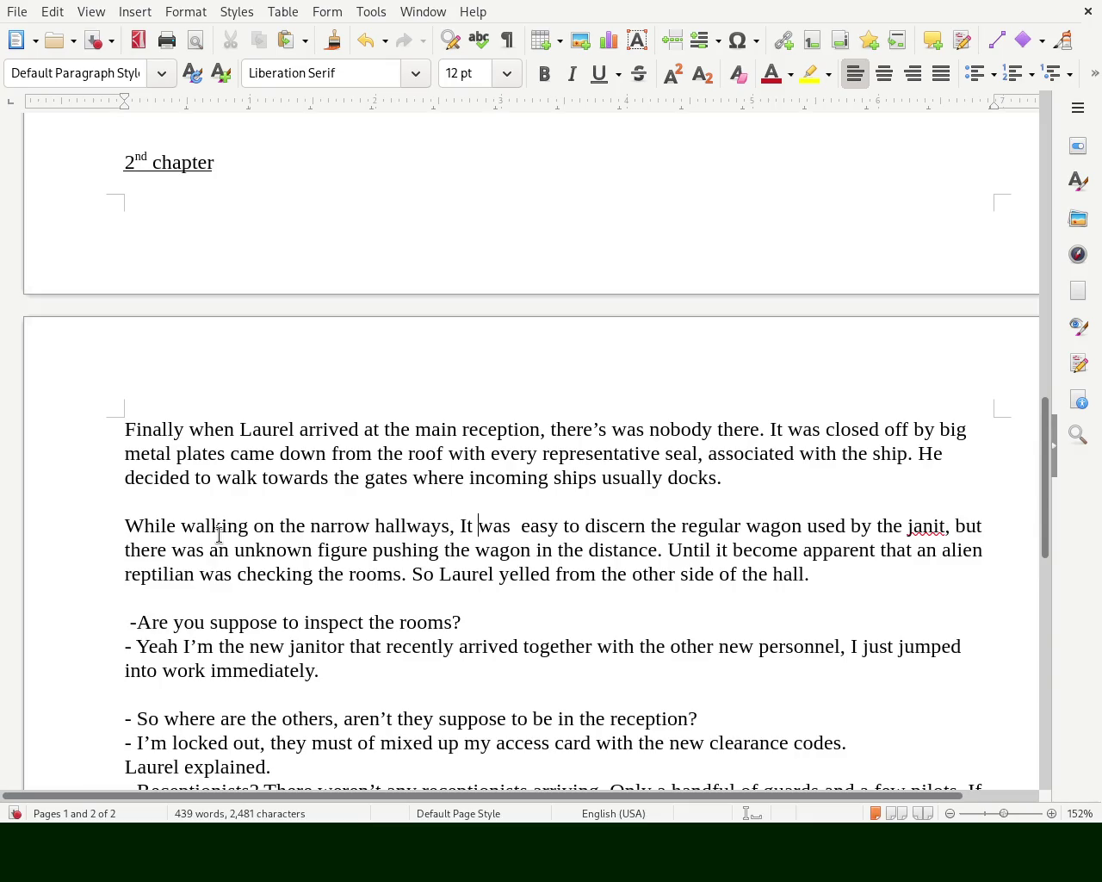
pyautogui.press('Delete')
pyautogui.press('Delete')
pyautogui.press('Delete')
pyautogui.write('became')
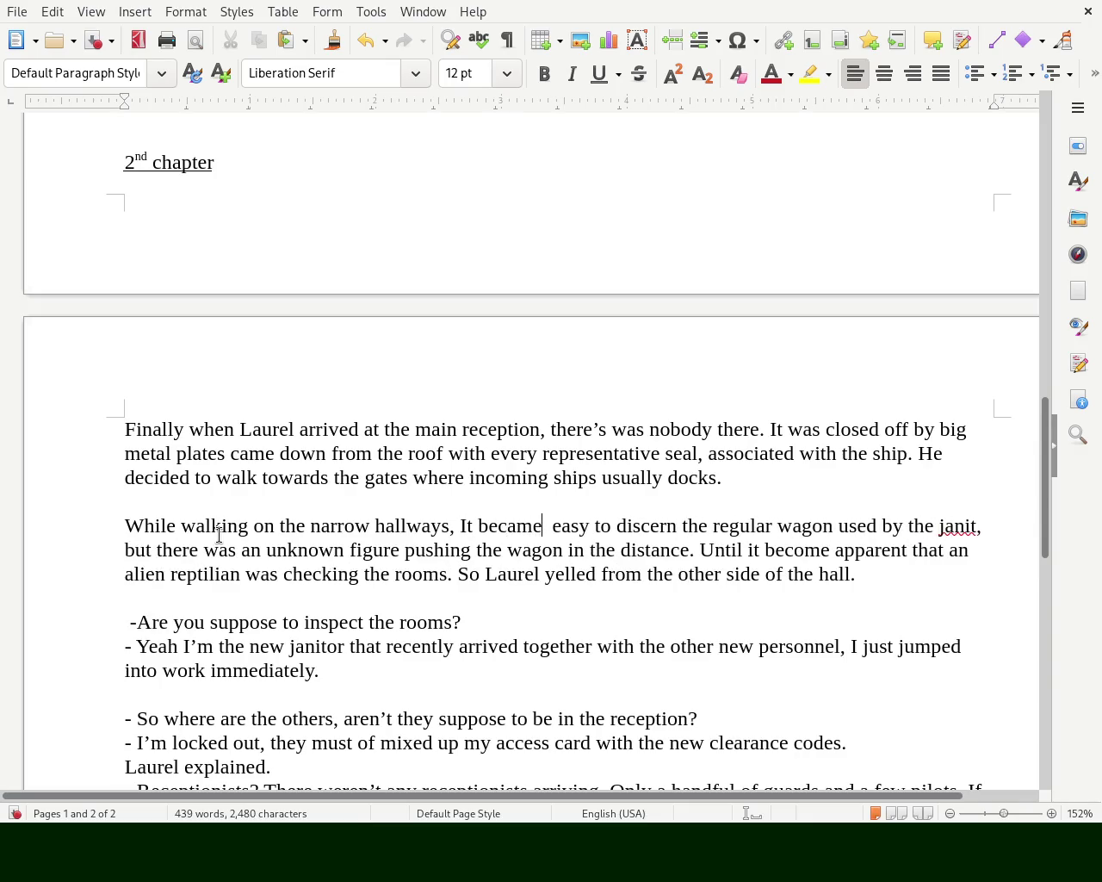
pyautogui.press('Delete')
# - Remove 'regular' before 'wagon' and insert 'or'
pyautogui.press('Right')
pyautogui.press('Right')
pyautogui.press('Right')
pyautogui.press('Right')
pyautogui.press('Right')
pyautogui.press('Right')
pyautogui.press('Right')
pyautogui.press('Right')
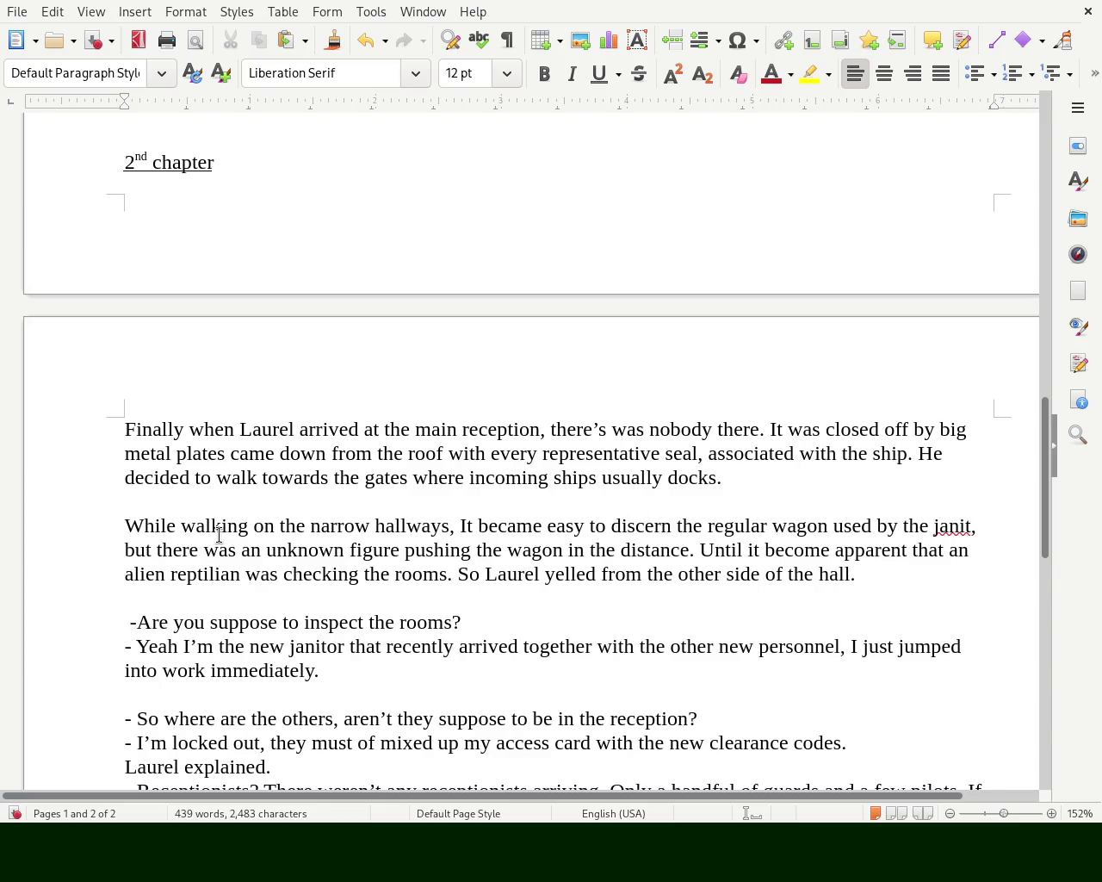
pyautogui.press('Right')
pyautogui.press('Right')
pyautogui.press('Right')
pyautogui.press('Right')
# - Insert 'today' after 'but' on the paragraph's second line
pyautogui.press('Right')
pyautogui.press('Right')
pyautogui.press('BackSpace')
pyautogui.press('Delete')
pyautogui.press('Delete')
pyautogui.press('Delete')
pyautogui.press('Delete')
pyautogui.press('Delete')
pyautogui.press('Right')
pyautogui.press('Right')
pyautogui.press('Right')
pyautogui.press('Right')
pyautogui.press('Right')
pyautogui.press('Right')
pyautogui.press('Right')
pyautogui.press('Right')
pyautogui.press('Right')
pyautogui.press('Right')
pyautogui.press('Right')
pyautogui.write('or')
pyautogui.press('Left')
pyautogui.press('Left')
pyautogui.press('Left')
pyautogui.press('Right')
pyautogui.press('Right')
pyautogui.press('Right')
pyautogui.press('Right')
pyautogui.press('Down')
pyautogui.press('Right')
pyautogui.press('Right')
pyautogui.press('Right')
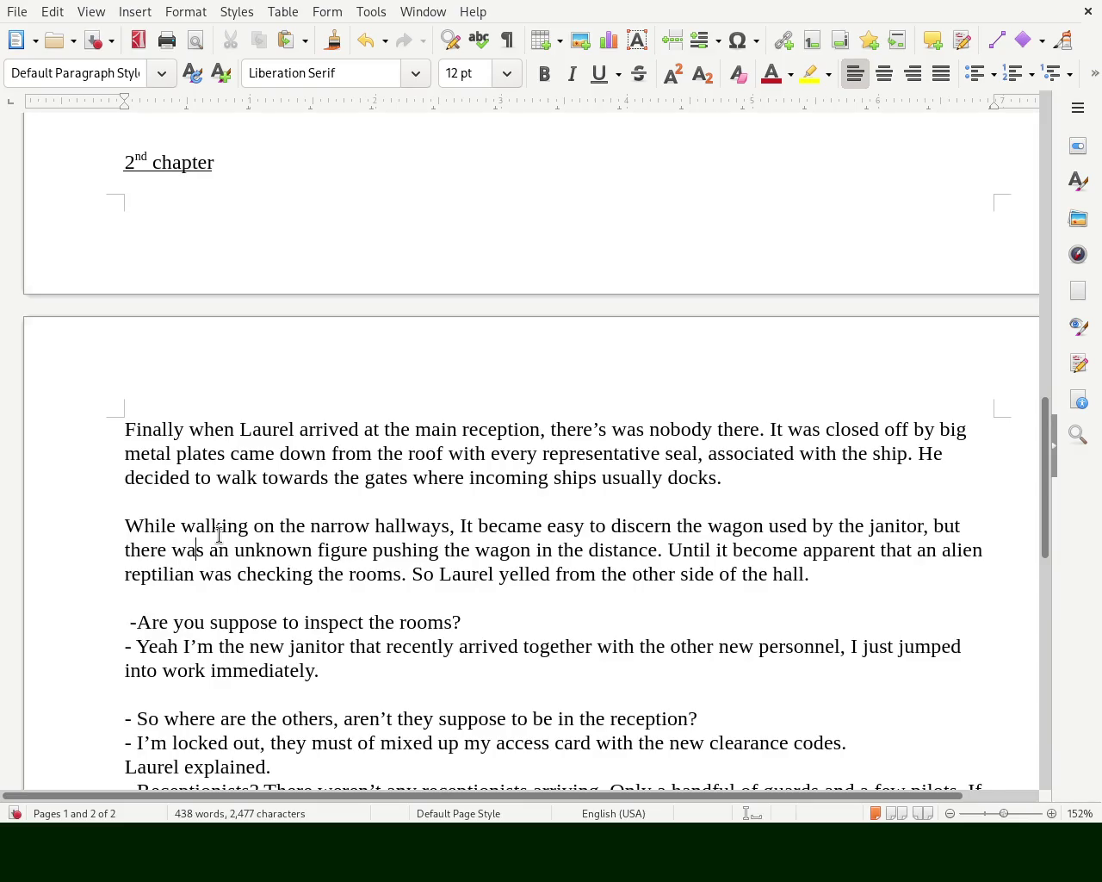
pyautogui.press('Home')
pyautogui.press('Left')
pyautogui.press('Left')
pyautogui.press('Right')
pyautogui.press('Right')
pyautogui.write('today')
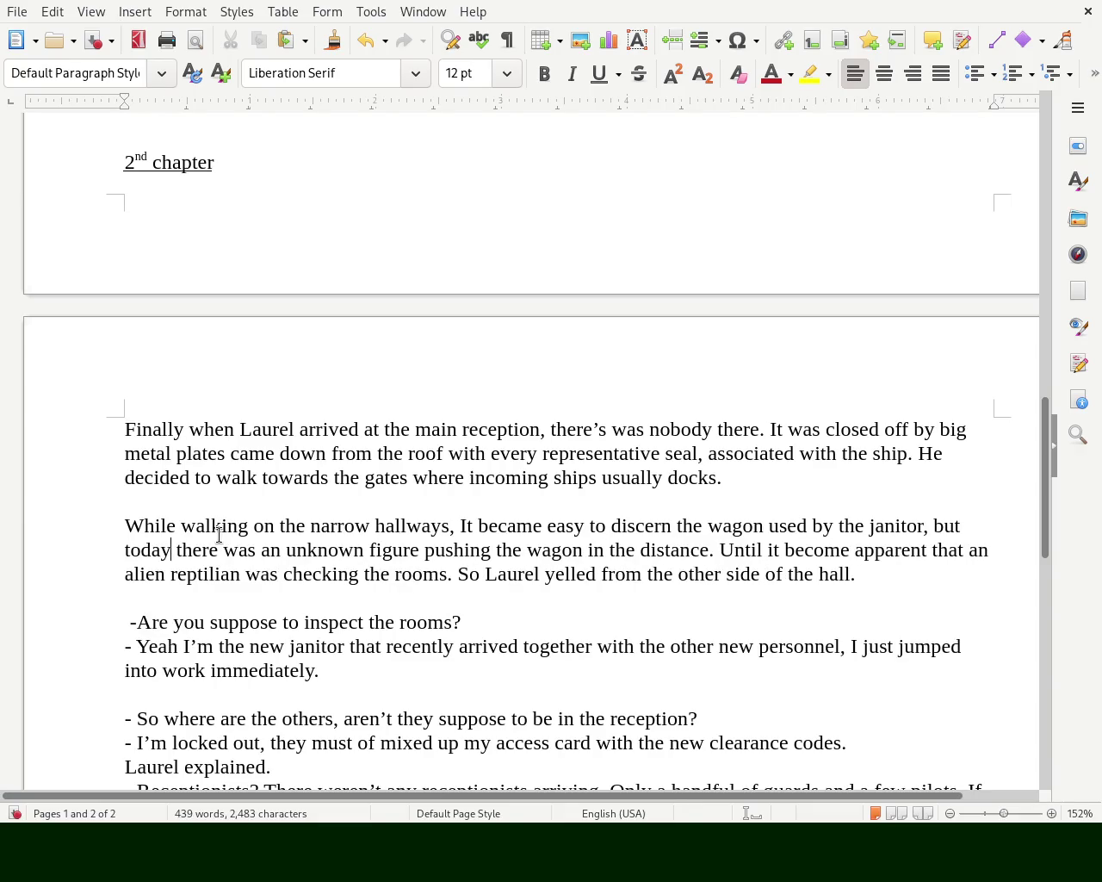
# - Replace 'Until' with 'Going a bit further,'
pyautogui.press('Right')
pyautogui.press('Right')
pyautogui.press('Right')
pyautogui.press('Right')
pyautogui.press('Right')
pyautogui.press('Right')
pyautogui.press('Right')
pyautogui.press('Right')
pyautogui.press('Right')
pyautogui.press('Right')
pyautogui.press('Right')
pyautogui.press('Right')
pyautogui.press('Right')
pyautogui.press('Right')
pyautogui.press('Right')
pyautogui.press('Right')
pyautogui.press('Right')
pyautogui.press('Right')
pyautogui.press('Right')
pyautogui.press('Left')
pyautogui.press('Left')
pyautogui.press('Left')
pyautogui.press('Left')
pyautogui.press('Left')
pyautogui.write('Wak')
pyautogui.press('BackSpace')
pyautogui.write('lking')
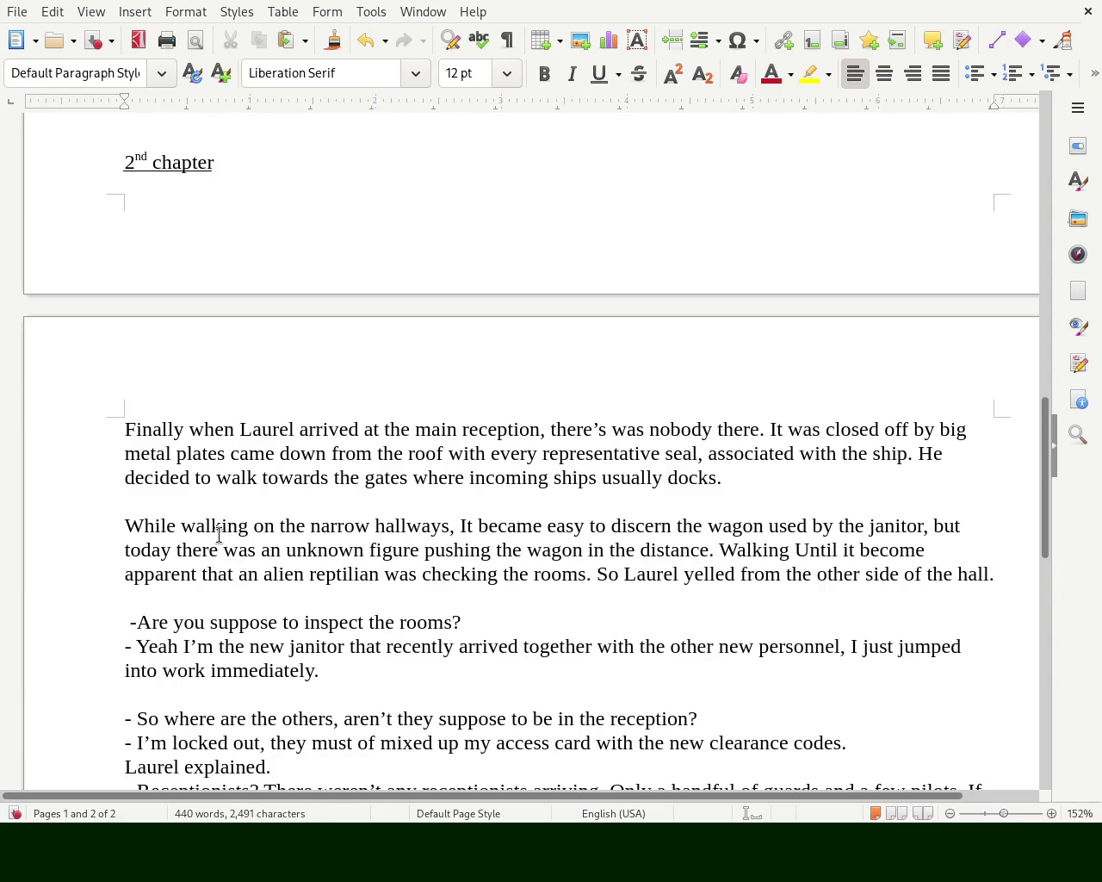
pyautogui.press('BackSpace')
pyautogui.press('BackSpace')
pyautogui.press('BackSpace')
pyautogui.press('BackSpace')
pyautogui.press('BackSpace')
pyautogui.press('BackSpace')
pyautogui.press('BackSpace')
pyautogui.write('Gett')
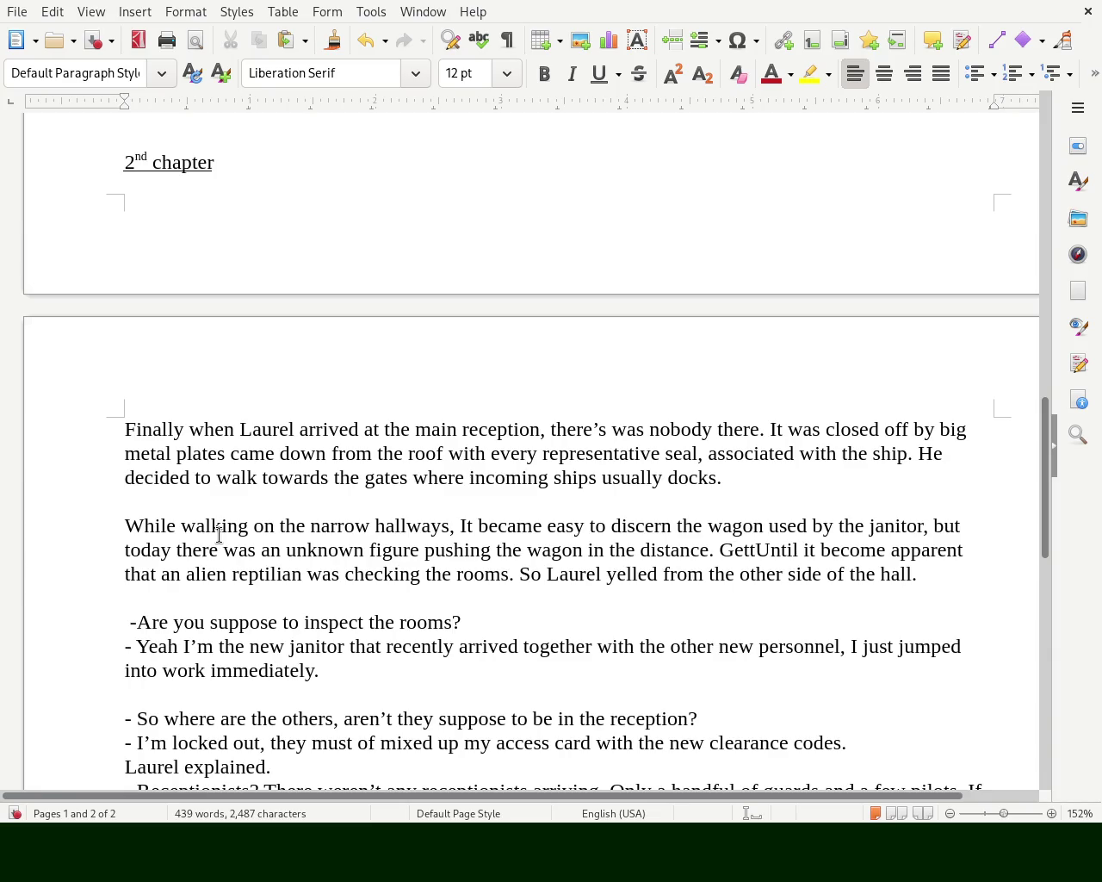
pyautogui.press('BackSpace')
pyautogui.press('BackSpace')
pyautogui.press('BackSpace')
pyautogui.press('BackSpace')
pyautogui.write('Going a bit further')
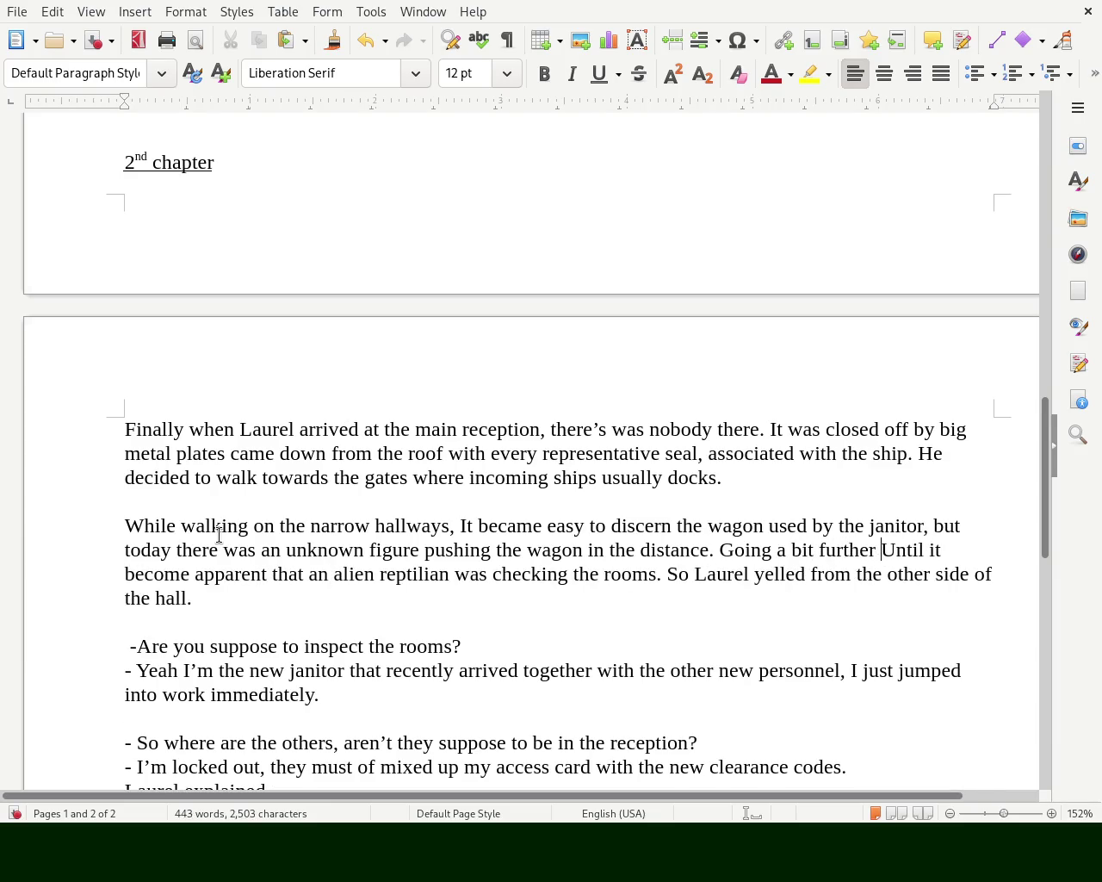
pyautogui.press('Delete')
pyautogui.press('Delete')
pyautogui.press('Delete')
pyautogui.press('BackSpace')
pyautogui.write(',')
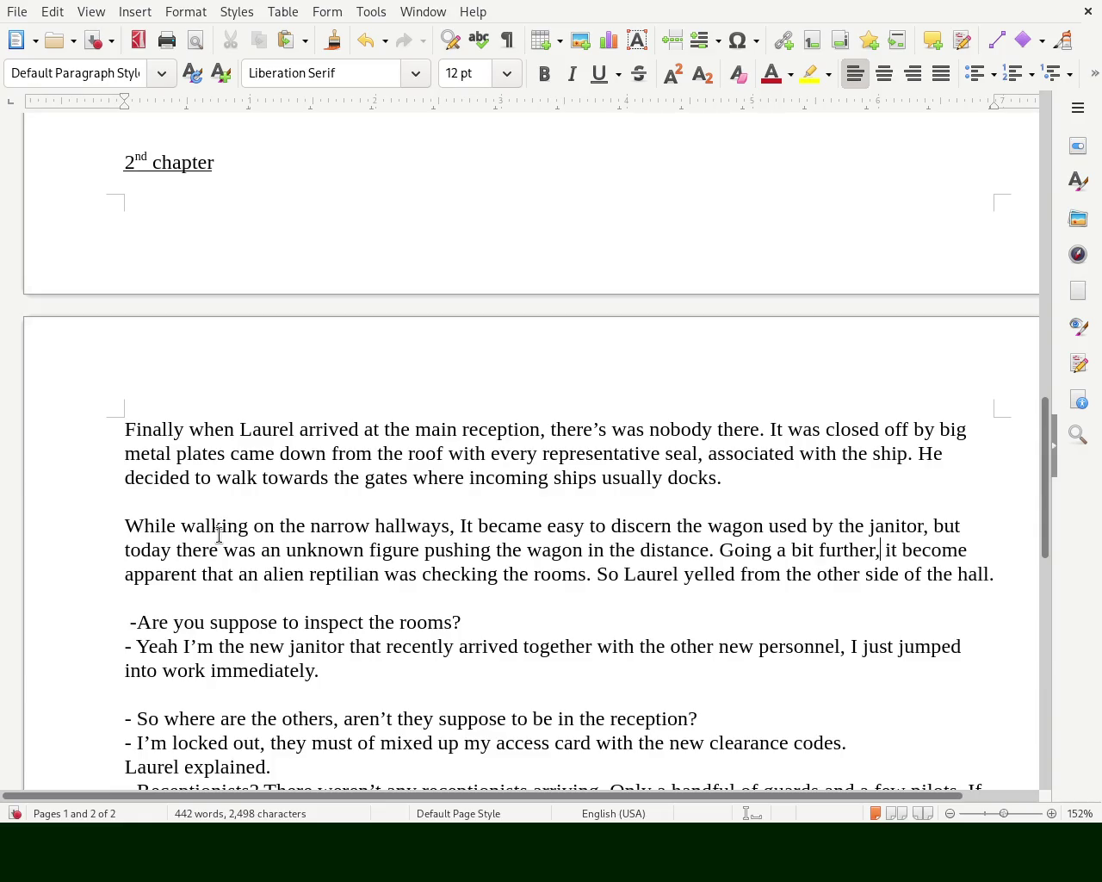
pyautogui.press('Delete')
# - Change 'yelled' to 'started yelling' and add a comma after 'Yeah'
pyautogui.press('Right')
pyautogui.press('Right')
pyautogui.press('Right')
pyautogui.press('Right')
pyautogui.press('Right')
pyautogui.press('Right')
pyautogui.press('Right')
pyautogui.press('Right')
pyautogui.press('Right')
pyautogui.press('Right')
pyautogui.press('Right')
pyautogui.press('Right')
pyautogui.press('Right')
pyautogui.press('Right')
pyautogui.press('Right')
pyautogui.press('Right')
pyautogui.press('Right')
pyautogui.press('Right')
pyautogui.press('Right')
pyautogui.press('Right')
pyautogui.press('Right')
pyautogui.press('Right')
pyautogui.press('Right')
pyautogui.press('Right')
pyautogui.press('Right')
pyautogui.press('Right')
pyautogui.press('Right')
pyautogui.press('Right')
pyautogui.press('Right')
pyautogui.press('Right')
pyautogui.press('Right')
pyautogui.press('Right')
pyautogui.press('Left')
pyautogui.press('Left')
pyautogui.press('Left')
pyautogui.press('Left')
pyautogui.press('Left')
pyautogui.press('Left')
pyautogui.press('Left')
pyautogui.press('Left')
pyautogui.press('Left')
pyautogui.press('Left')
pyautogui.press('Left')
pyautogui.press('Left')
pyautogui.press('Left')
pyautogui.press('Right')
pyautogui.press('Right')
pyautogui.press('Right')
pyautogui.press('Right')
pyautogui.write('started')
pyautogui.press('Right')
pyautogui.press('Right')
pyautogui.press('Right')
pyautogui.press('Right')
pyautogui.press('Right')
pyautogui.press('Delete')
pyautogui.press('BackSpace')
pyautogui.write('ing')
pyautogui.press('Right')
pyautogui.press('Right')
pyautogui.press('Right')
pyautogui.press('Right')
pyautogui.press('Right')
pyautogui.press('Right')
pyautogui.press('Right')
pyautogui.press('Right')
pyautogui.press('Right')
pyautogui.press('Right')
pyautogui.press('Right')
pyautogui.press('Right')
pyautogui.press('Right')
pyautogui.press('Right')
pyautogui.press('Right')
pyautogui.press('Right')
pyautogui.press('Right')
pyautogui.press('Right')
pyautogui.press('Right')
pyautogui.press('Right')
pyautogui.press('Right')
pyautogui.press('Left')
pyautogui.press('Left')
pyautogui.press('Left')
pyautogui.press('Left')
pyautogui.press('Left')
pyautogui.press('Left')
pyautogui.write(',')
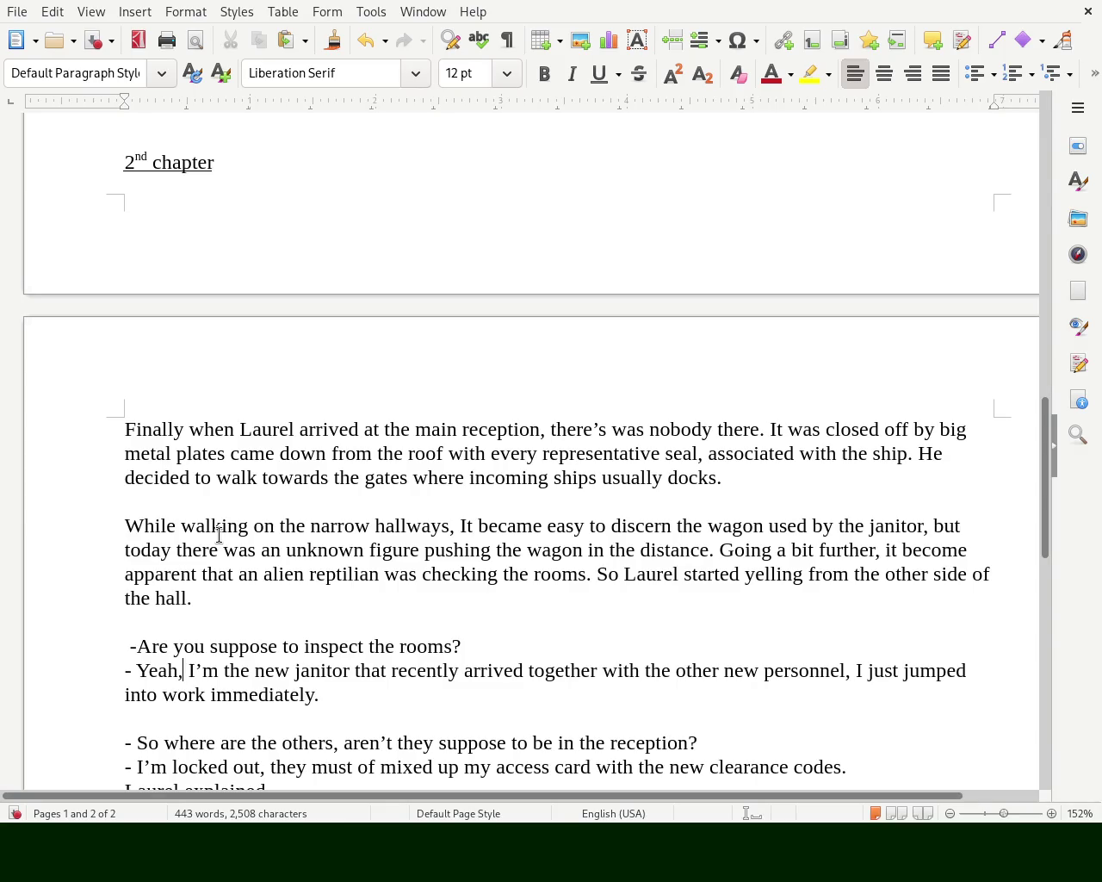
# - Replace 'Yeah' with 'Yes of course' in the janitor's reply
pyautogui.press('Left')
pyautogui.press('BackSpace')
pyautogui.press('BackSpace')
pyautogui.press('BackSpace')
pyautogui.write('se')
pyautogui.press('BackSpace')
pyautogui.press('BackSpace')
pyautogui.write('es of Co')
pyautogui.press('BackSpace')
pyautogui.press('BackSpace')
pyautogui.write('of Cou')
pyautogui.press('BackSpace')
pyautogui.press('BackSpace')
pyautogui.press('BackSpace')
pyautogui.write('course')
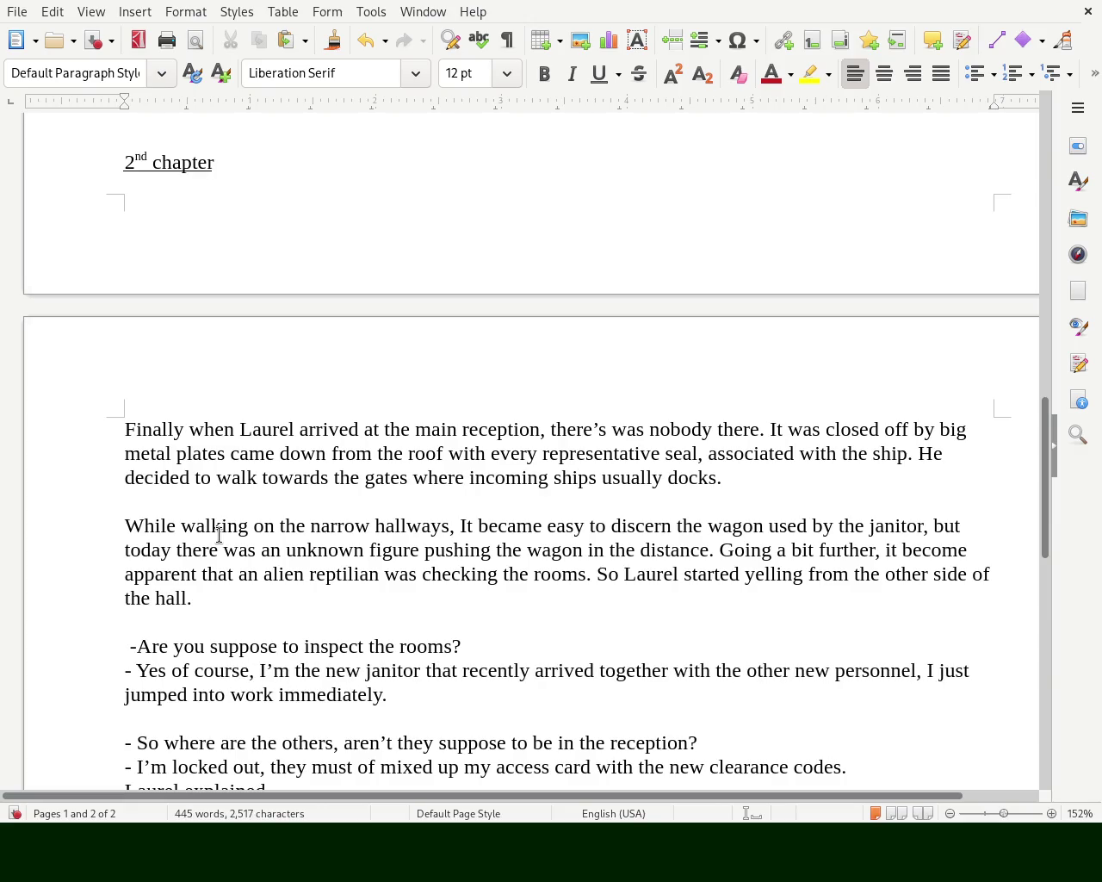
# - Delete 'just' so the reply reads 'I jumped into work immediately'
pyautogui.press('Right')
pyautogui.press('Right')
pyautogui.press('Right')
pyautogui.press('Right')
pyautogui.press('Right')
pyautogui.press('Right')
pyautogui.press('Right')
pyautogui.press('Right')
pyautogui.press('Right')
pyautogui.press('Right')
pyautogui.press('Right')
pyautogui.press('Right')
pyautogui.press('Right')
pyautogui.press('Right')
pyautogui.press('Right')
pyautogui.press('Right')
pyautogui.press('Right')
pyautogui.press('Right')
pyautogui.press('Right')
pyautogui.press('Right')
pyautogui.press('Right')
pyautogui.press('Left')
pyautogui.press('Left')
pyautogui.press('Left')
pyautogui.press('Left')
pyautogui.hotkey('ctrl', 'Left')
pyautogui.hotkey('ctrl', 'Left')
pyautogui.press('Left')
pyautogui.press('Left')
pyautogui.press('Right')
pyautogui.press('Right')
pyautogui.press('Delete')
pyautogui.press('Delete')
pyautogui.press('Delete')
pyautogui.press('Delete')
pyautogui.press('Delete')
pyautogui.press('BackSpace')
pyautogui.press('Right')
pyautogui.press('Right')
pyautogui.press('Right')
pyautogui.press('Right')
pyautogui.press('Right')
pyautogui.press('Right')
pyautogui.press('Right')
pyautogui.press('Right')
pyautogui.press('Right')
pyautogui.press('Right')
pyautogui.press('Right')
pyautogui.press('Down')
pyautogui.press('Down')
pyautogui.press('Down')
pyautogui.press('Down')
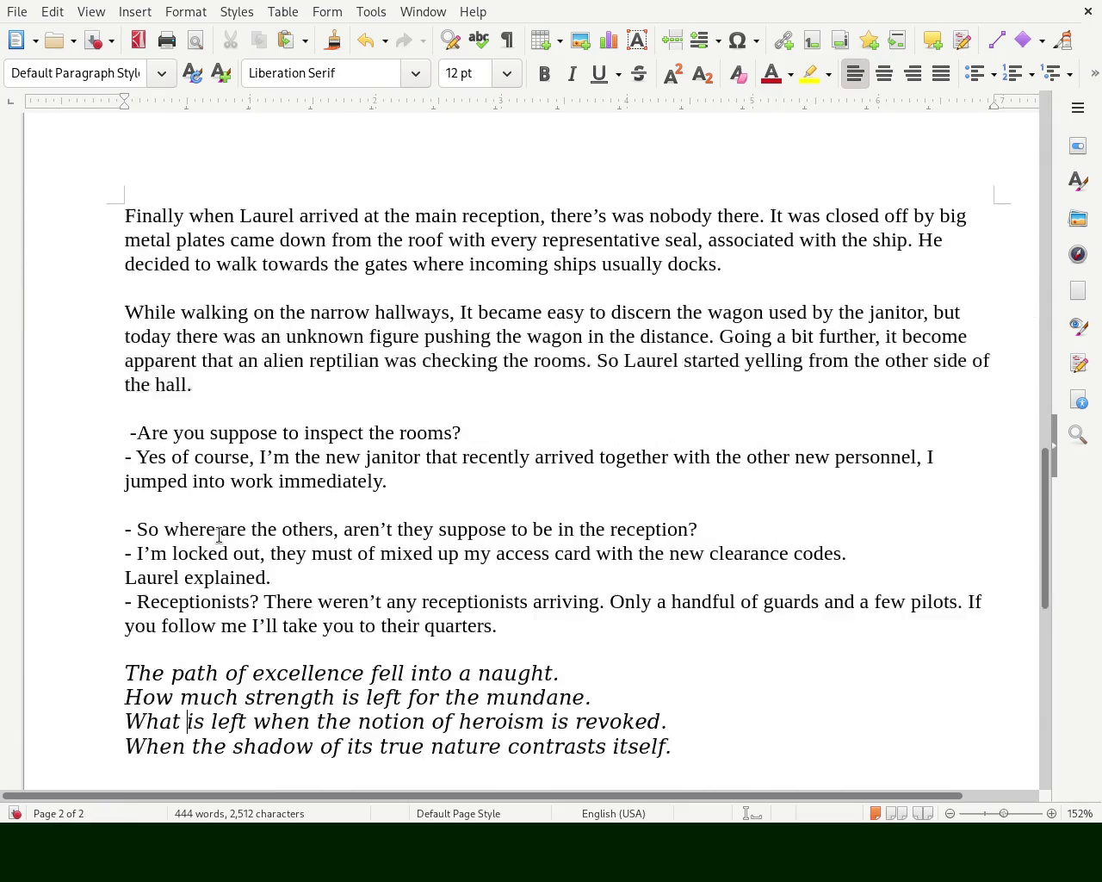
pyautogui.press('Down')
pyautogui.press('Down')
pyautogui.press('Down')
pyautogui.press('Up')
pyautogui.press('Up')
pyautogui.press('Up')
pyautogui.press('Up')
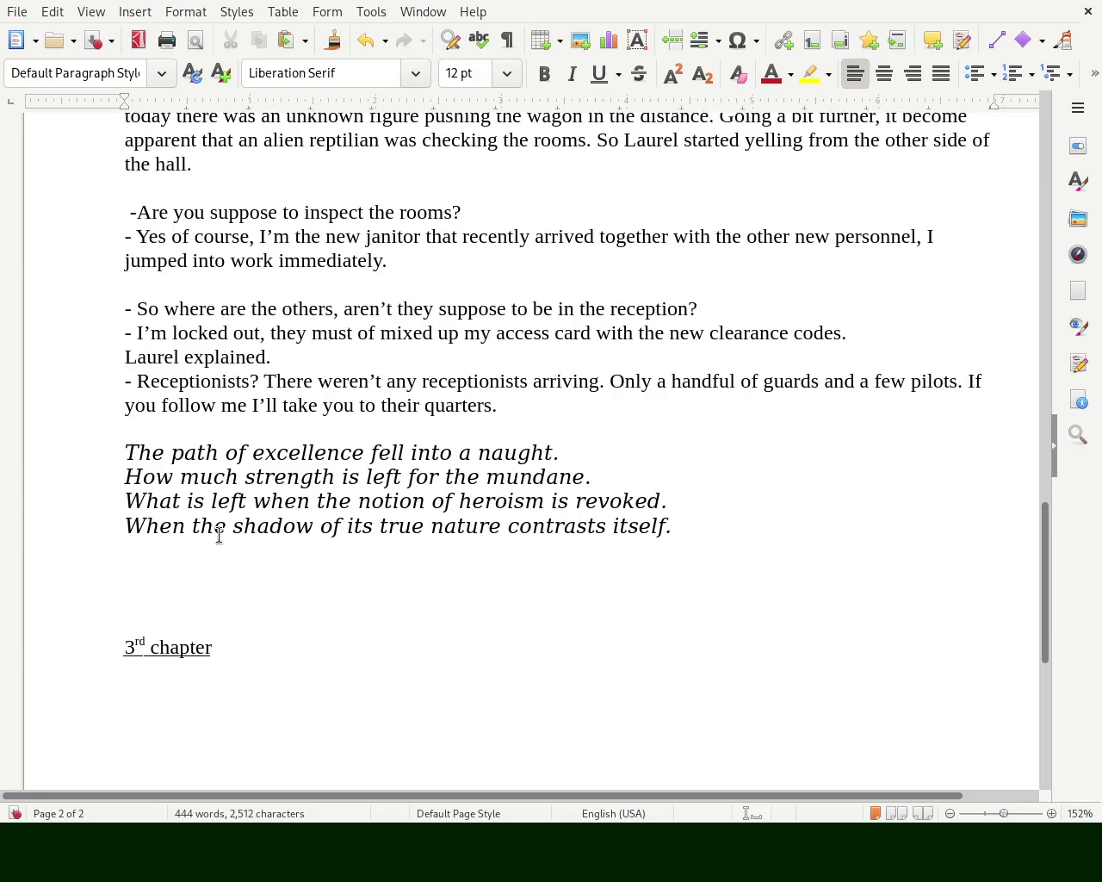
pyautogui.click(718, 308)
pyautogui.press('Delete')
pyautogui.press('Delete')
pyautogui.press('Right')
pyautogui.press('Right')
pyautogui.press('Right')
pyautogui.press('Right')
pyautogui.press('Right')
pyautogui.press('Right')
pyautogui.press('Right')
pyautogui.press('Right')
pyautogui.press('Right')
pyautogui.press('Right')
pyautogui.press('Right')
pyautogui.press('Right')
pyautogui.press('Right')
pyautogui.press('Right')
pyautogui.press('Right')
pyautogui.press('Right')
pyautogui.press('Right')
pyautogui.press('Right')
pyautogui.press('Left')
pyautogui.press('Delete')
pyautogui.press('Delete')
pyautogui.press('Left')
pyautogui.write(',')
pyautogui.press('Right')
pyautogui.press('Right')
pyautogui.press('Right')
pyautogui.press('Right')
pyautogui.press('Right')
pyautogui.press('Right')
pyautogui.press('Right')
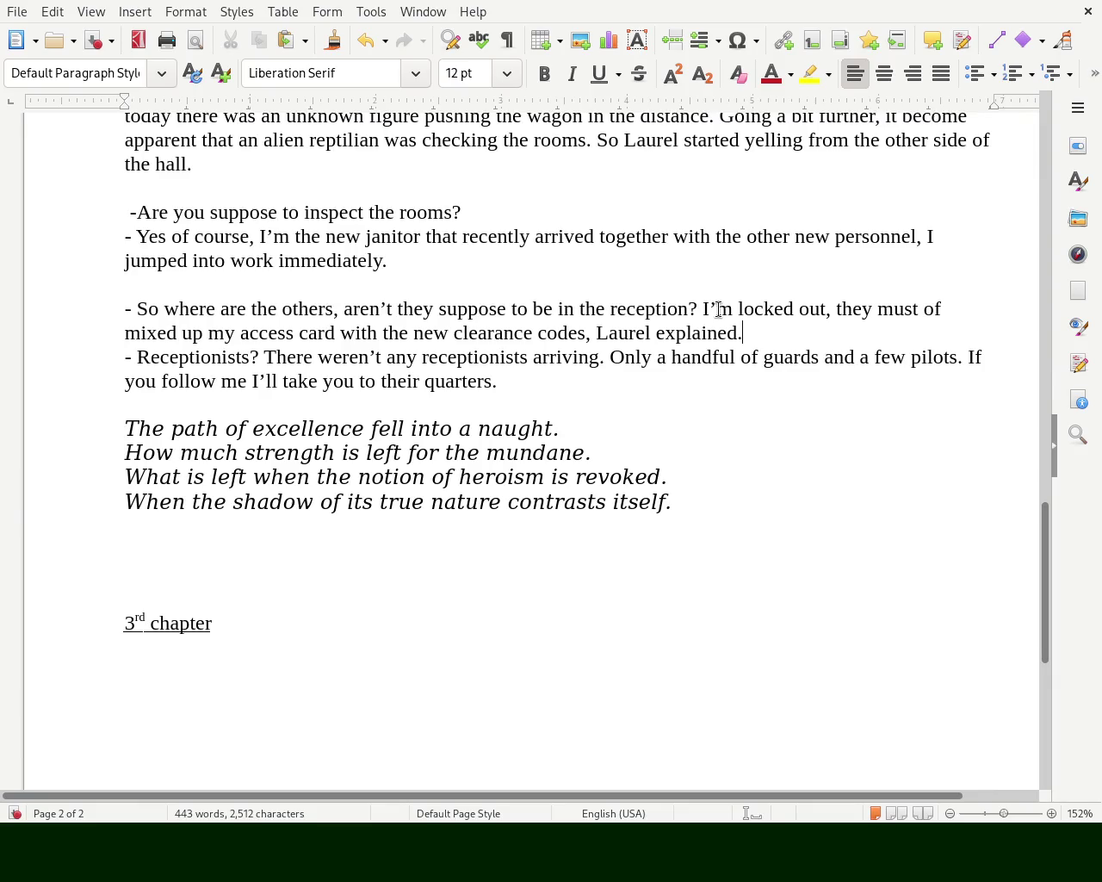
pyautogui.press('Down')
pyautogui.press('Down')
pyautogui.press('Down')
pyautogui.press('Down')
pyautogui.press('Up')
pyautogui.press('Up')
pyautogui.doubleClick(500, 476)
# - Enter 'the heroic' and change 'What is left when' to 'What happens when'
pyautogui.write('the heroic')
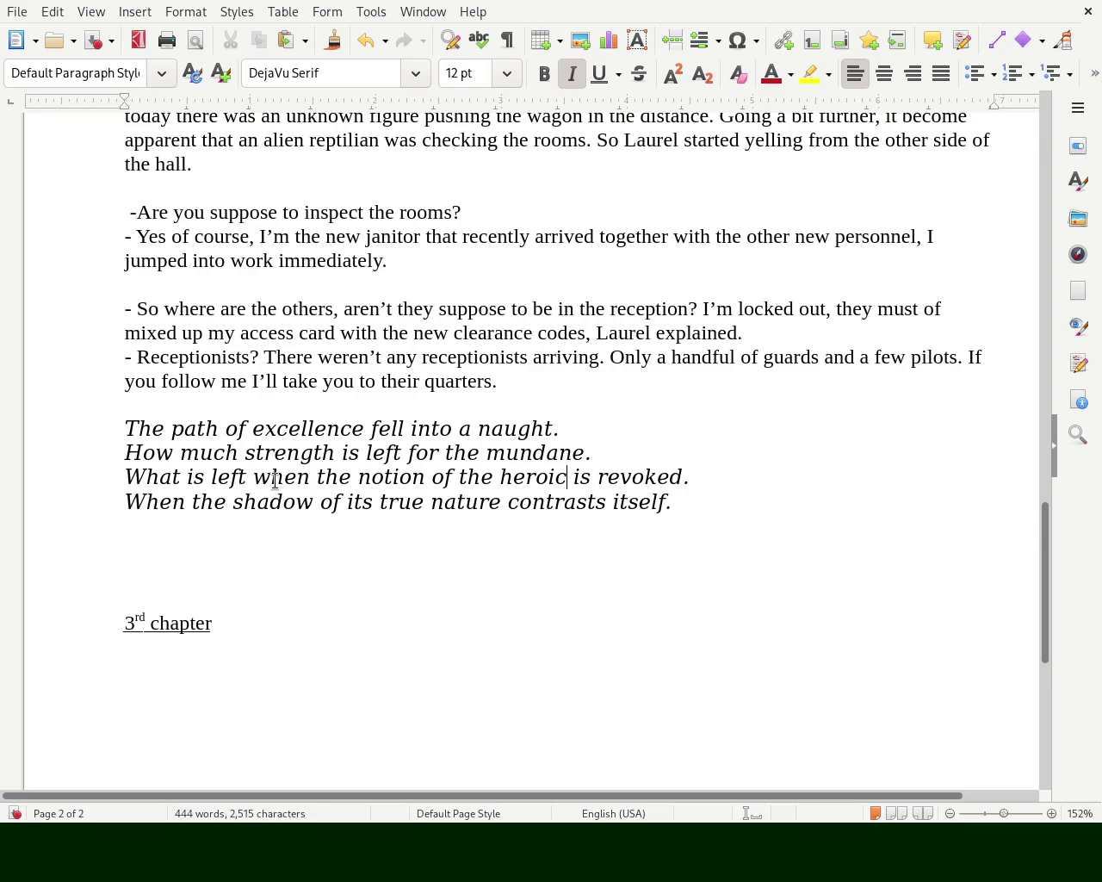
pyautogui.moveTo(315, 477); pyautogui.dragTo(124, 476)
pyautogui.write('What happens when')
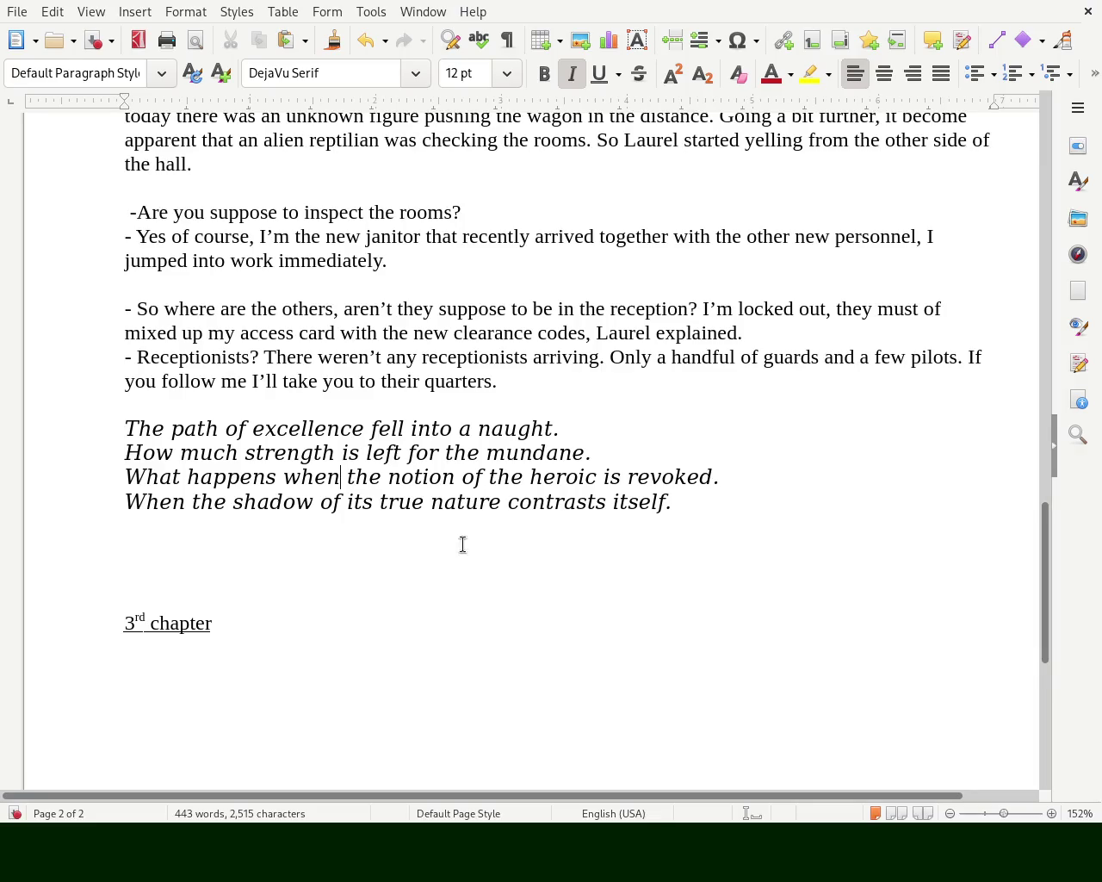
# - Replace 'nature' with 'outline' in the last verse line
pyautogui.doubleClick(398, 505)
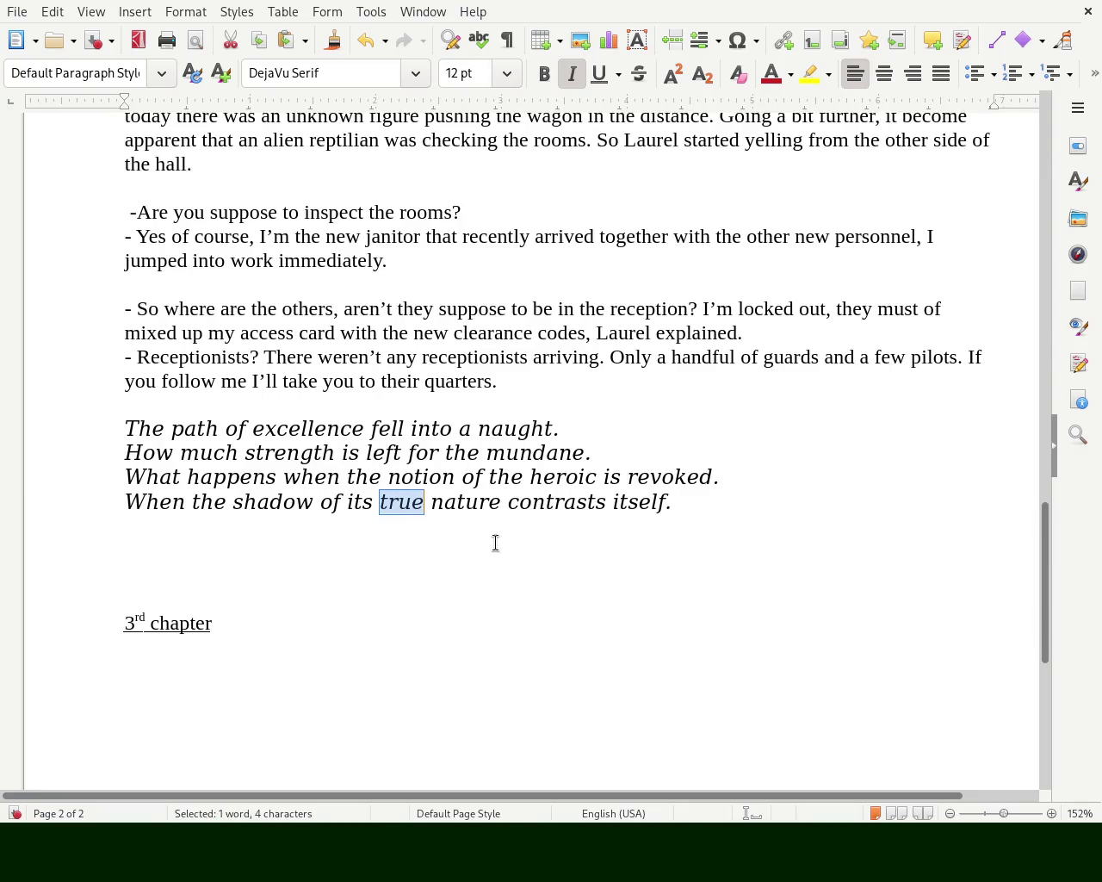
pyautogui.doubleClick(477, 505)
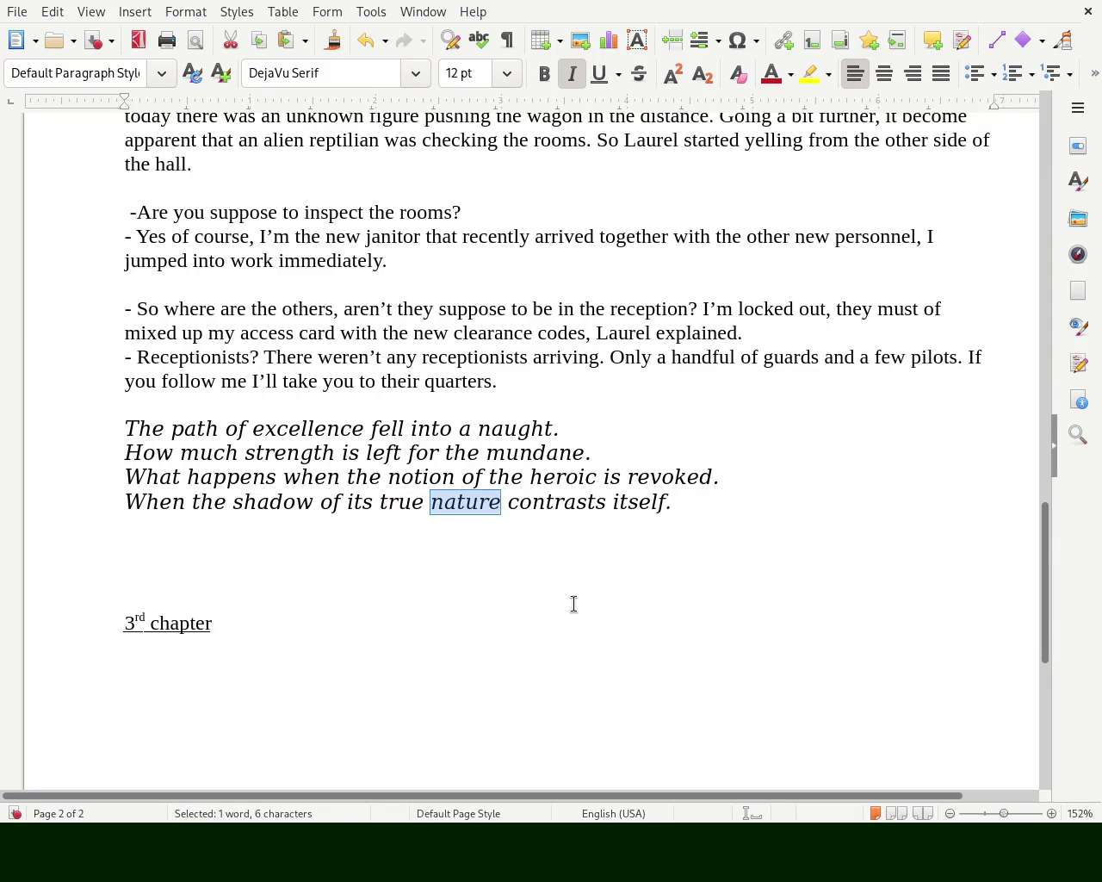
pyautogui.write('outline')
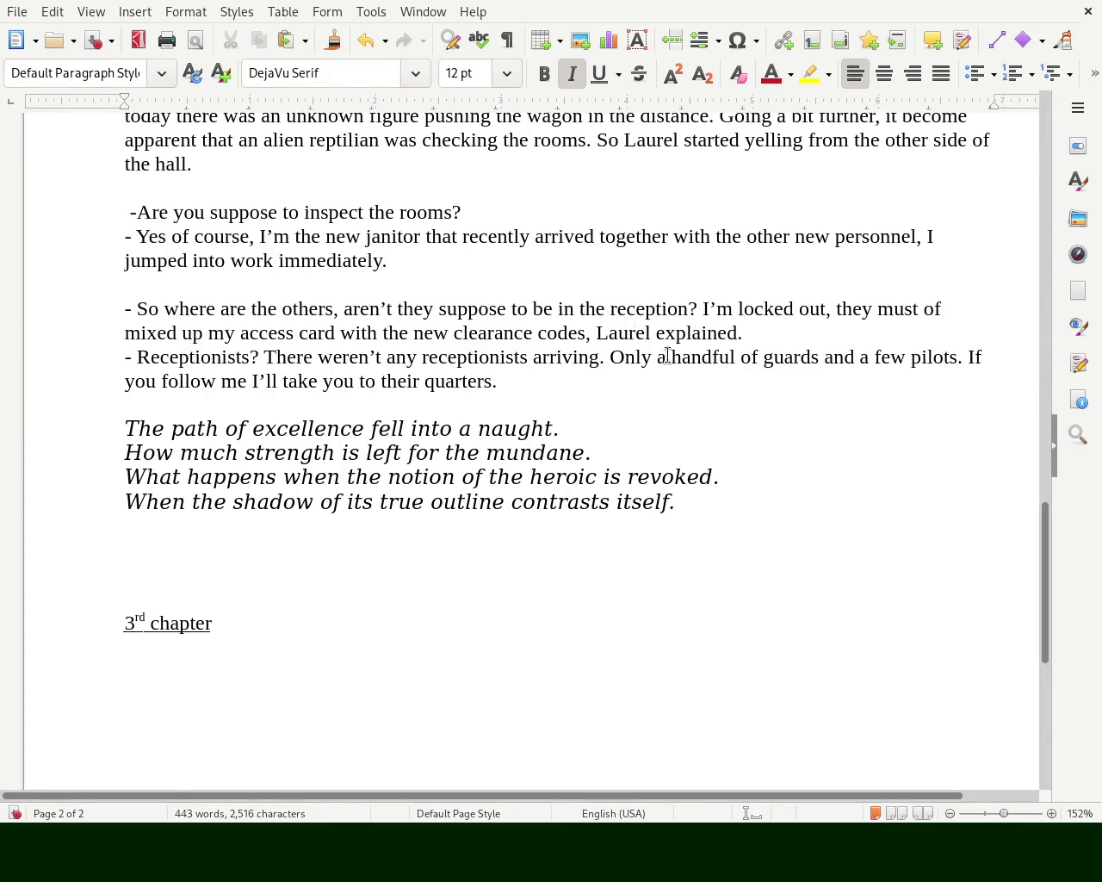
pyautogui.moveTo(1048, 559); pyautogui.dragTo(1035, 565)
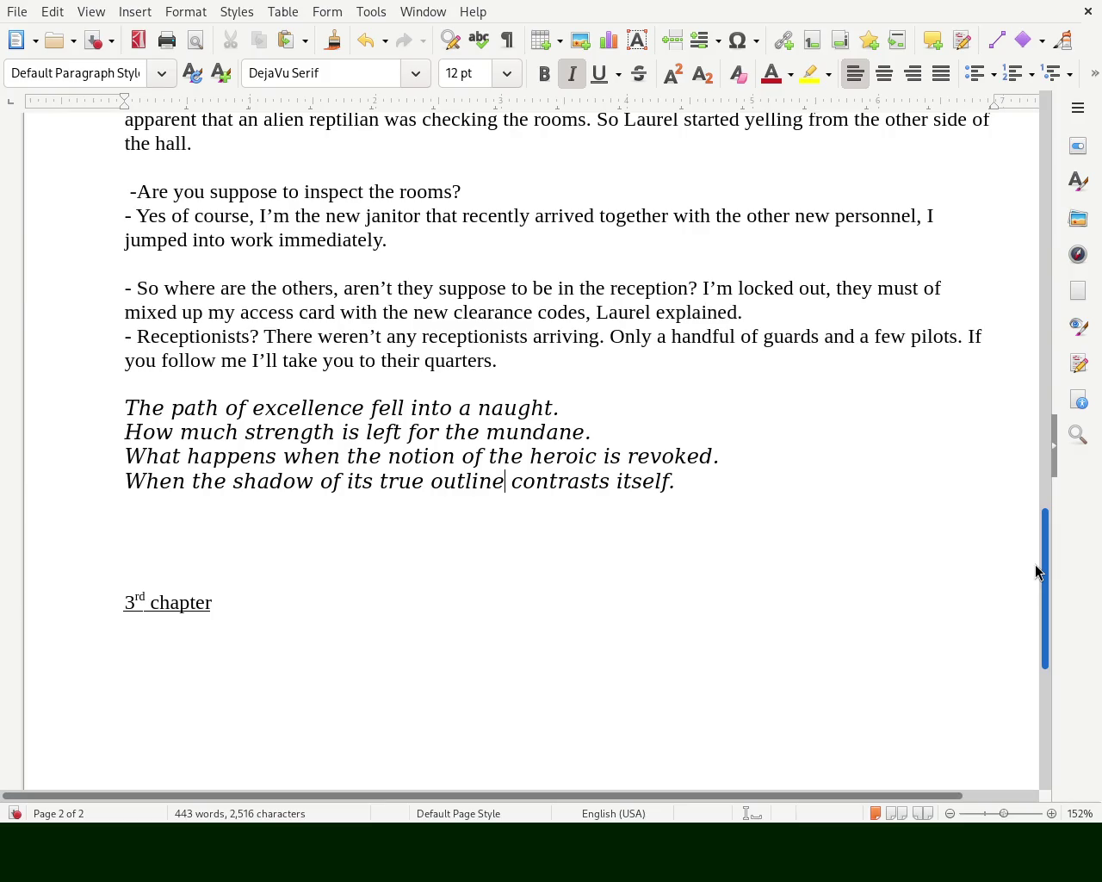
pyautogui.scroll(3, 1027, 542)
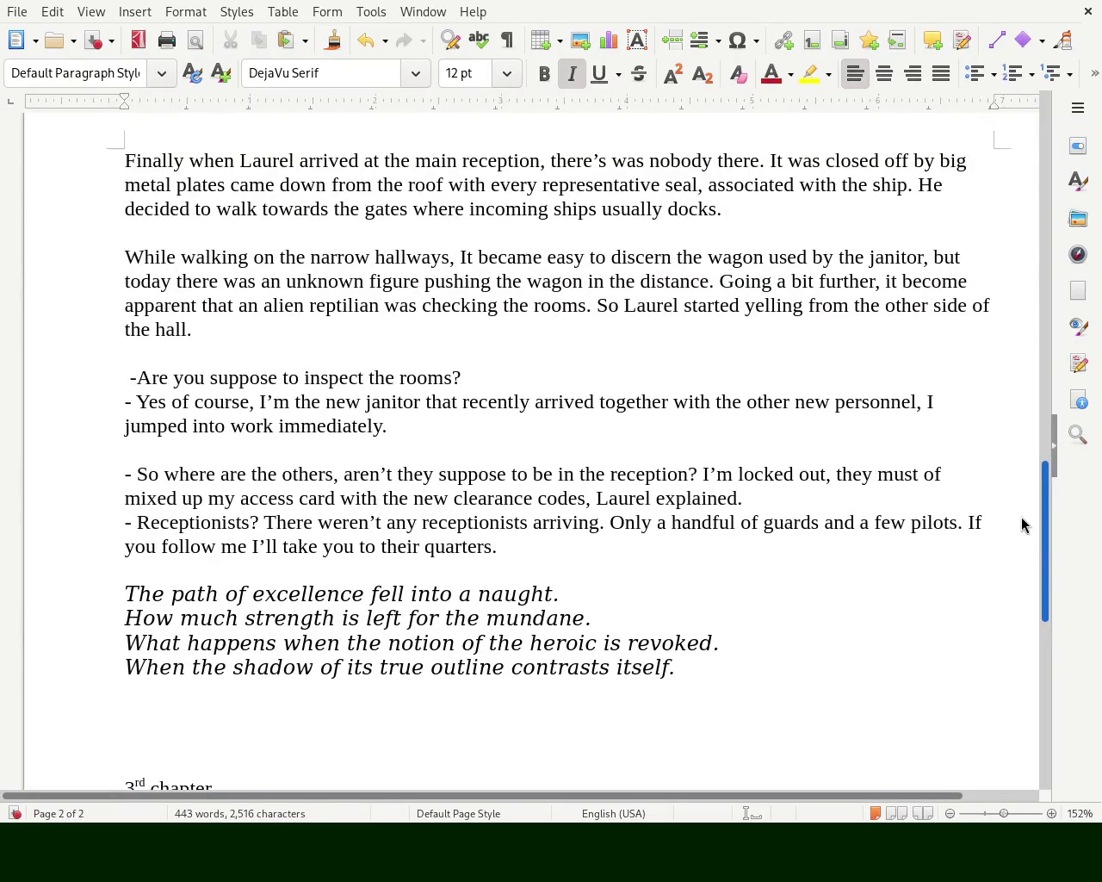
# - Add an empty line above the 2nd chapter heading
pyautogui.scroll(9, 1024, 448)
pyautogui.scroll(6, 1024, 327)
pyautogui.scroll(-6, 1008, 344)
pyautogui.click(303, 366)
pyautogui.press('Return')
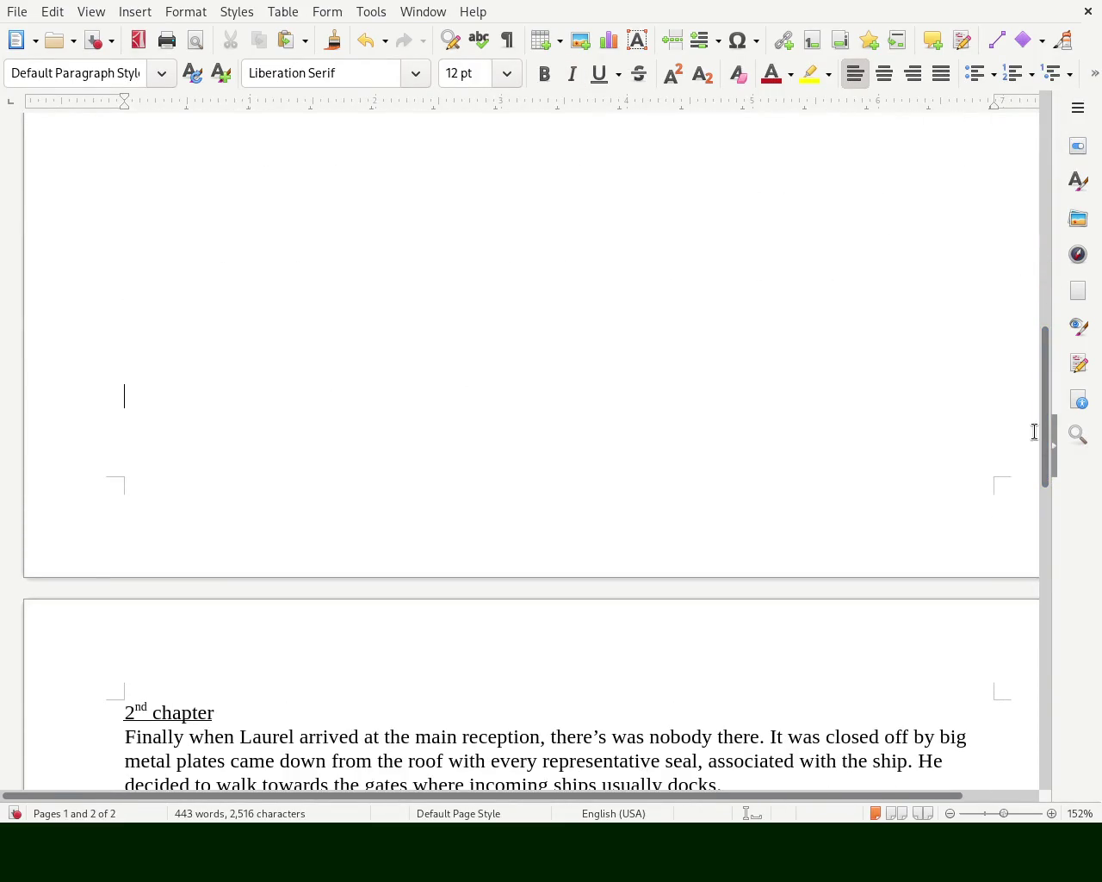
# - Move 'deep' after 'from' so it reads 'came from deep within the ship'
pyautogui.moveTo(1042, 430)
pyautogui.mouseDown()
pyautogui.moveTo(1084, 193)
pyautogui.moveTo(1085, 229)
pyautogui.mouseUp()
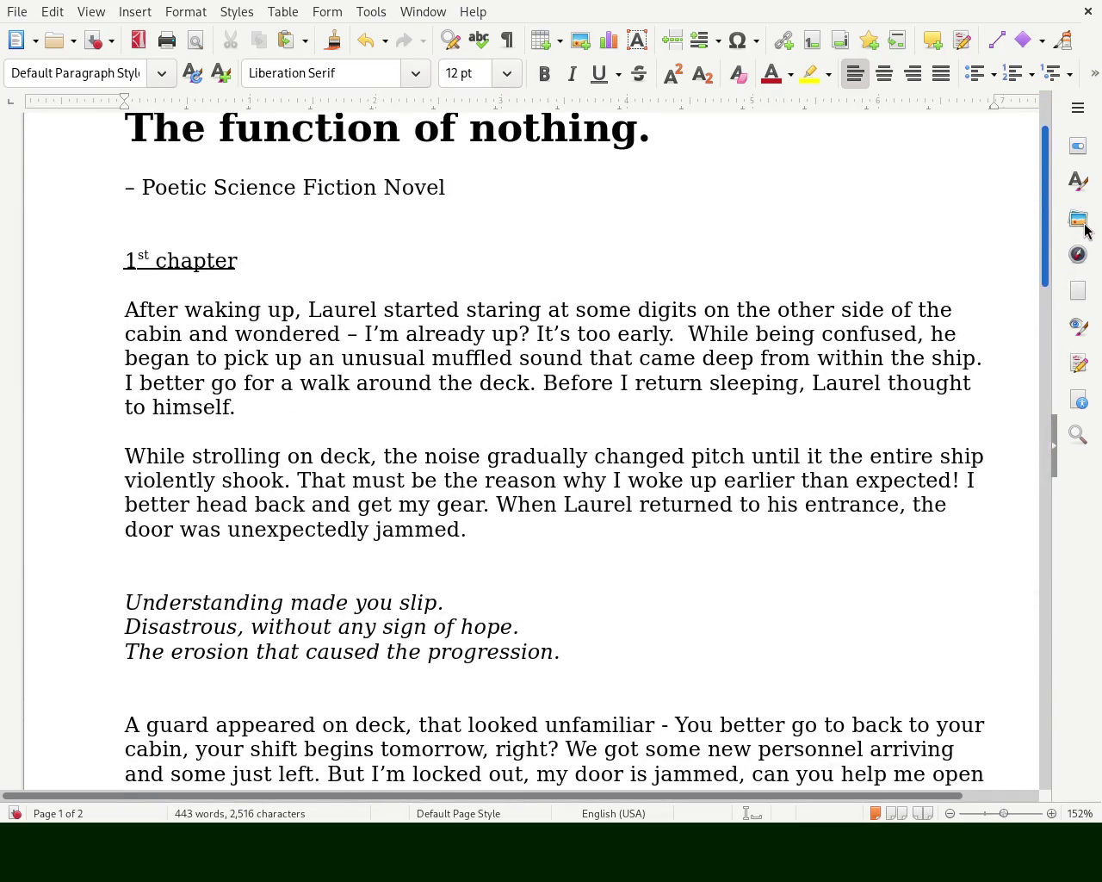
pyautogui.moveTo(1085, 229); pyautogui.dragTo(1085, 251)
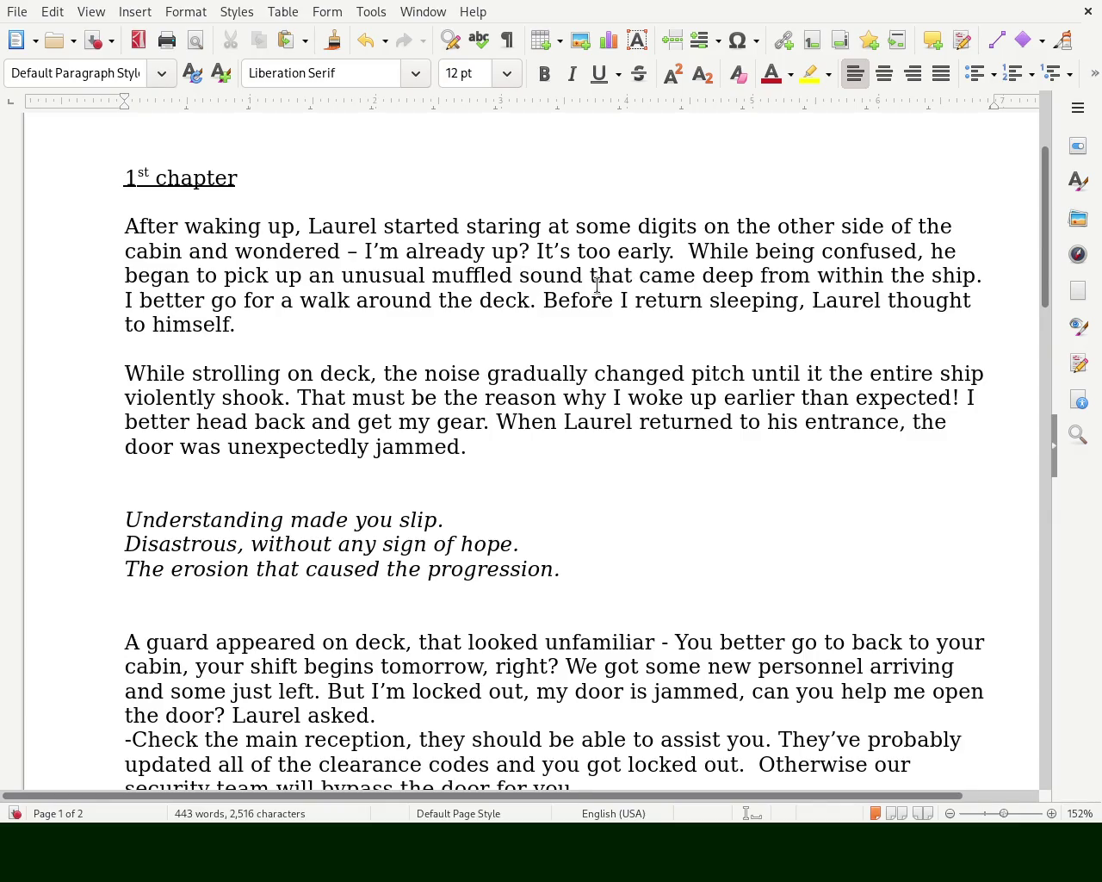
pyautogui.doubleClick(718, 275)
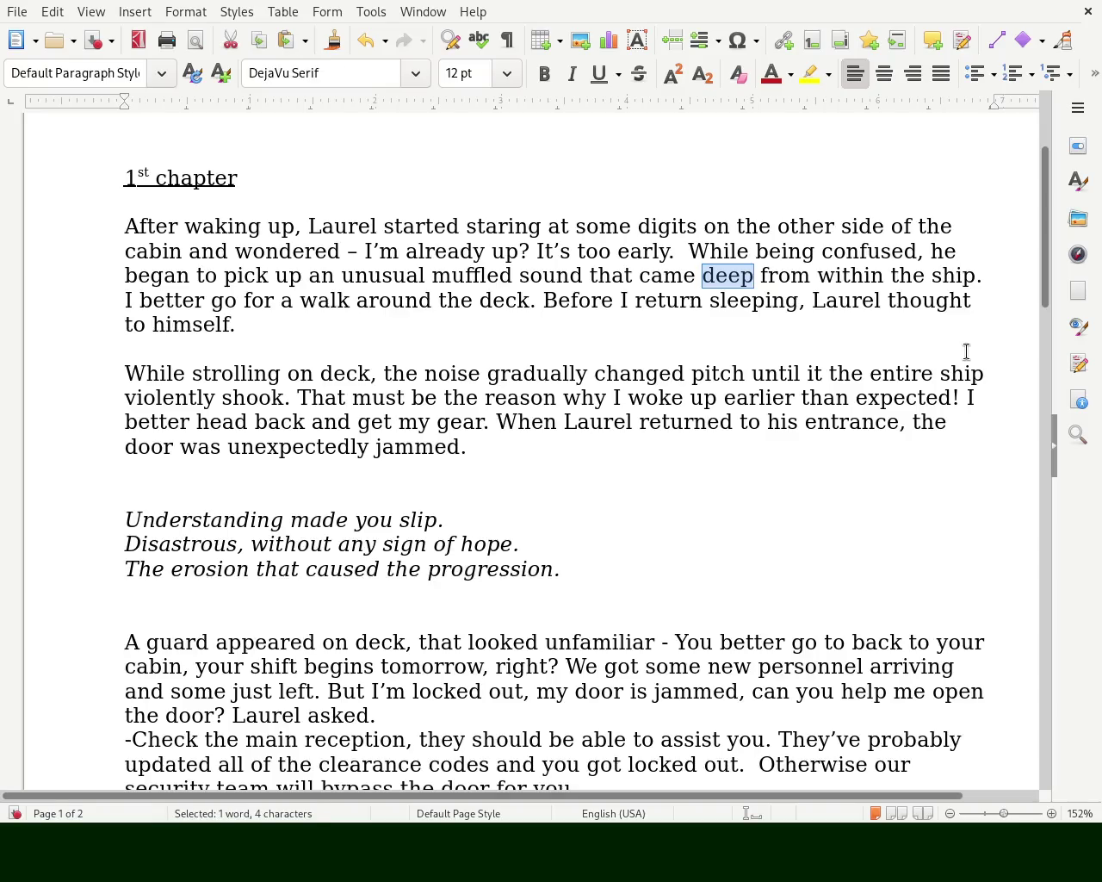
pyautogui.press('Delete')
pyautogui.press('Right')
pyautogui.write('deep')
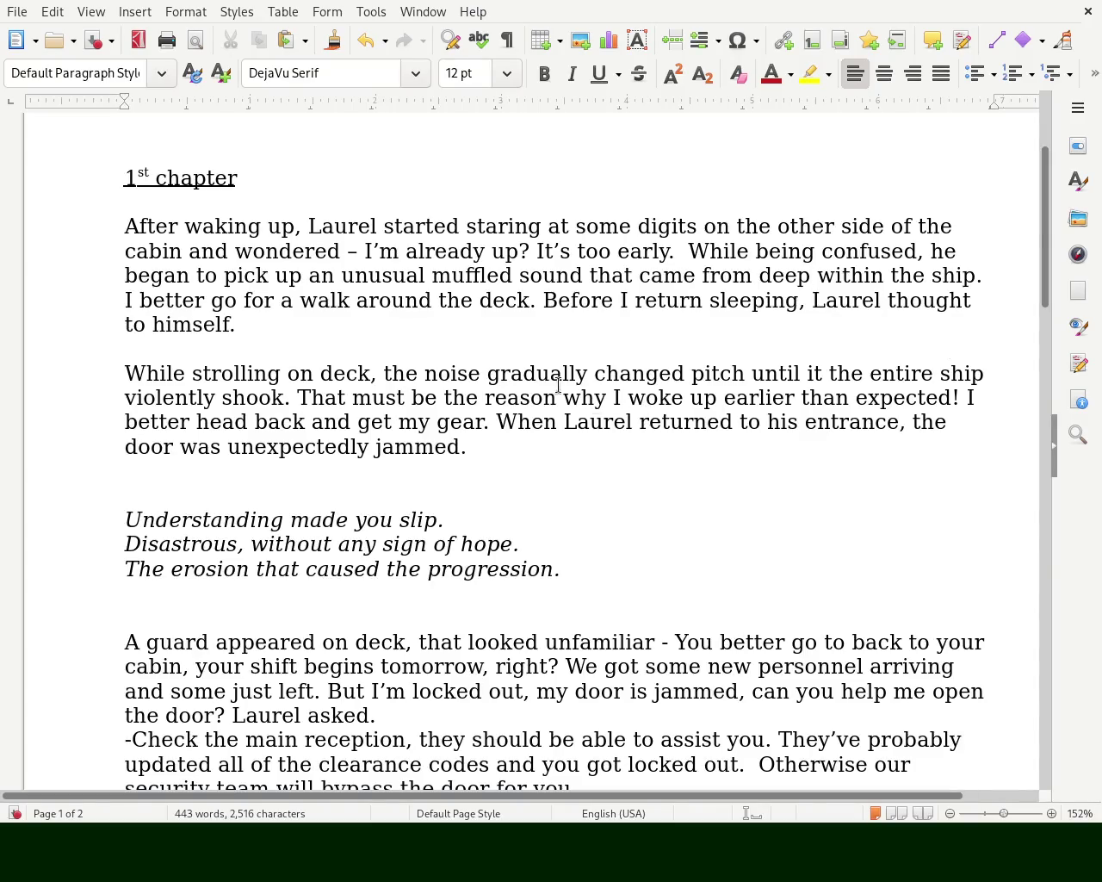
# - Join the sentences as 'deck, before' with a lowercase 'before'
pyautogui.click(536, 300)
pyautogui.press('BackSpace')
pyautogui.write(',')
pyautogui.press('Right')
pyautogui.press('Delete')
pyautogui.write('b')
pyautogui.press('Left')
pyautogui.press('Left')
pyautogui.press('Left')
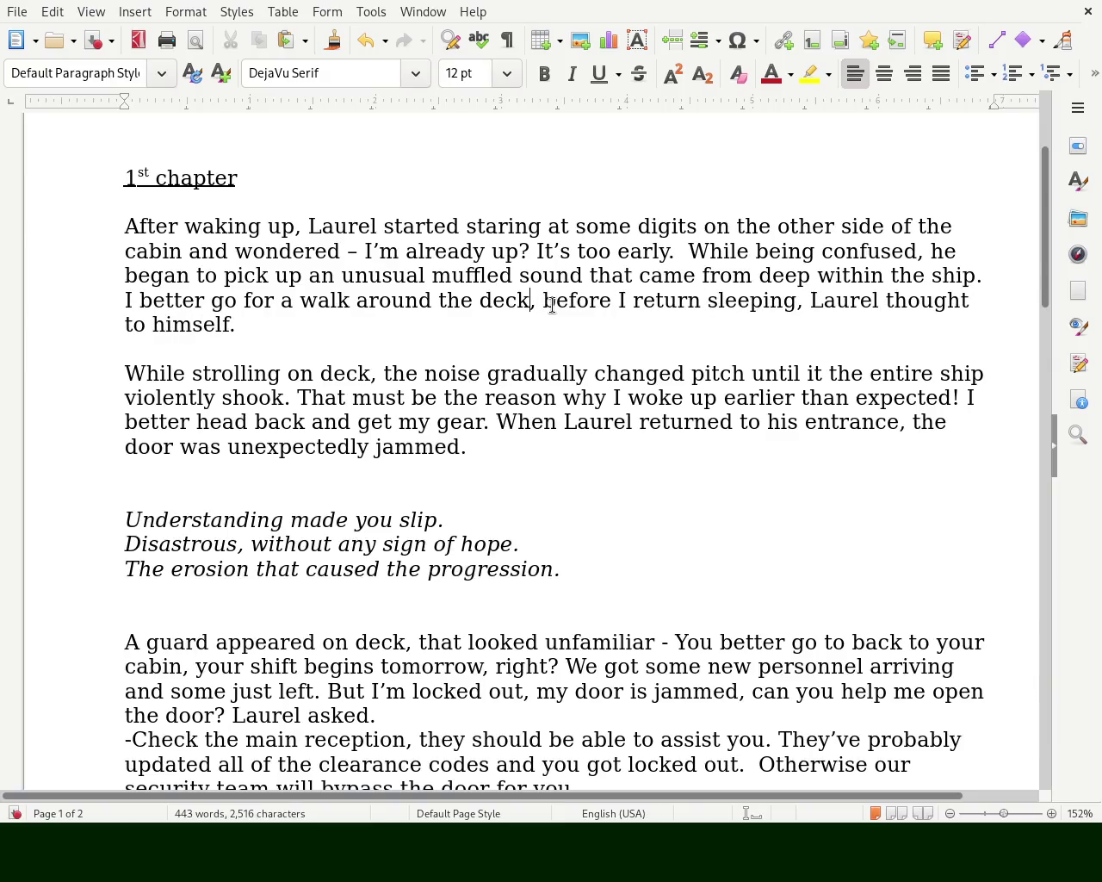
pyautogui.press('Delete')
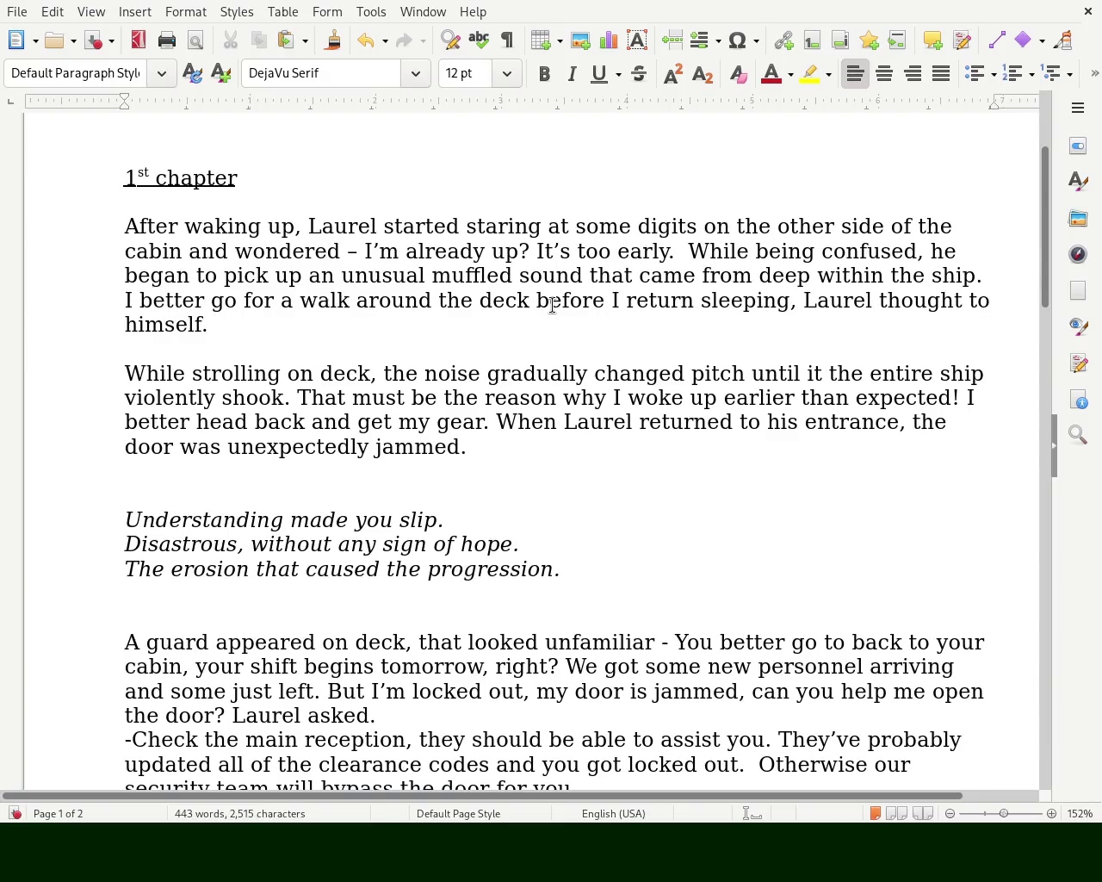
pyautogui.write(',')
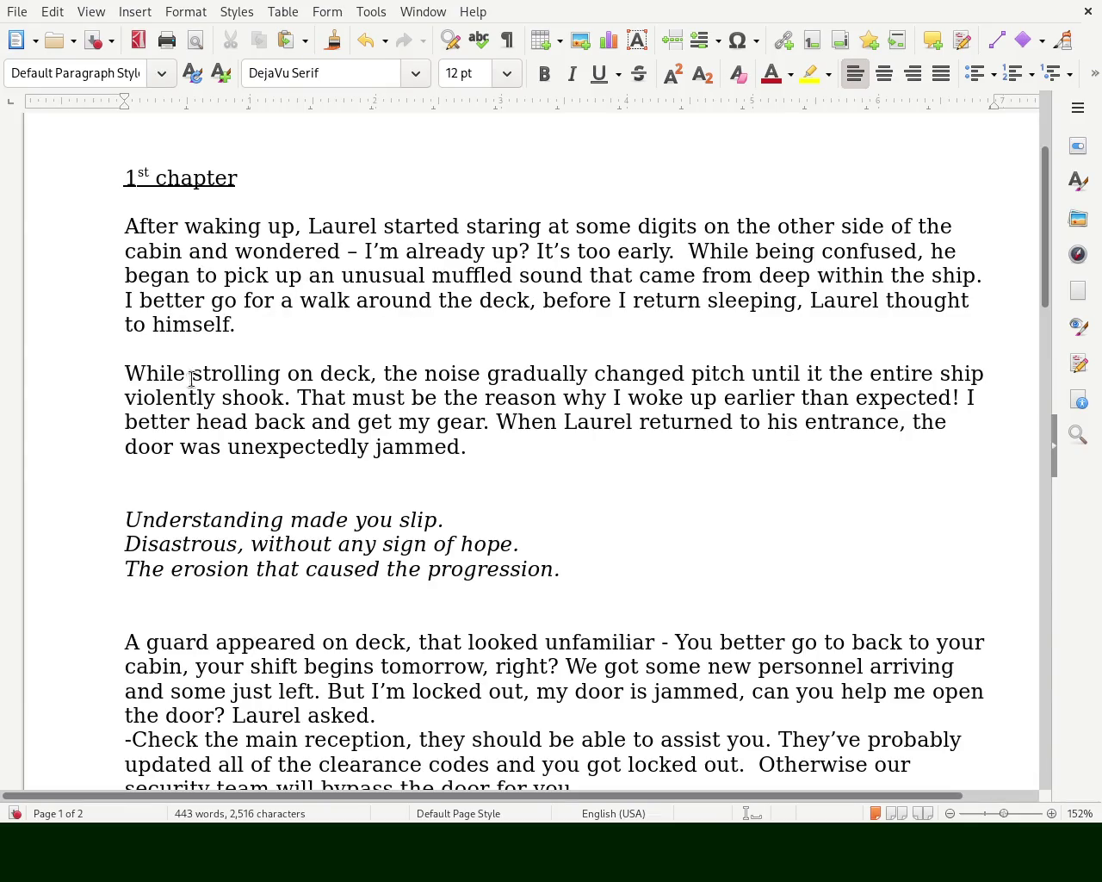
# - Add 'from the noise' after 'shook' and save the document
pyautogui.click(291, 398)
pyautogui.write('irom the noise')
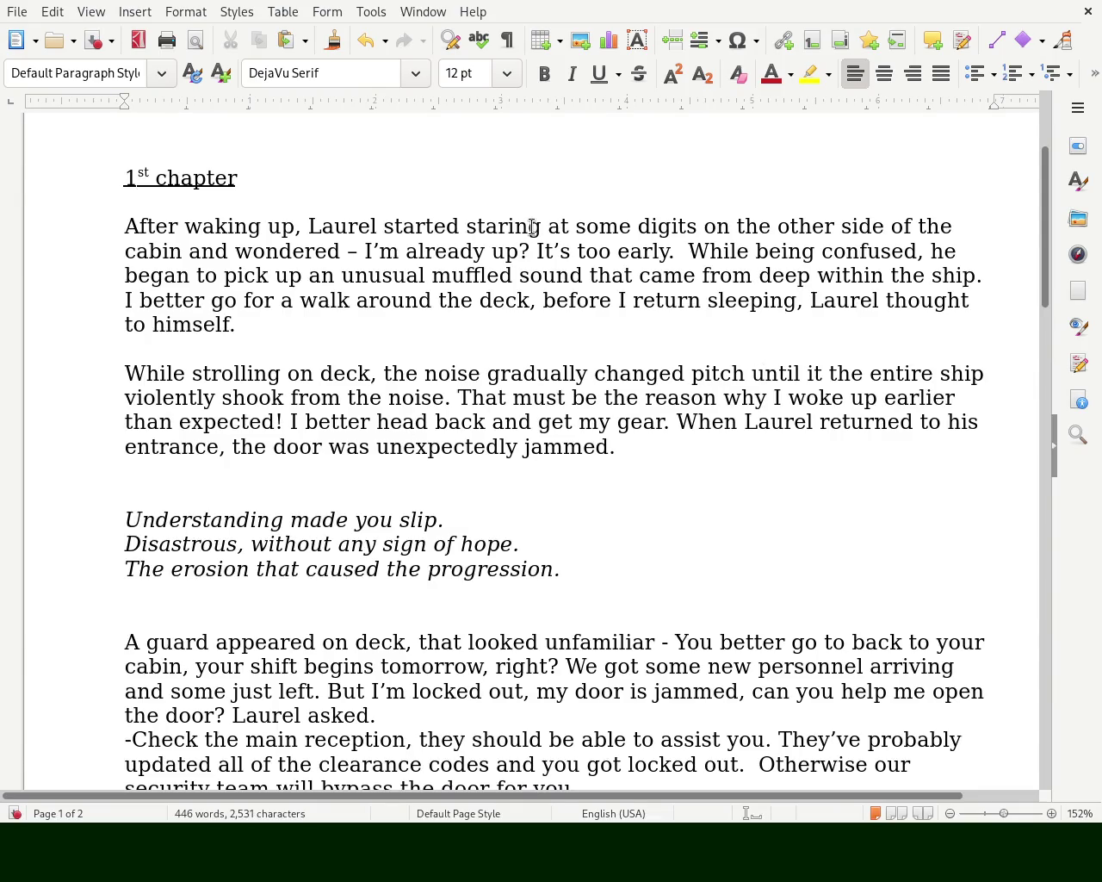
pyautogui.hotkey('ctrl', 's')
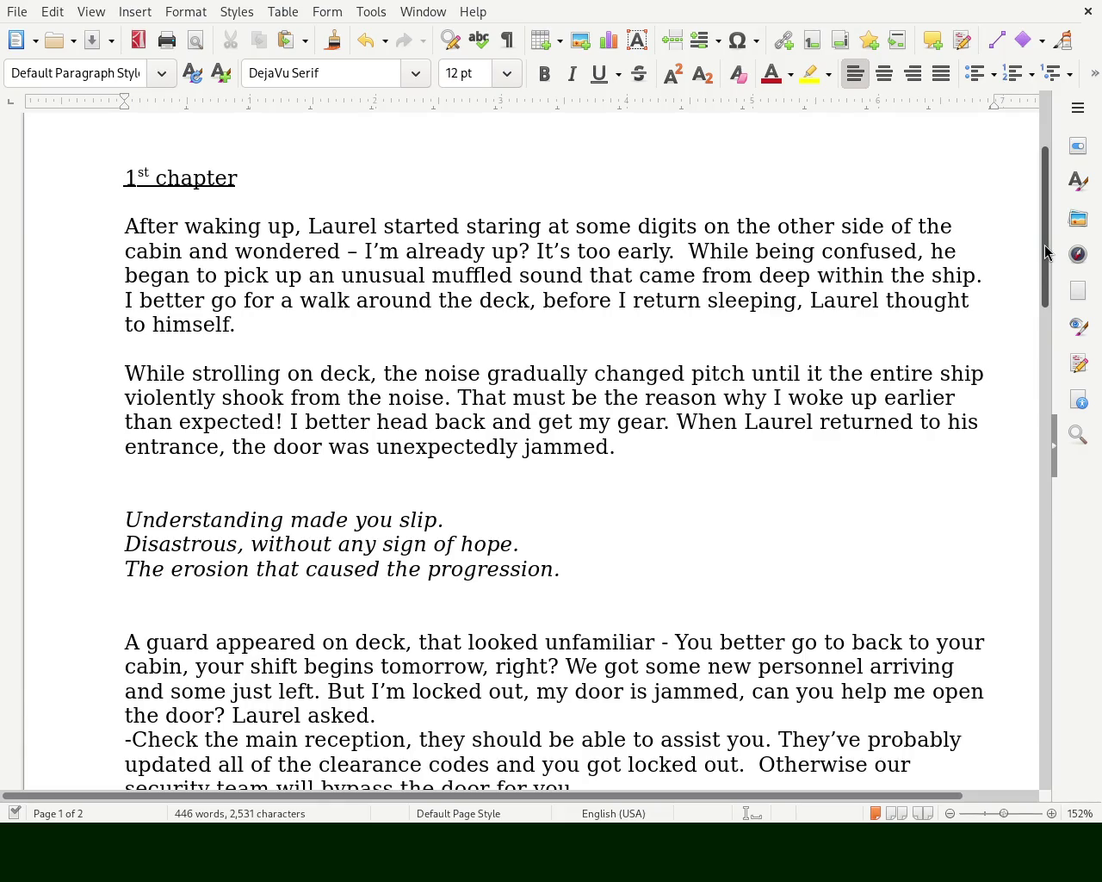
# - Select the muffled-sound sentence and the word 'his' to review them
pyautogui.tripleClick(732, 276)
pyautogui.click(736, 275)
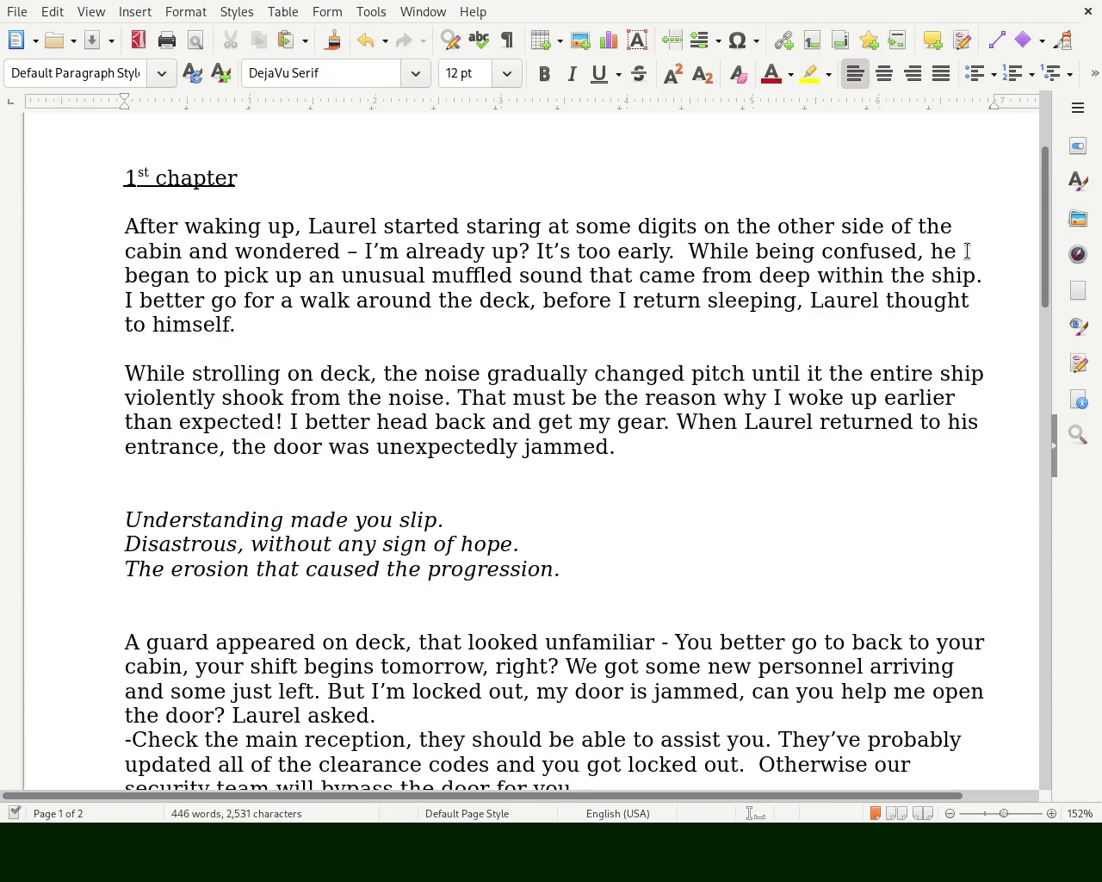
pyautogui.doubleClick(956, 421)
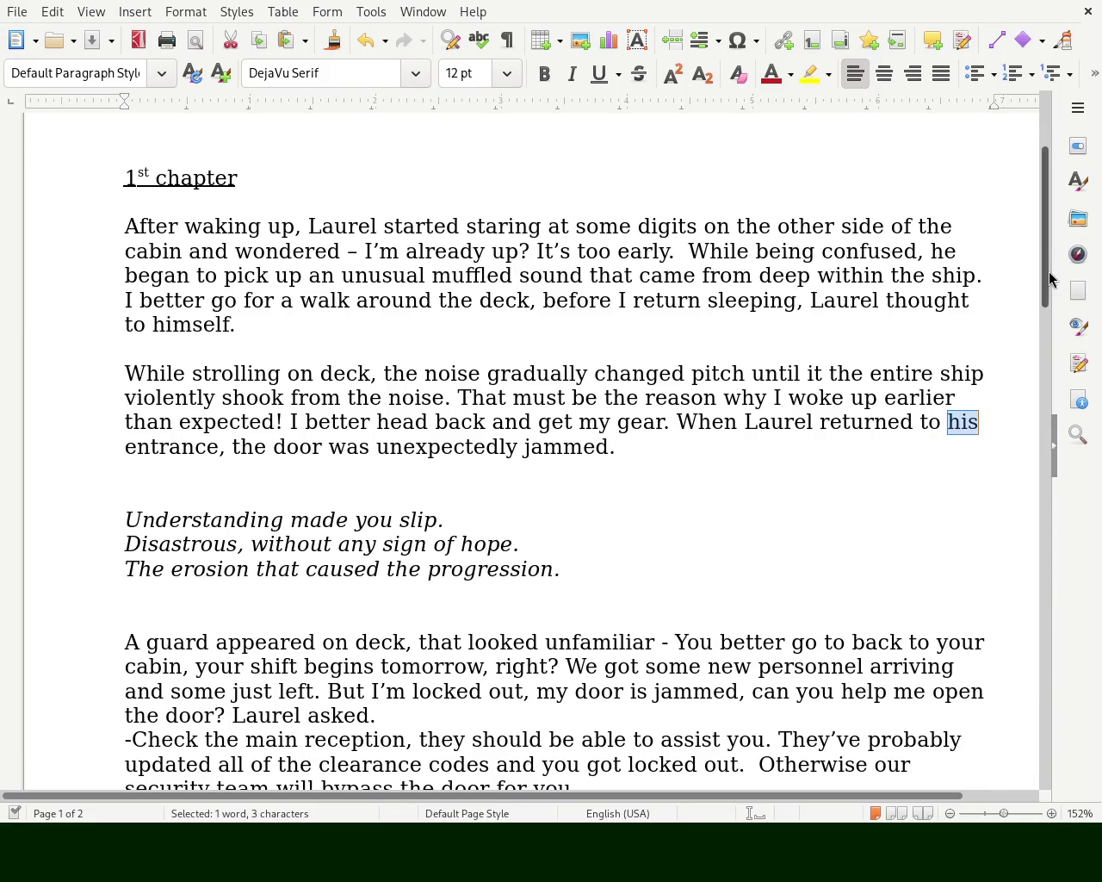
pyautogui.moveTo(1049, 277); pyautogui.dragTo(1048, 319)
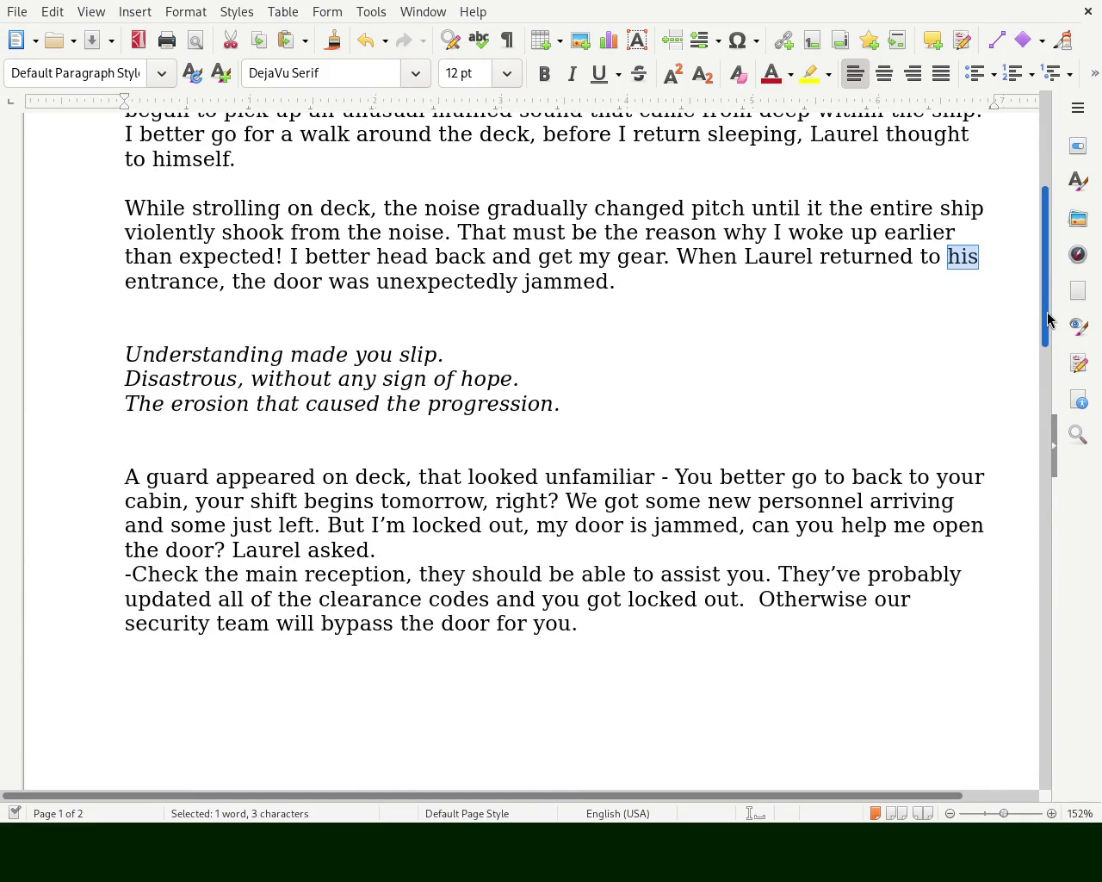
# - Move Laurel's 'But I'm locked out' onto its own line, starting with a dash
pyautogui.moveTo(1048, 319); pyautogui.dragTo(1045, 359)
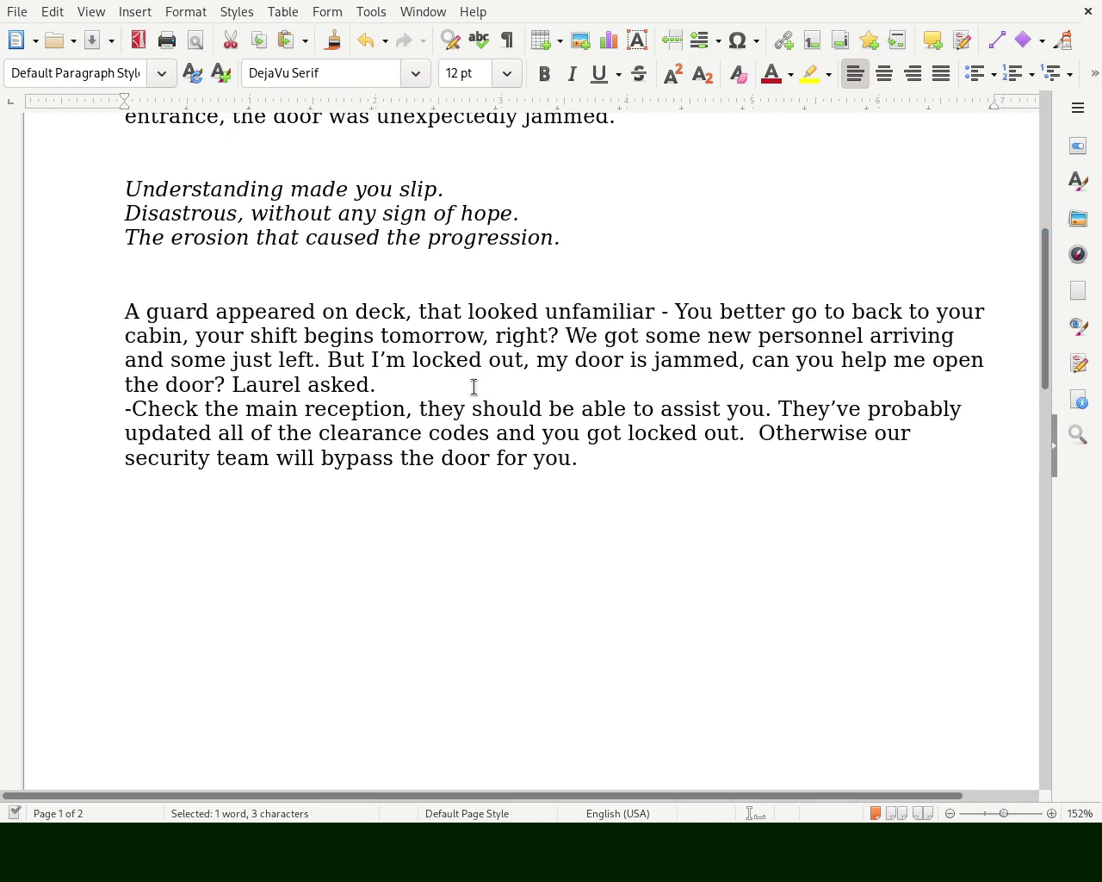
pyautogui.click(326, 360)
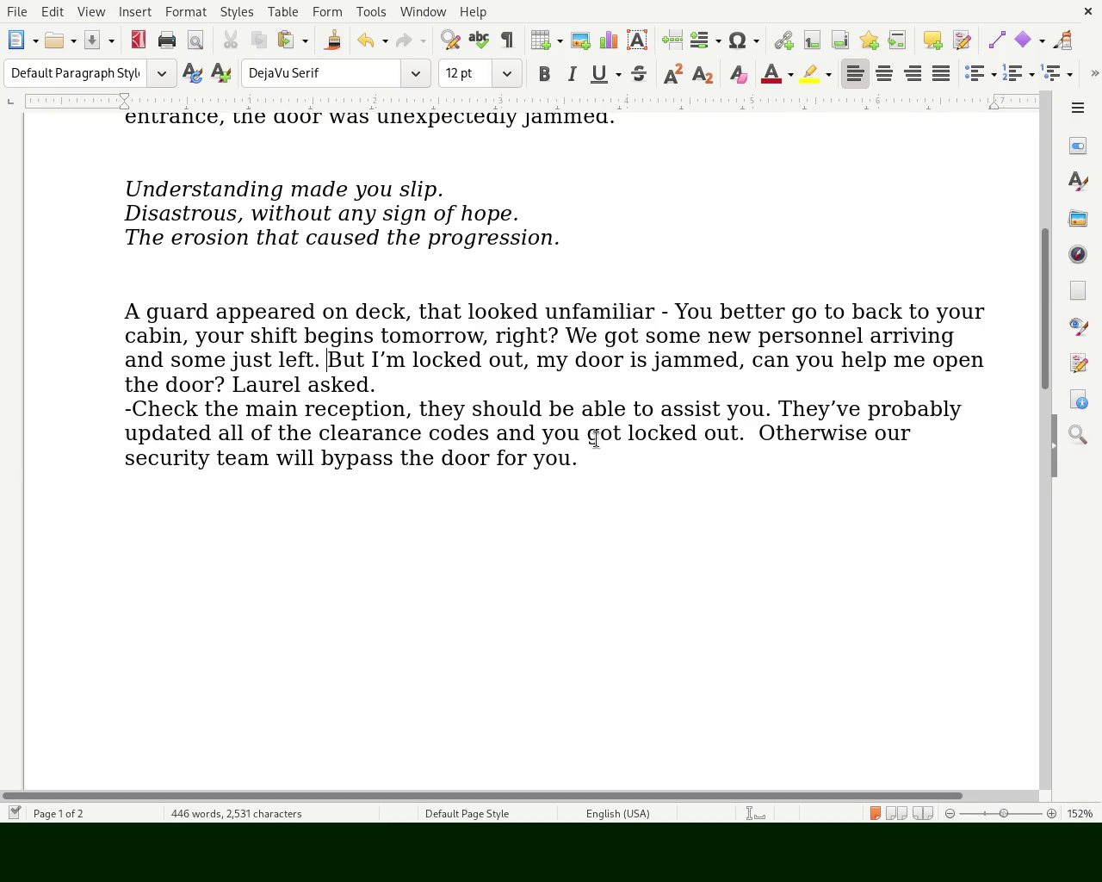
pyautogui.press('Return')
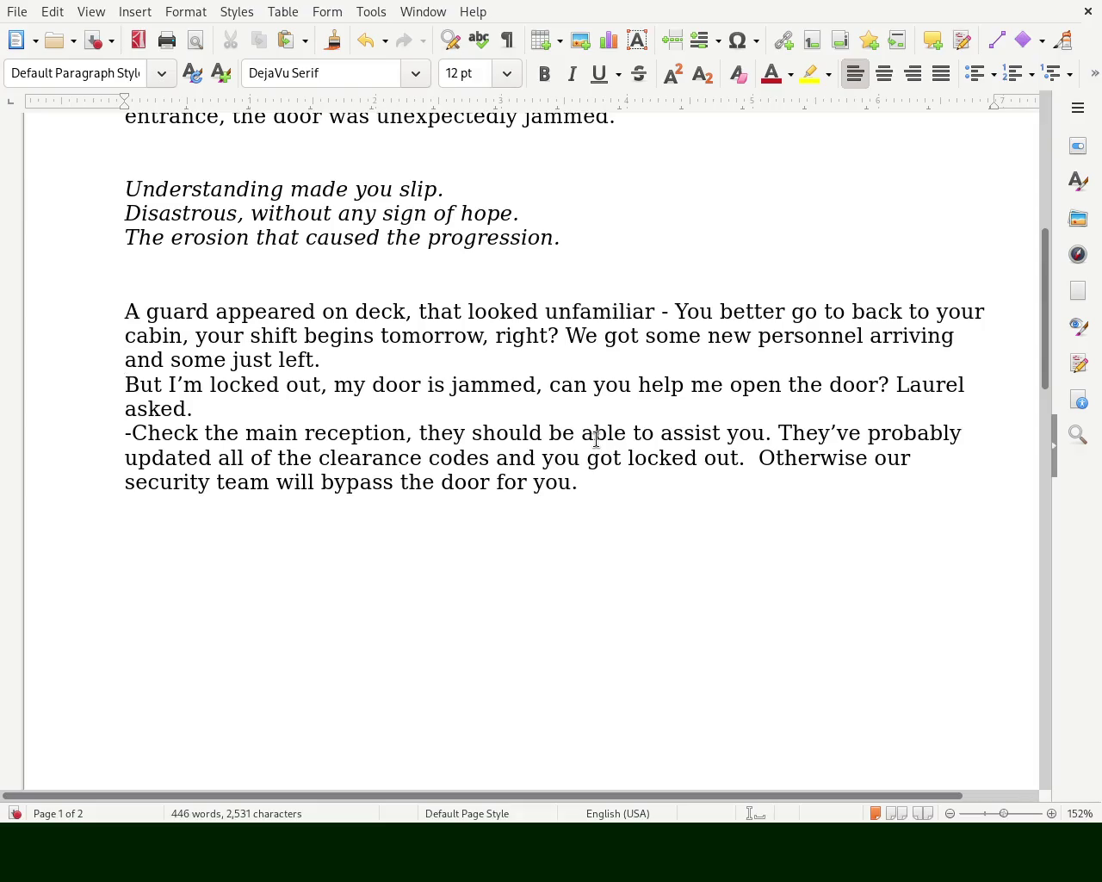
pyautogui.write('-')
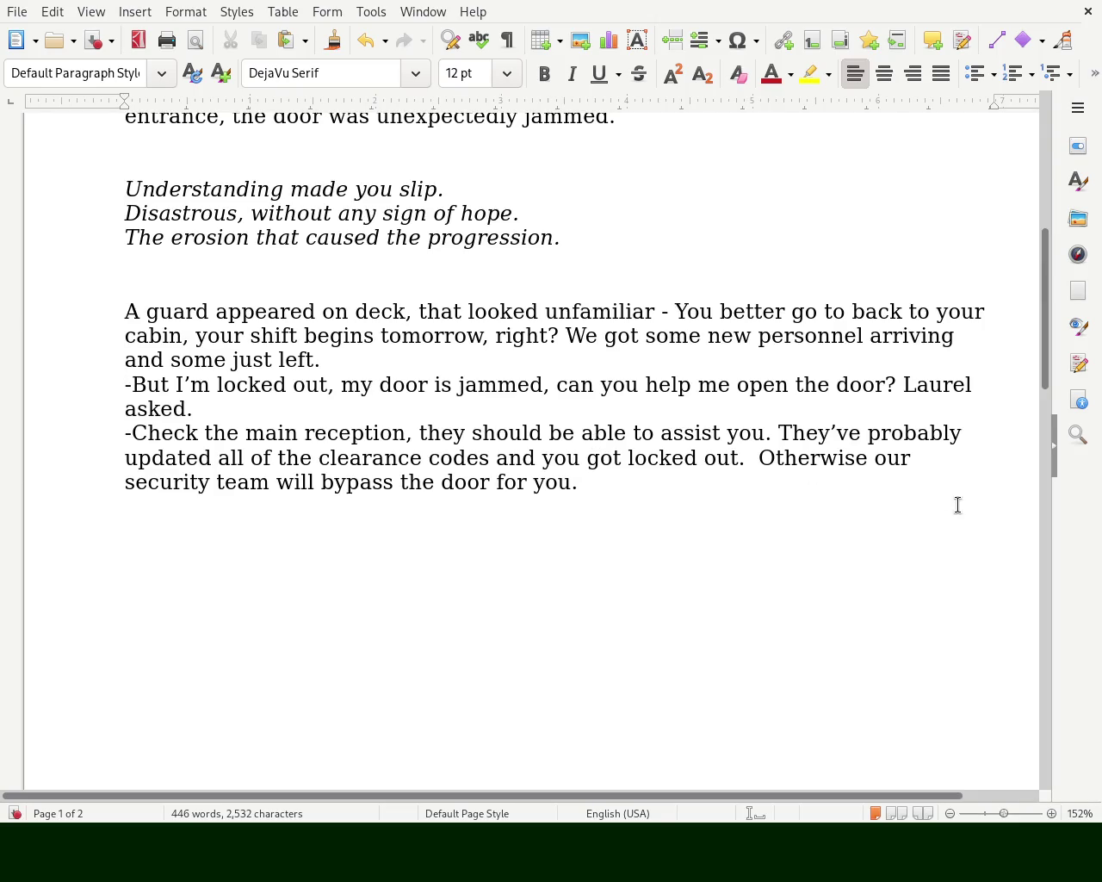
# - Reword 'and you got locked out' to 'and accidentally locked you out'
pyautogui.moveTo(495, 454)
pyautogui.mouseDown()
pyautogui.moveTo(561, 446)
pyautogui.moveTo(740, 458)
pyautogui.mouseUp()
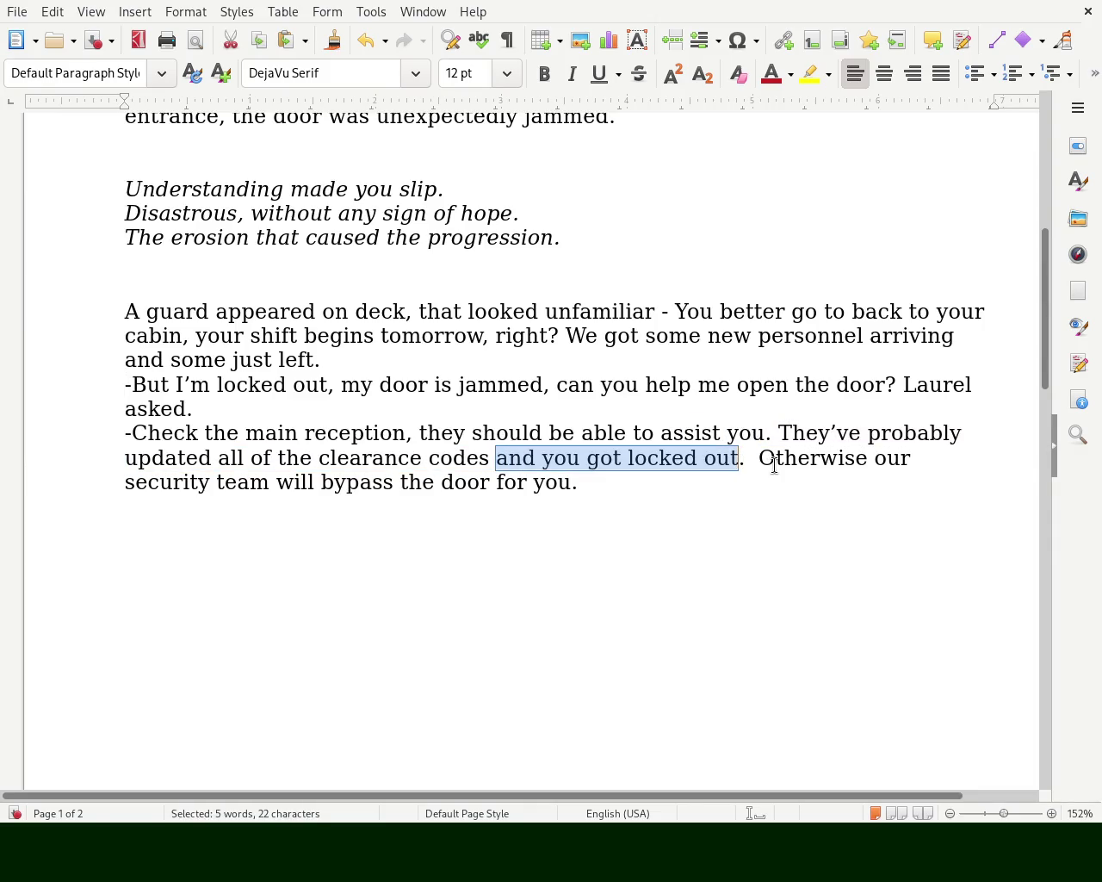
pyautogui.press('BackSpace')
pyautogui.press('BackSpace')
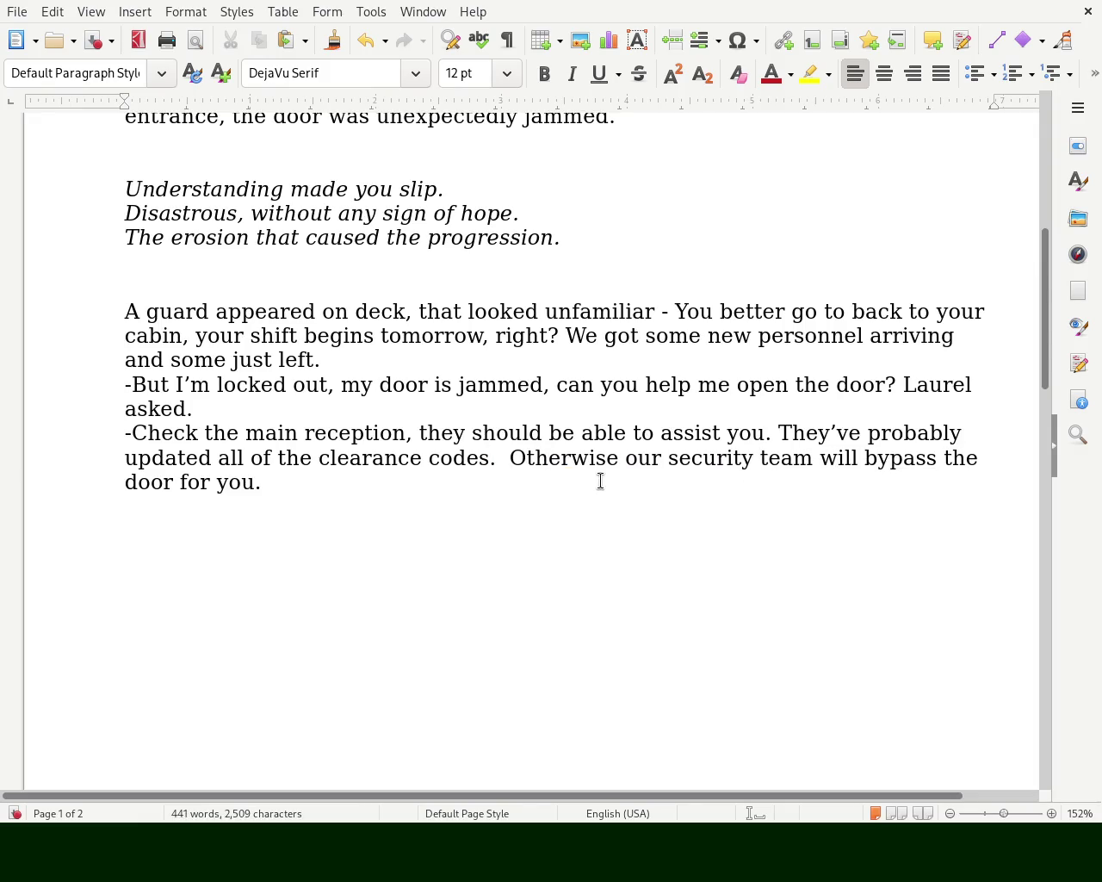
pyautogui.hotkey('ctrl', 'z')
pyautogui.hotkey('ctrl', 'z')
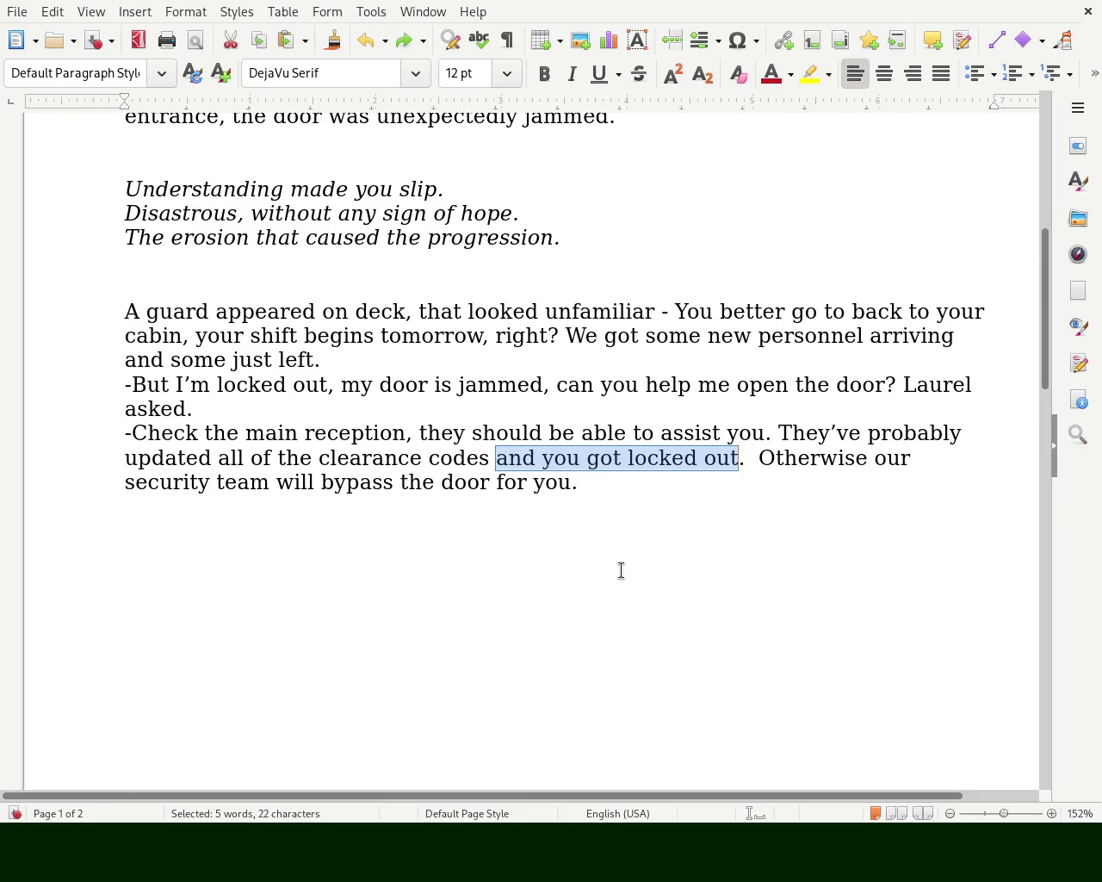
pyautogui.doubleClick(560, 457)
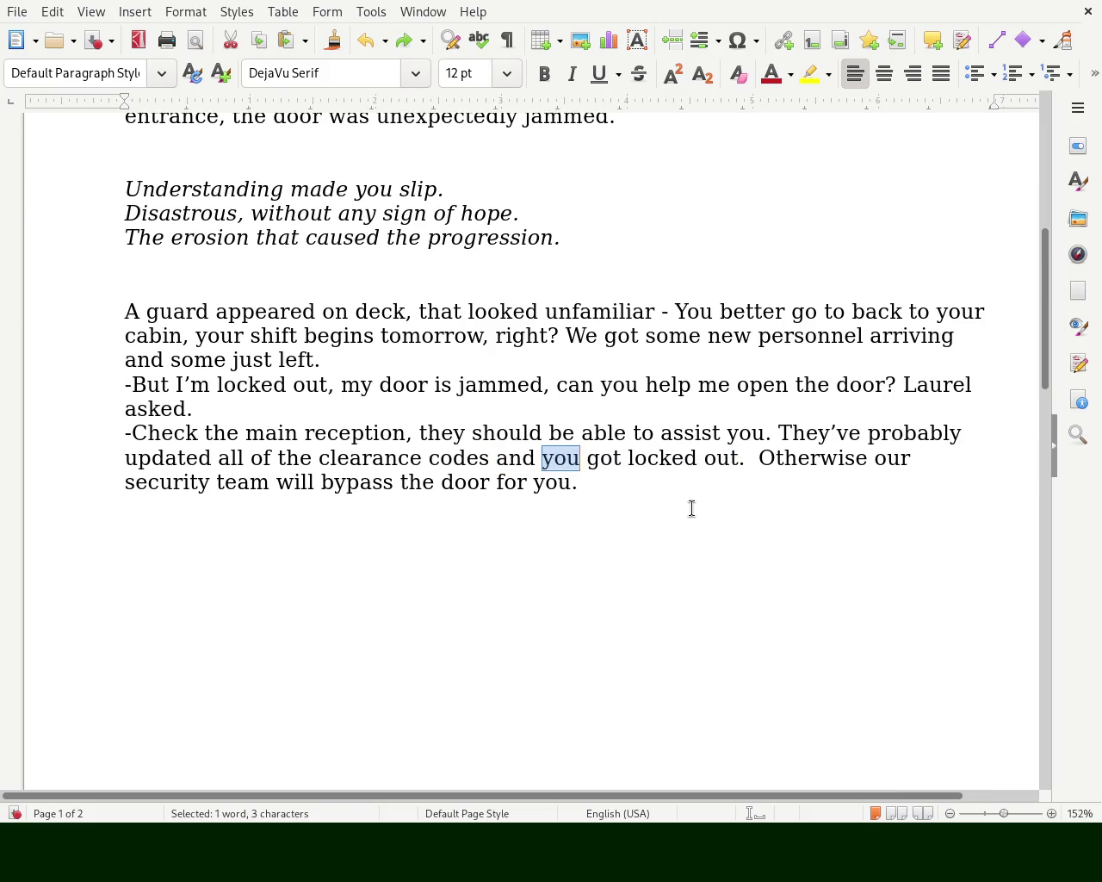
pyautogui.write('accide')
pyautogui.press('BackSpace')
pyautogui.write('identally')
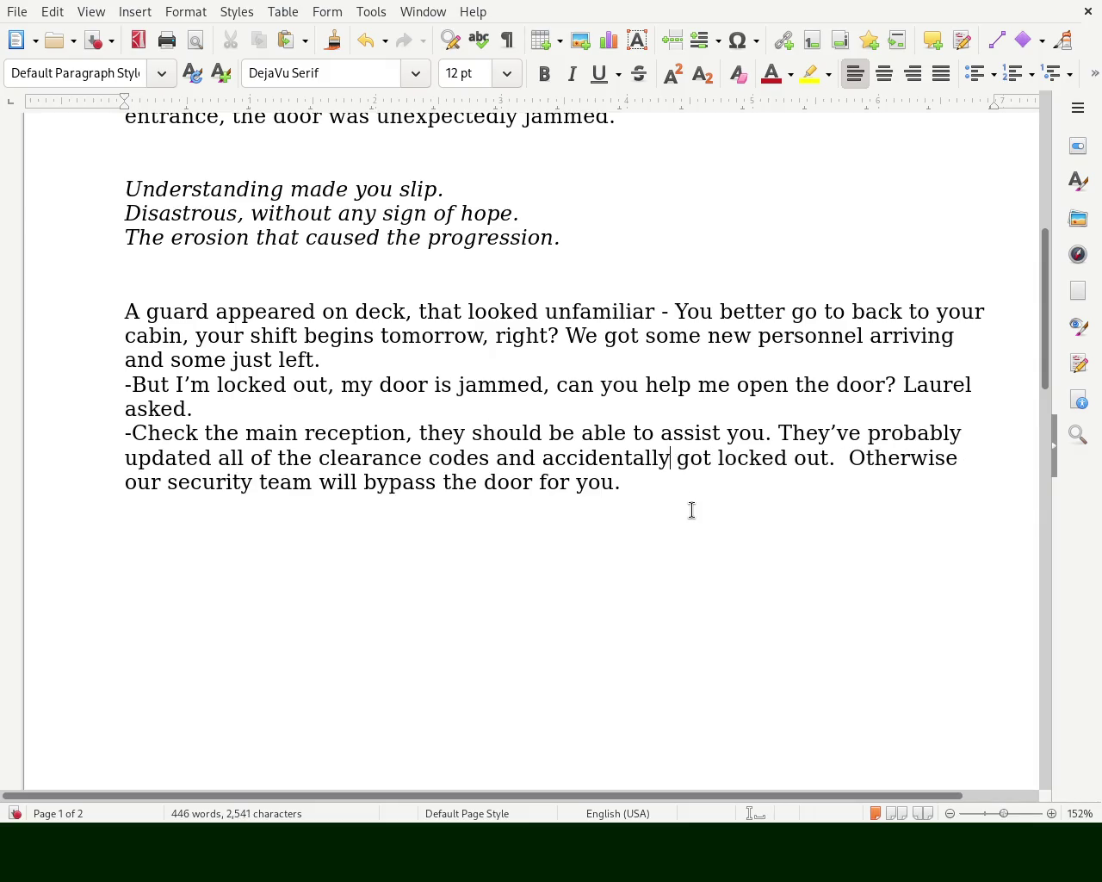
pyautogui.doubleClick(694, 458)
pyautogui.press('BackSpace')
pyautogui.press('BackSpace')
pyautogui.press('Right')
pyautogui.press('Right')
pyautogui.press('Right')
pyautogui.press('Left')
pyautogui.press('Left')
pyautogui.press('Left')
pyautogui.press('Left')
pyautogui.write('you')
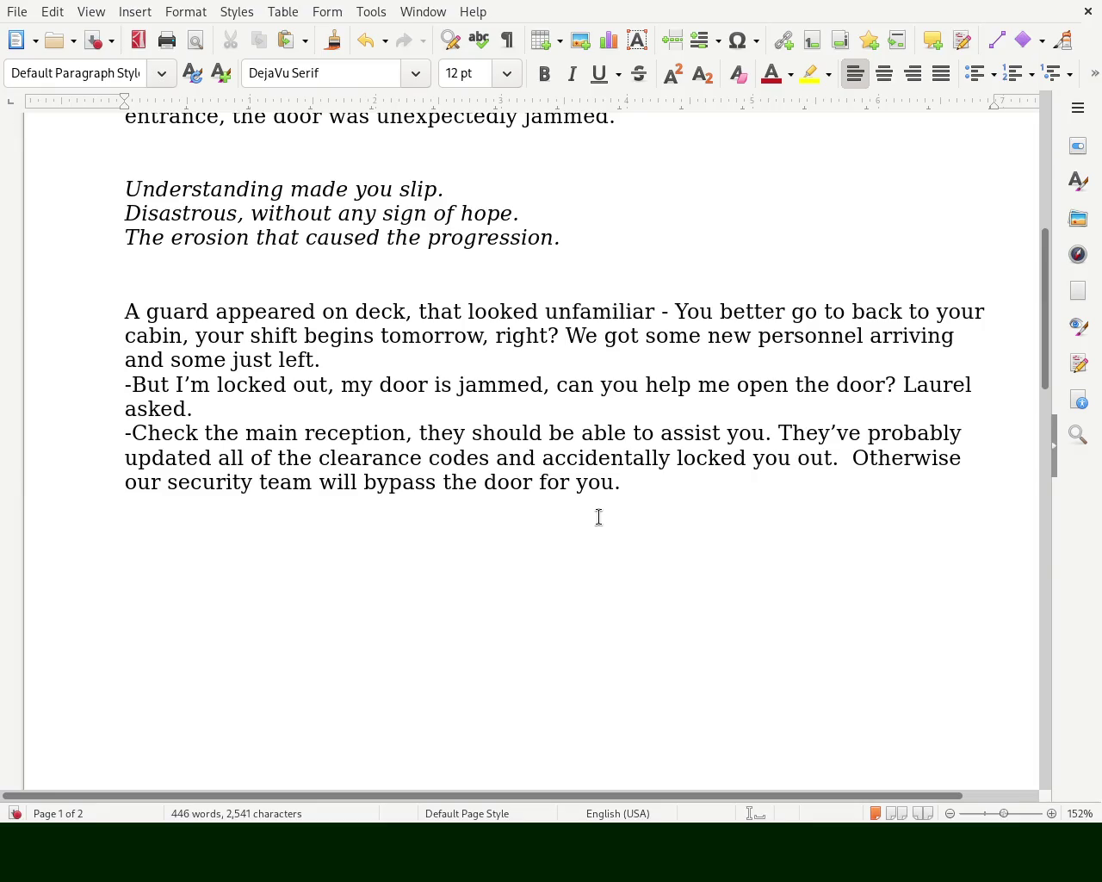
pyautogui.moveTo(1045, 353); pyautogui.dragTo(1033, 593)
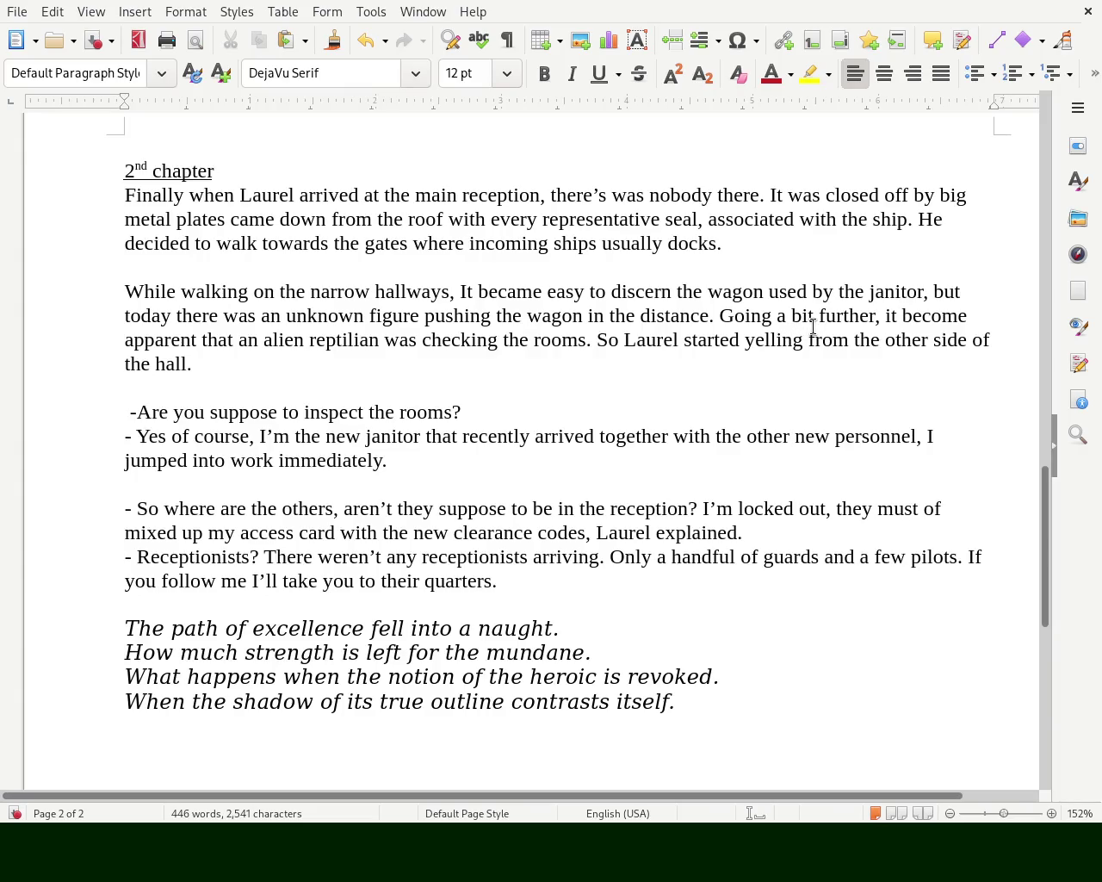
# - Replace 'It' with 'The desk' and 'came' with 'that came' in the paragraph
pyautogui.click(782, 194)
pyautogui.press('BackSpace')
pyautogui.press('BackSpace')
pyautogui.write('The desk')
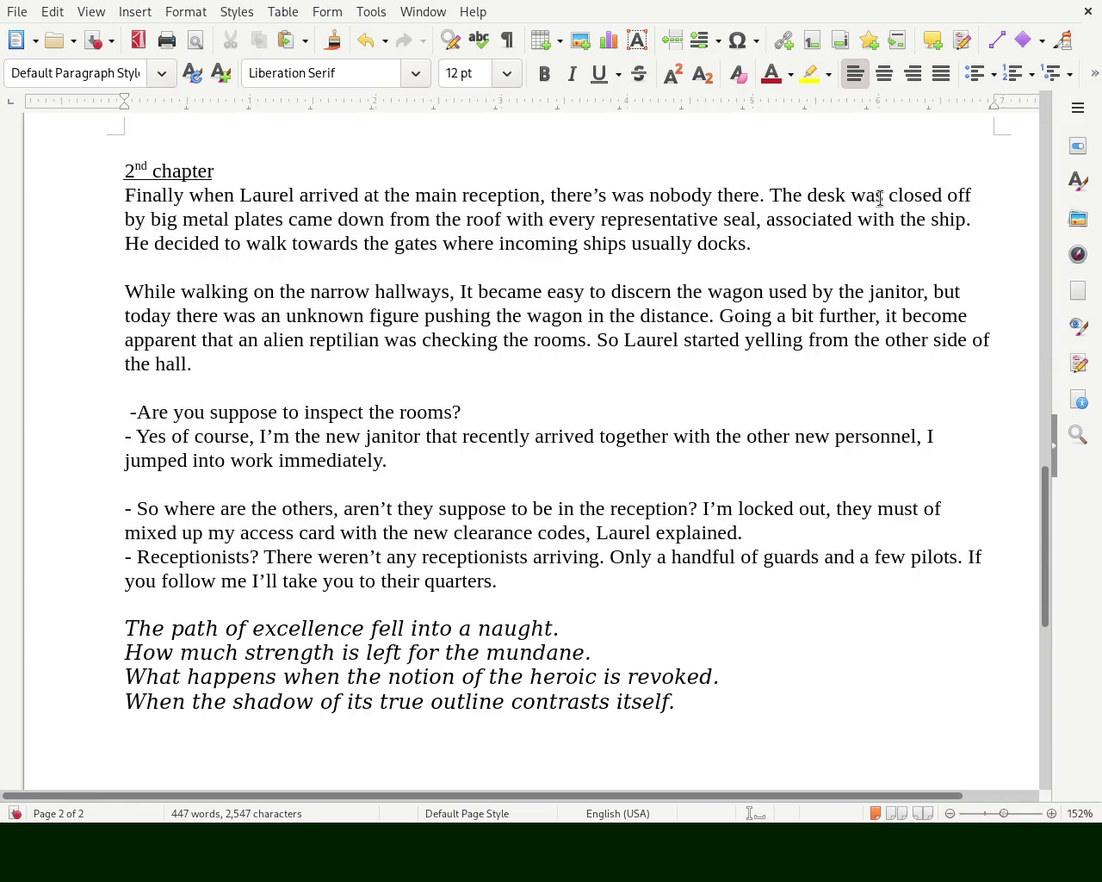
pyautogui.doubleClick(322, 222)
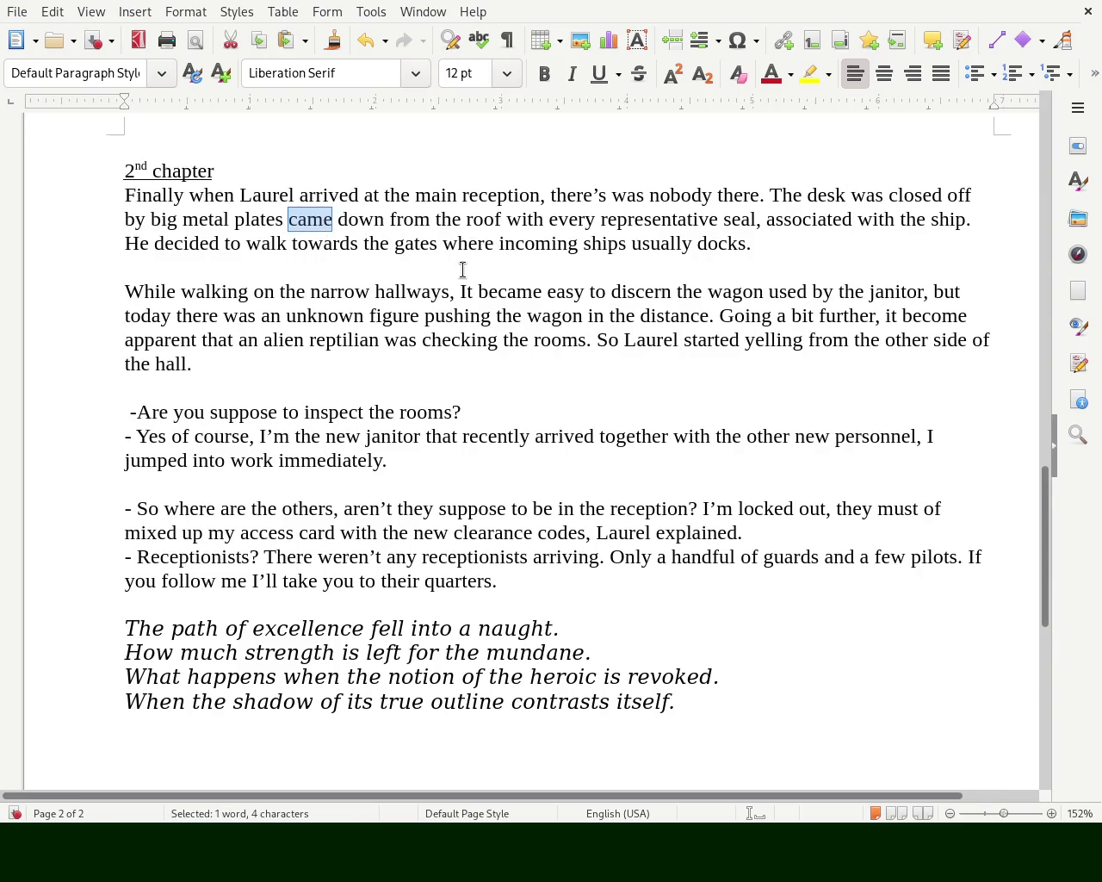
pyautogui.write('that came')
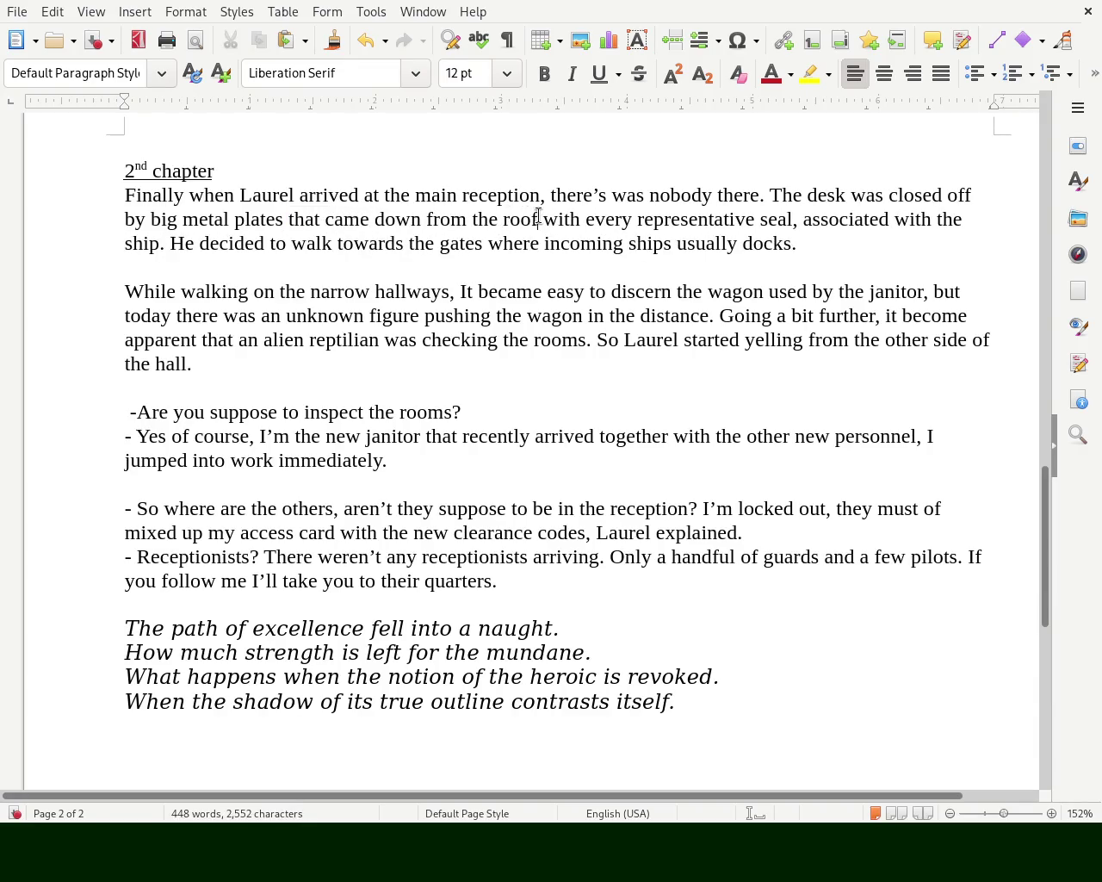
# - Replace 'with' after 'roof' with 'adorned', adding a comma after 'roof'
pyautogui.moveTo(542, 220); pyautogui.dragTo(572, 225)
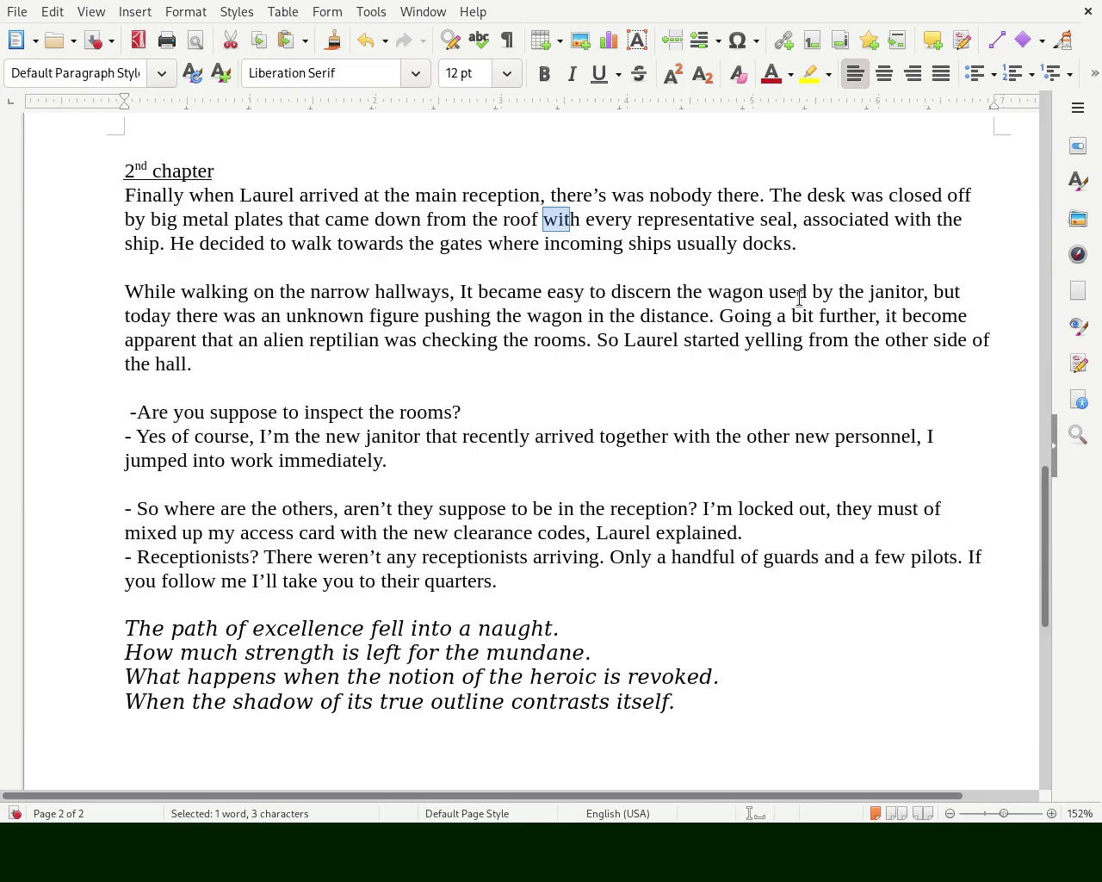
pyautogui.write('a')
pyautogui.press('Delete')
pyautogui.write('dorened')
pyautogui.press('BackSpace')
pyautogui.press('BackSpace')
pyautogui.press('BackSpace')
pyautogui.press('BackSpace')
pyautogui.press('BackSpace')
pyautogui.press('BackSpace')
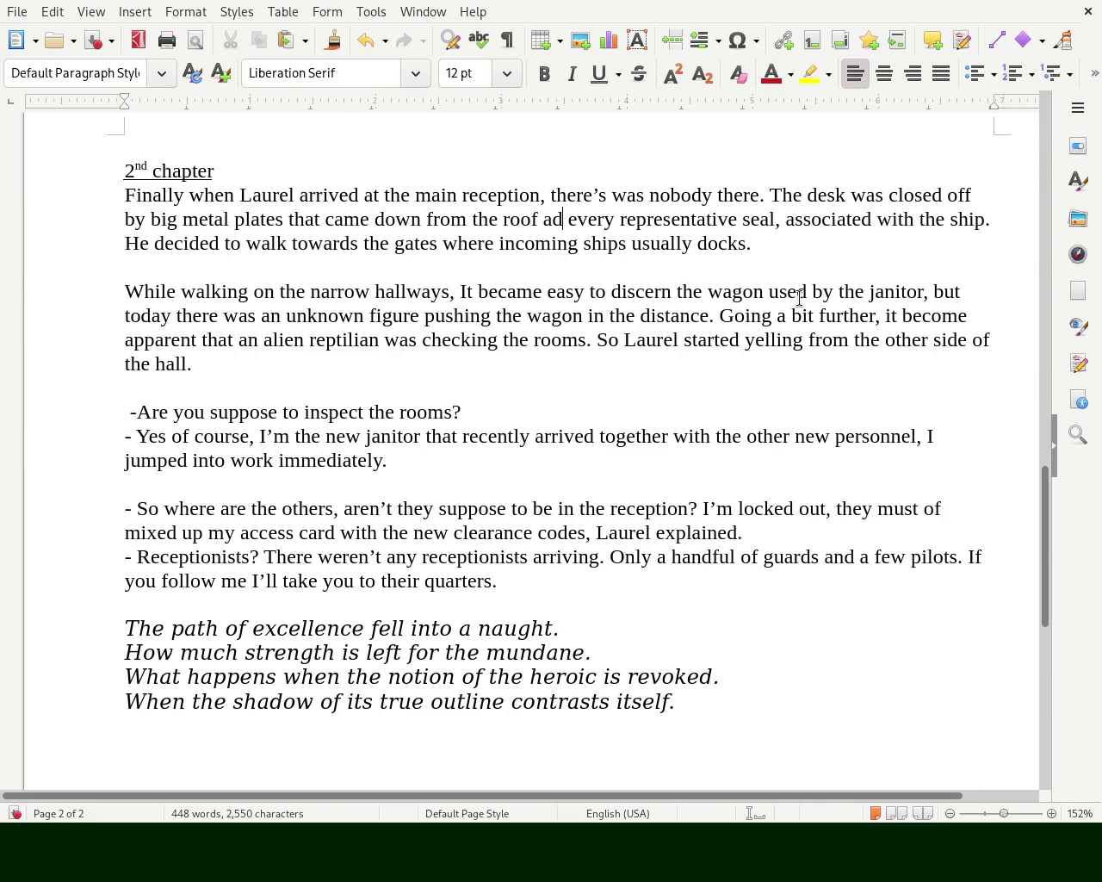
pyautogui.write('orned')
pyautogui.press('Left')
pyautogui.press('Left')
pyautogui.press('Left')
pyautogui.press('Left')
pyautogui.press('Left')
pyautogui.press('Left')
pyautogui.write(',')
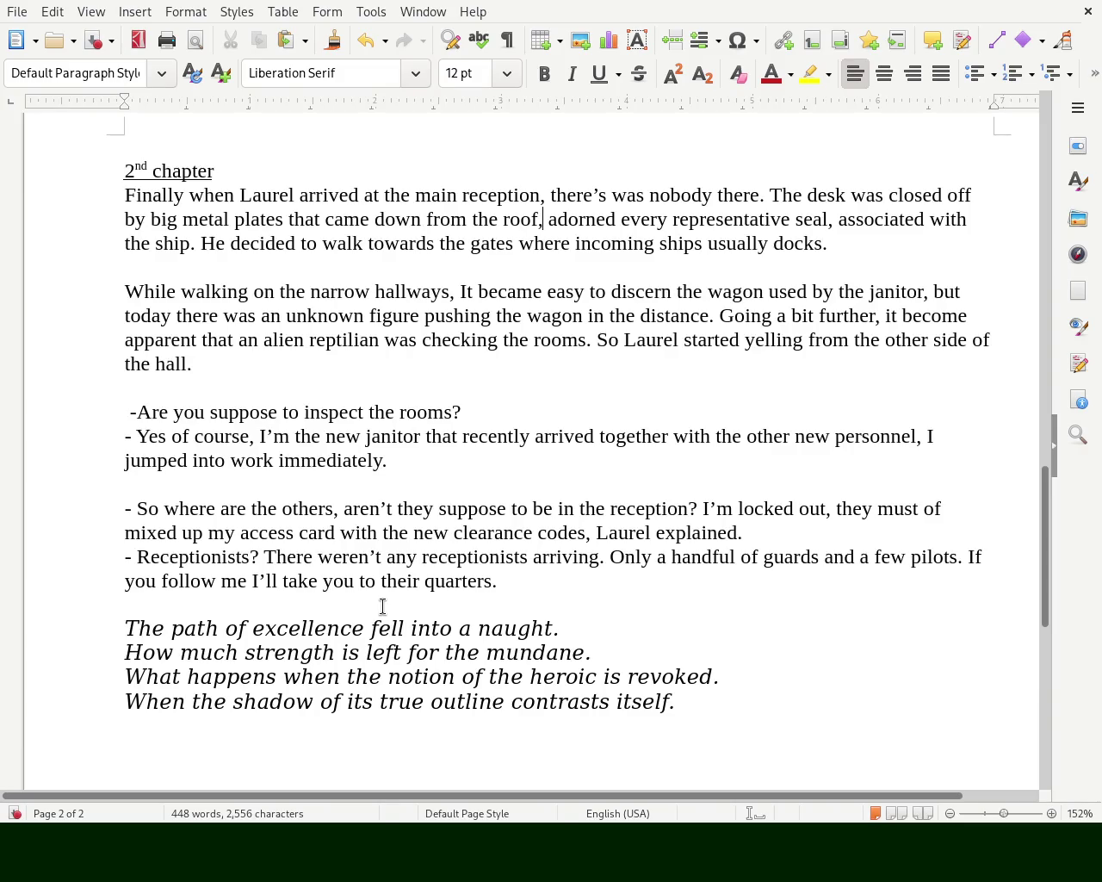
# - Change the janitor's reply to 'jumped into my duty's immediately'
pyautogui.click(944, 434)
pyautogui.click(272, 467)
pyautogui.write('my')
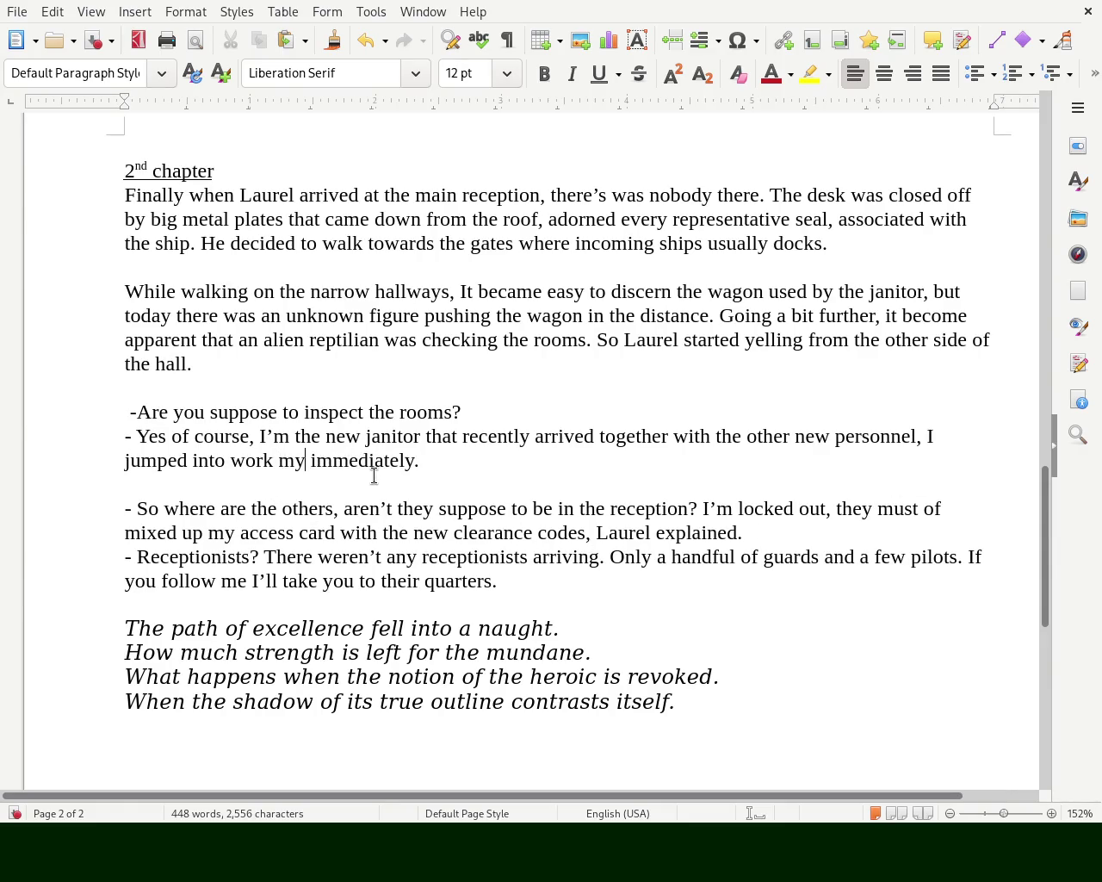
pyautogui.click(219, 465)
pyautogui.press('BackSpace')
pyautogui.press('Right')
pyautogui.press('Right')
pyautogui.press('Right')
pyautogui.press('Right')
pyautogui.press('Right')
pyautogui.press('Delete')
pyautogui.press('Delete')
pyautogui.press('Delete')
pyautogui.press('Delete')
pyautogui.write('i')
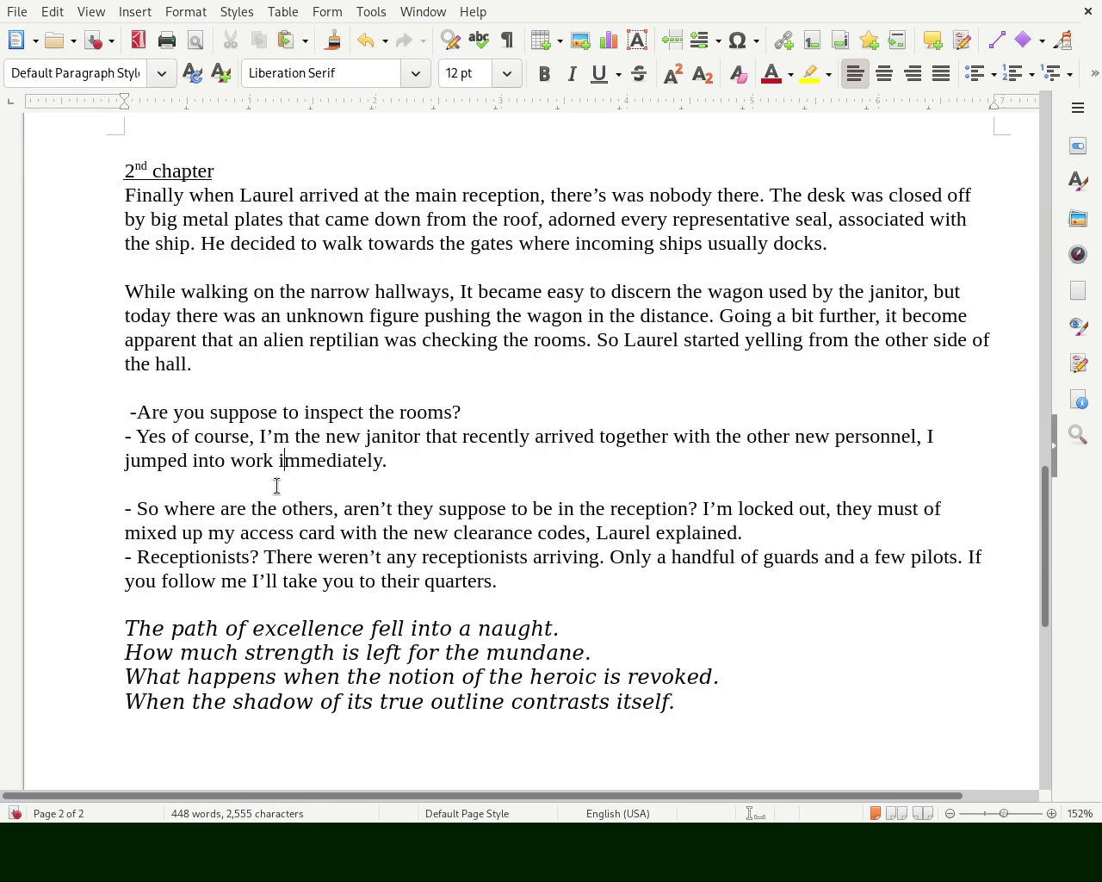
pyautogui.doubleClick(249, 460)
pyautogui.write('my dutys')
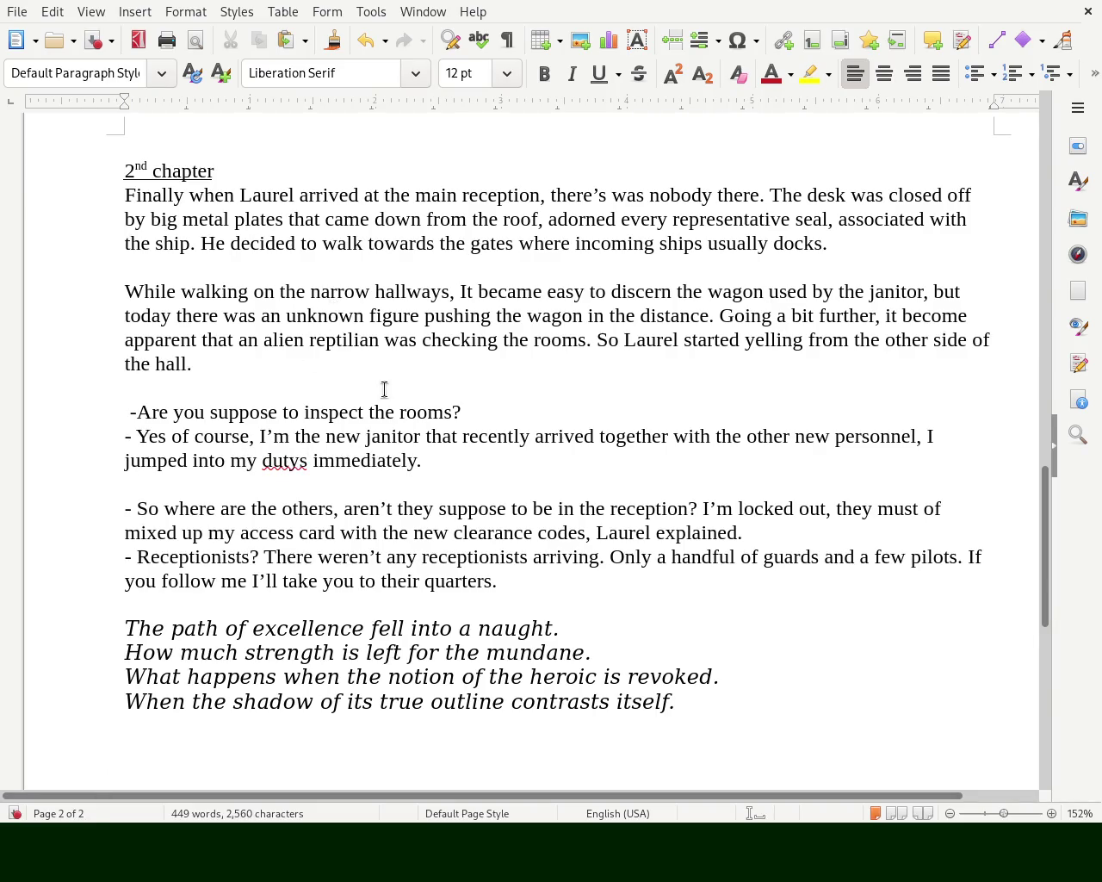
pyautogui.doubleClick(286, 463)
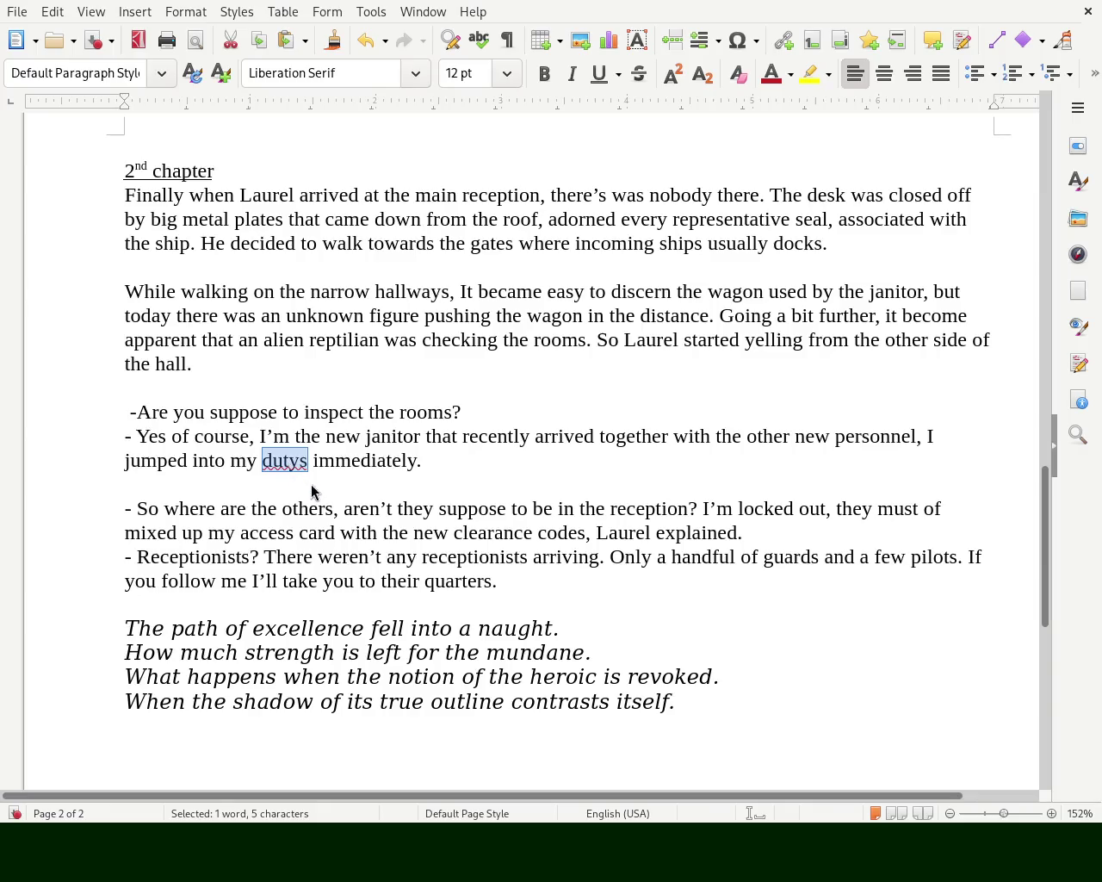
pyautogui.write("duty's")
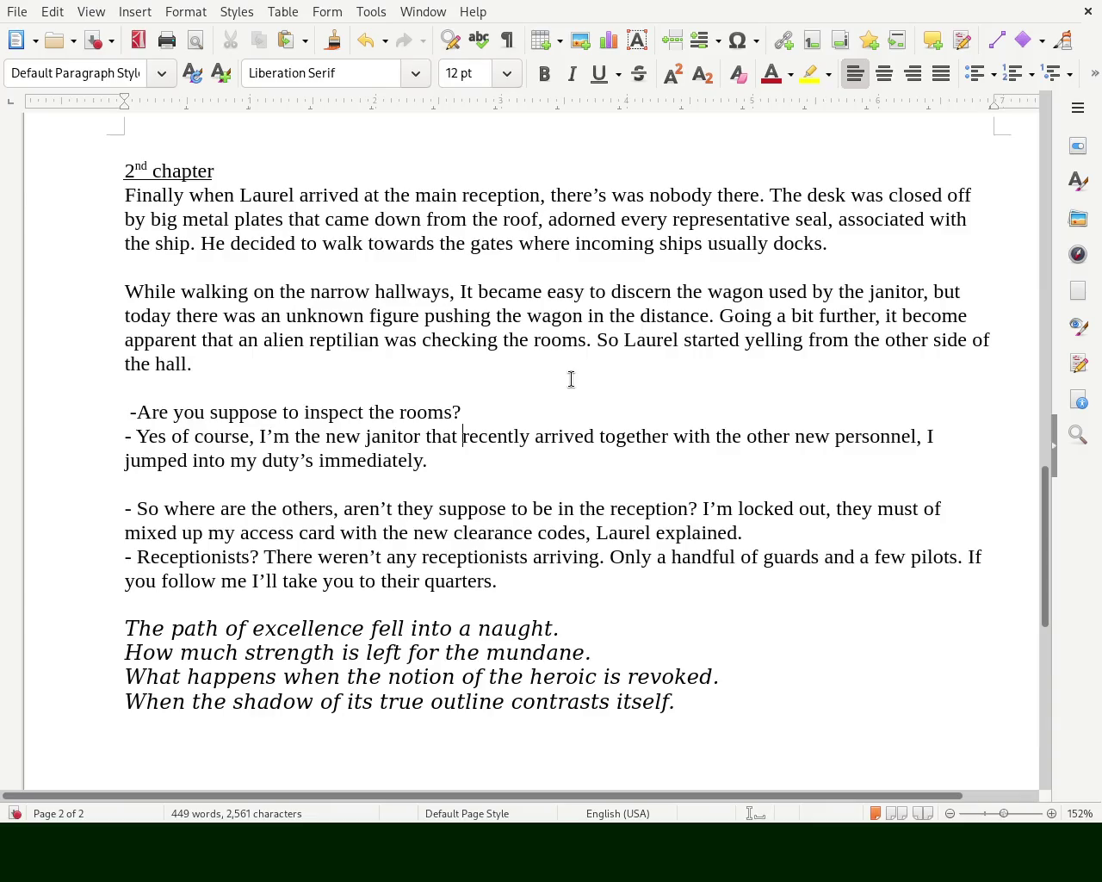
# - Replace the comma after 'others' with '?' and capitalise 'Aren't'
pyautogui.click(337, 515)
pyautogui.press('BackSpace')
pyautogui.write('?')
pyautogui.press('Right')
pyautogui.press('Delete')
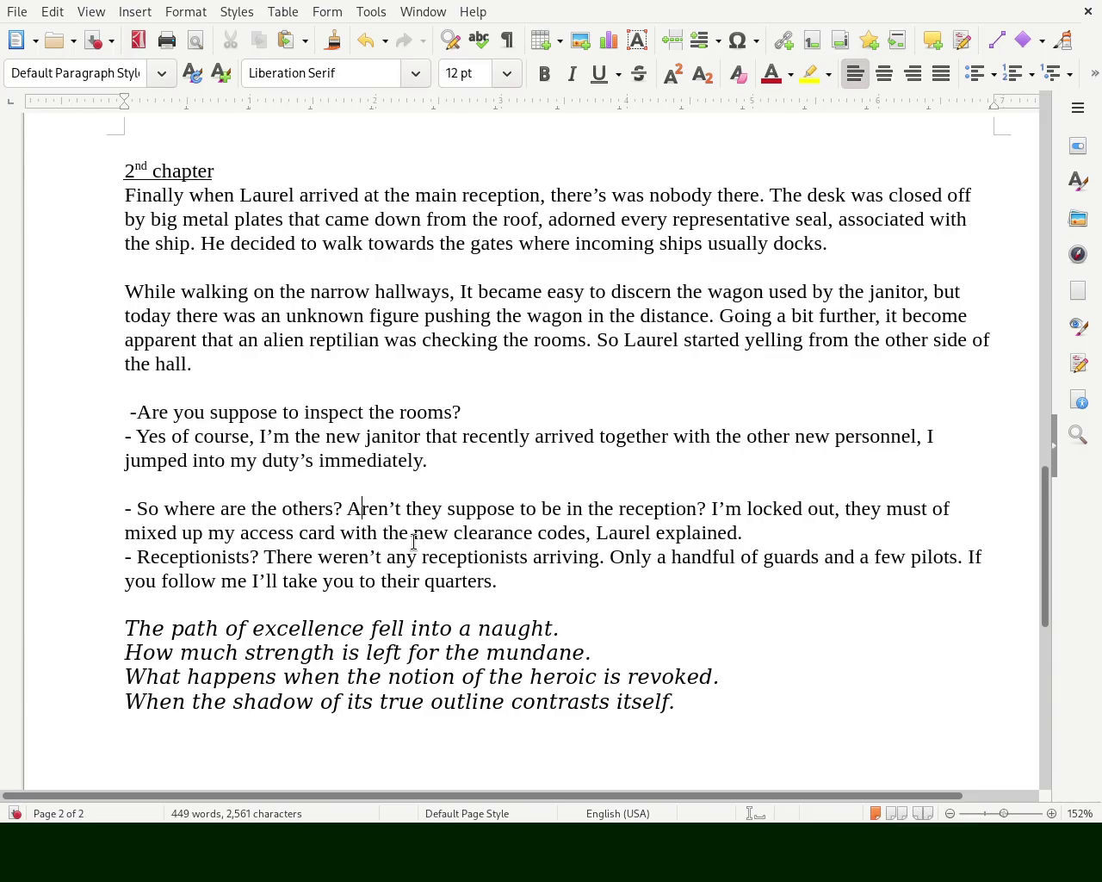
pyautogui.press('Right')
pyautogui.press('Right')
pyautogui.press('Right')
pyautogui.press('Right')
pyautogui.press('Right')
pyautogui.press('Right')
pyautogui.press('Right')
pyautogui.press('Right')
pyautogui.press('Right')
pyautogui.press('Right')
pyautogui.press('Right')
pyautogui.press('Right')
pyautogui.press('Right')
pyautogui.press('Right')
pyautogui.press('Right')
pyautogui.press('Right')
pyautogui.press('Right')
pyautogui.press('Right')
pyautogui.press('Right')
pyautogui.press('Right')
pyautogui.press('Right')
pyautogui.press('Right')
pyautogui.press('Right')
pyautogui.press('Right')
pyautogui.press('Right')
pyautogui.press('Right')
pyautogui.press('Left')
pyautogui.press('Left')
pyautogui.press('Left')
pyautogui.press('Left')
pyautogui.press('Left')
pyautogui.press('Left')
pyautogui.press('Right')
pyautogui.press('Right')
pyautogui.press('Right')
pyautogui.press('Right')
pyautogui.press('Right')
pyautogui.press('Right')
pyautogui.press('Right')
pyautogui.press('Right')
pyautogui.press('Right')
pyautogui.press('Right')
pyautogui.press('Right')
pyautogui.press('Right')
pyautogui.press('Right')
pyautogui.press('Right')
pyautogui.press('Right')
pyautogui.press('Right')
pyautogui.press('Right')
pyautogui.press('Right')
pyautogui.press('Right')
pyautogui.press('Right')
pyautogui.press('Right')
pyautogui.press('Right')
pyautogui.press('Right')
pyautogui.press('Right')
pyautogui.press('Right')
pyautogui.press('Right')
pyautogui.press('Right')
pyautogui.press('Right')
pyautogui.press('Right')
pyautogui.press('Right')
pyautogui.press('Right')
pyautogui.press('Right')
pyautogui.press('Right')
pyautogui.press('Right')
pyautogui.press('Right')
pyautogui.press('Right')
pyautogui.press('Right')
pyautogui.press('Right')
pyautogui.press('Right')
pyautogui.press('Right')
pyautogui.scroll(-2, 1044, 534)
# - In the last verse line, change 'its' to 'the', 'of the true' to 'of its', and 'itself' to 'its true self'
pyautogui.scroll(-2, 1043, 560)
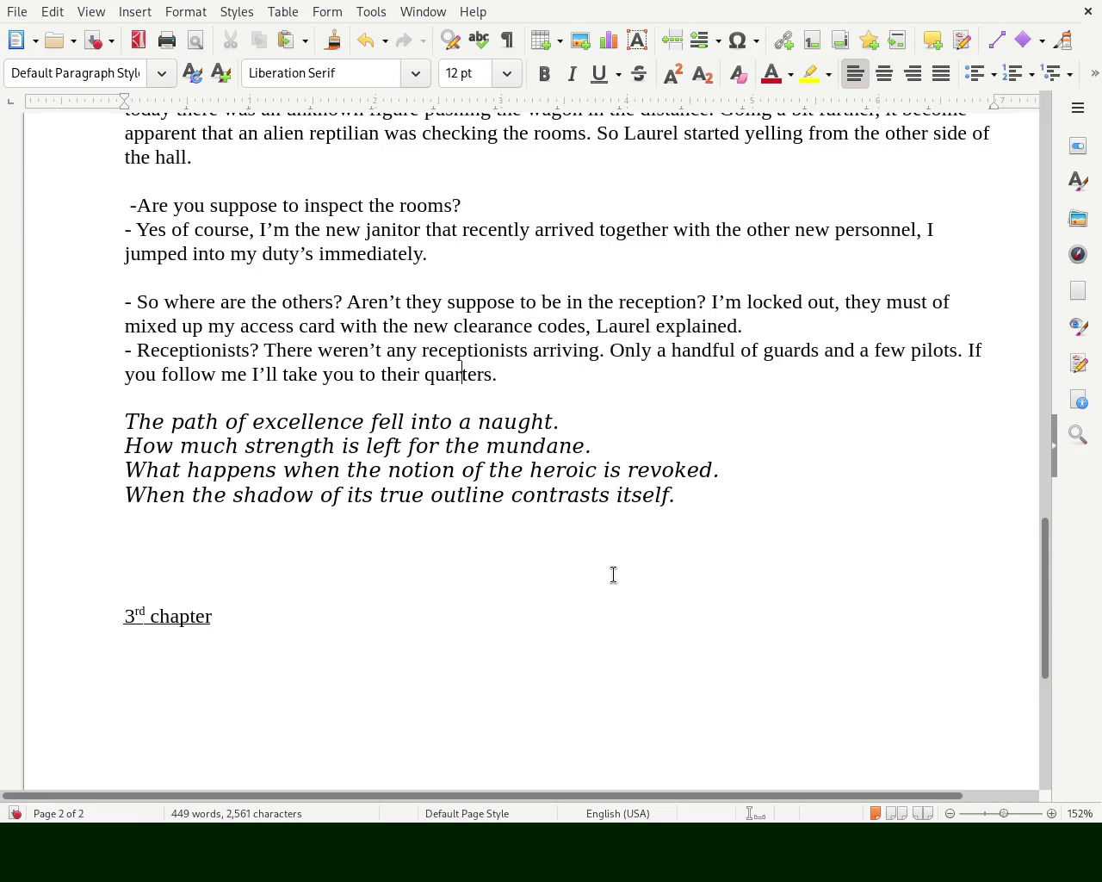
pyautogui.doubleClick(348, 491)
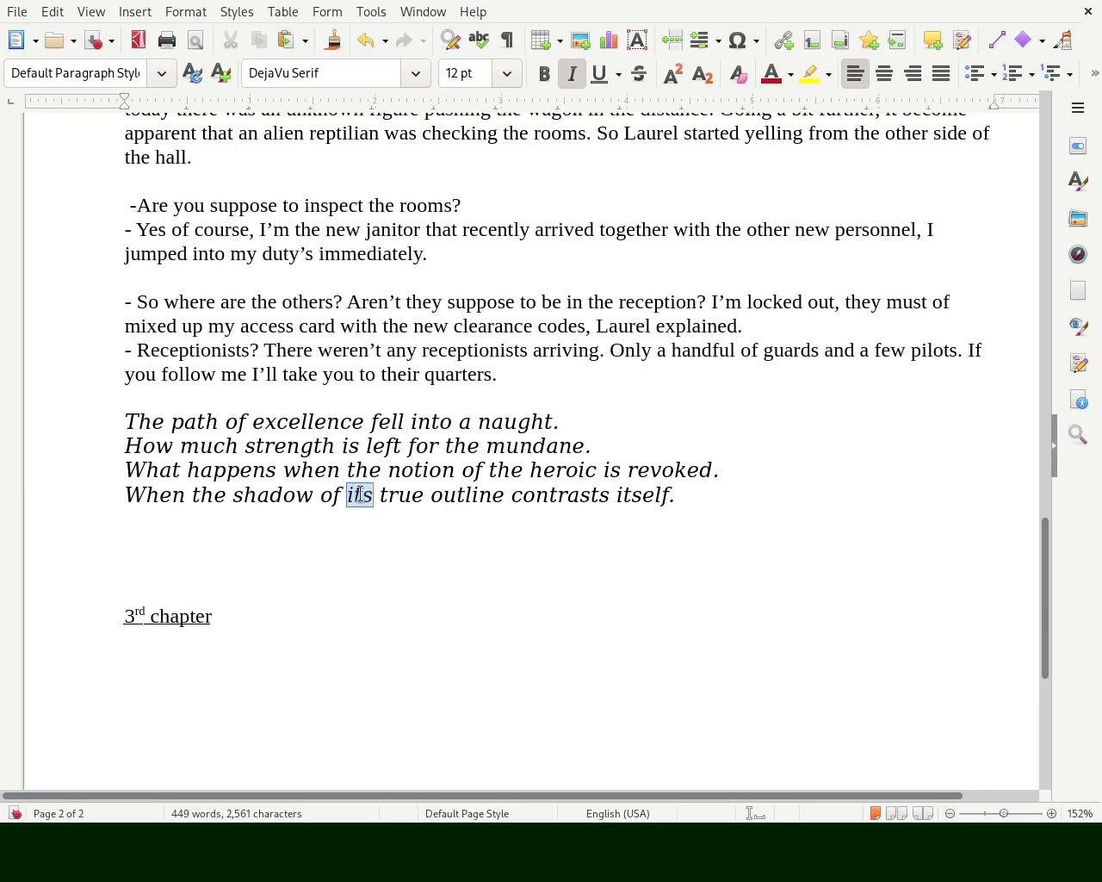
pyautogui.write('the')
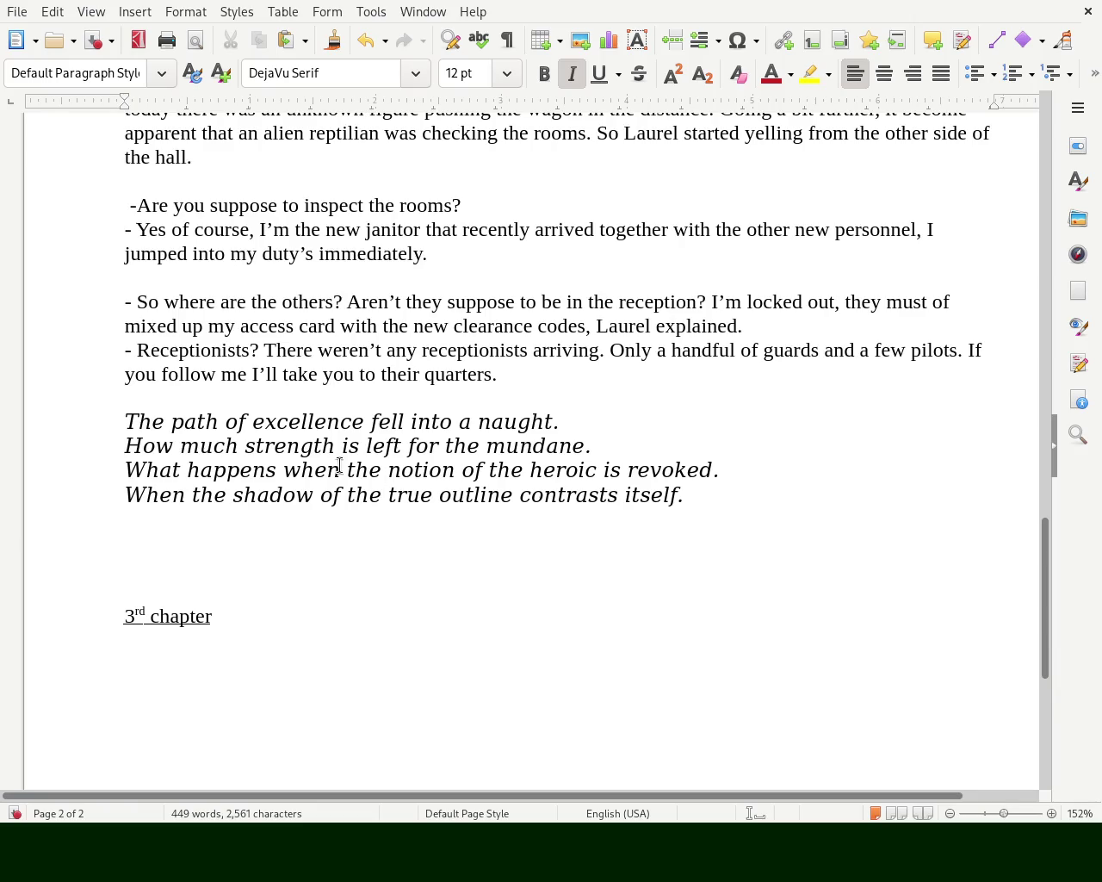
pyautogui.moveTo(431, 496); pyautogui.dragTo(327, 501)
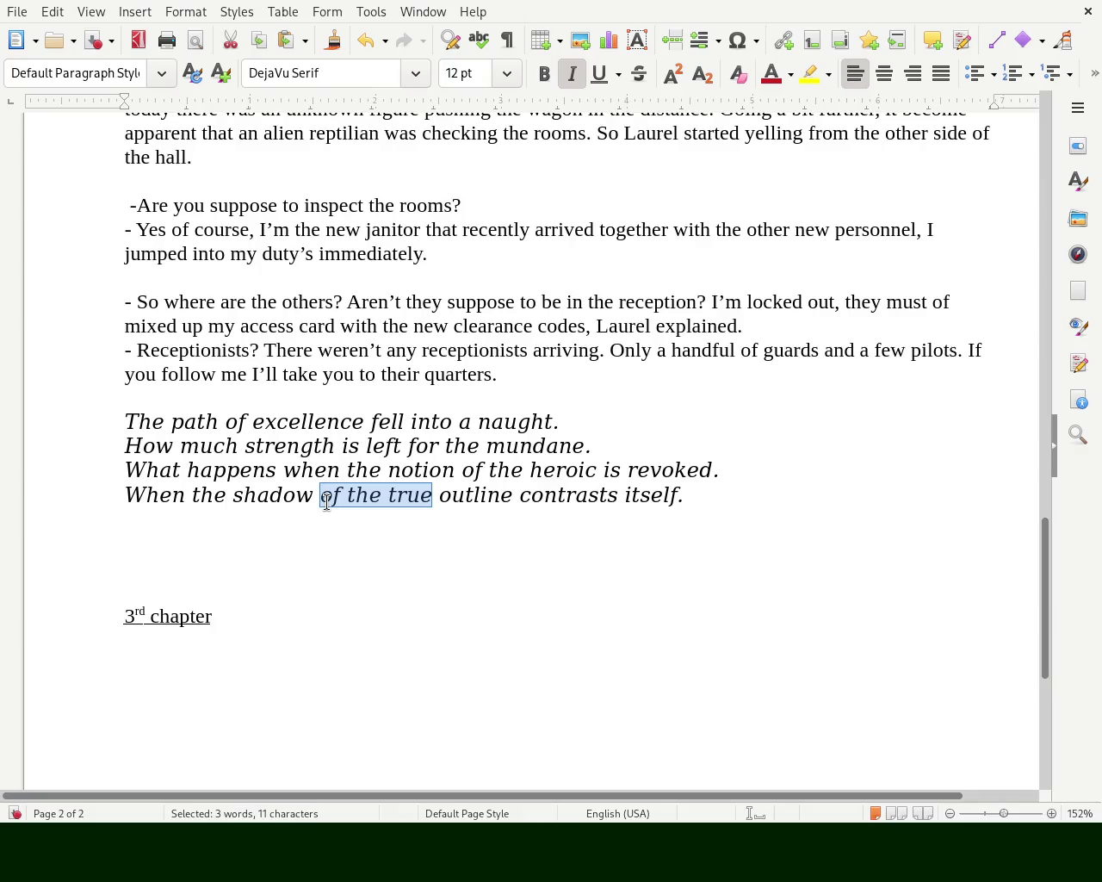
pyautogui.press('Delete')
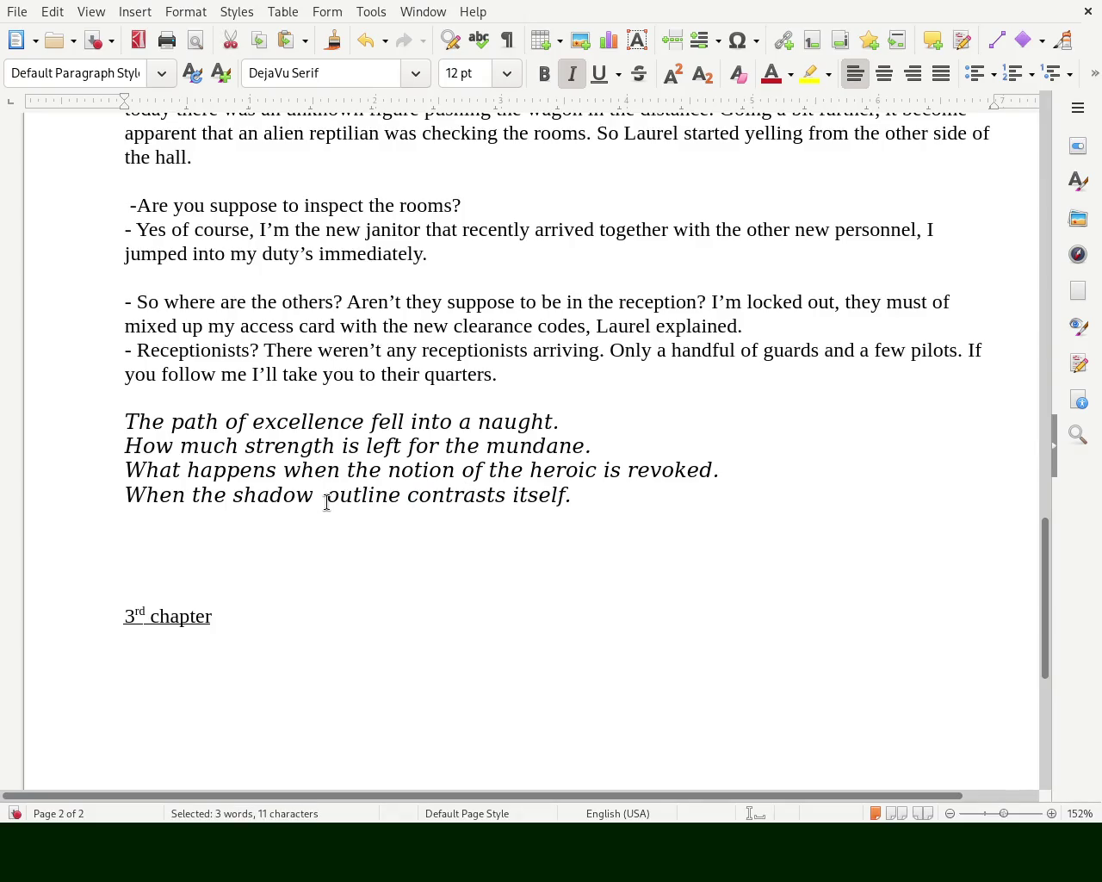
pyautogui.write('of its')
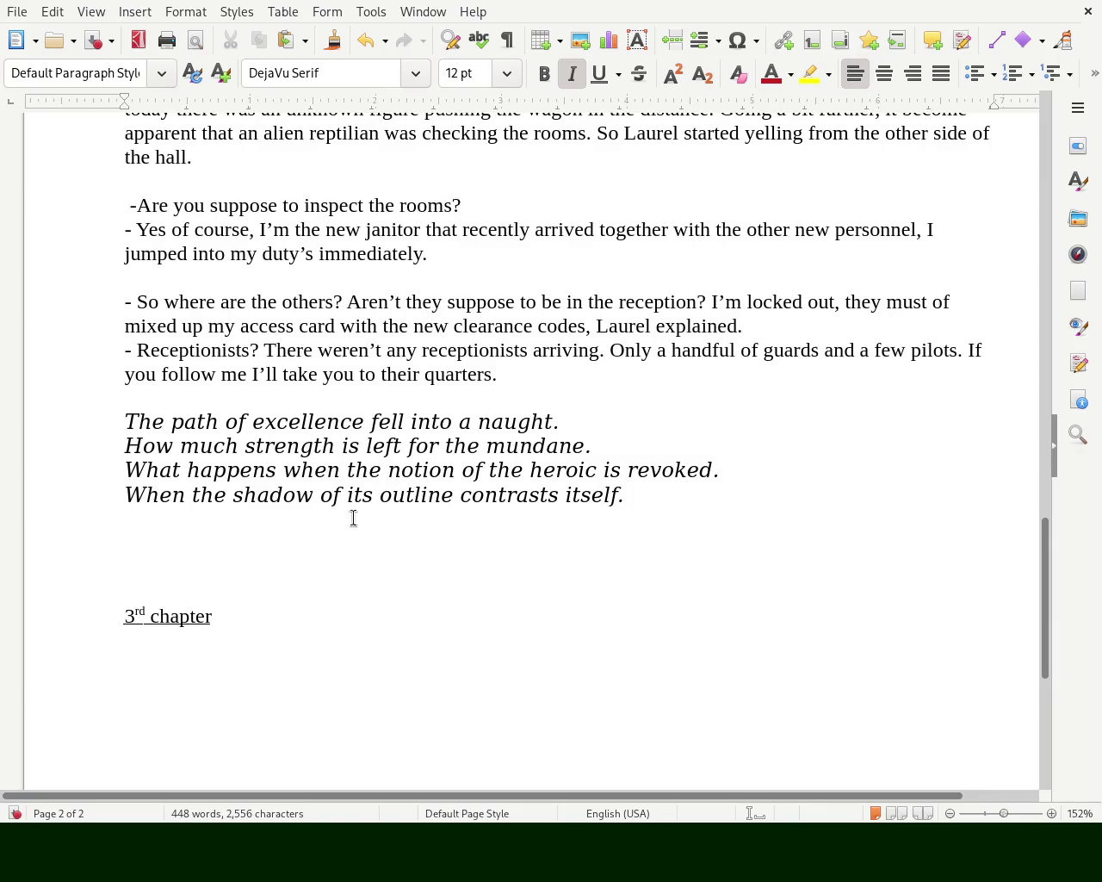
pyautogui.click(565, 494)
pyautogui.write('its ')
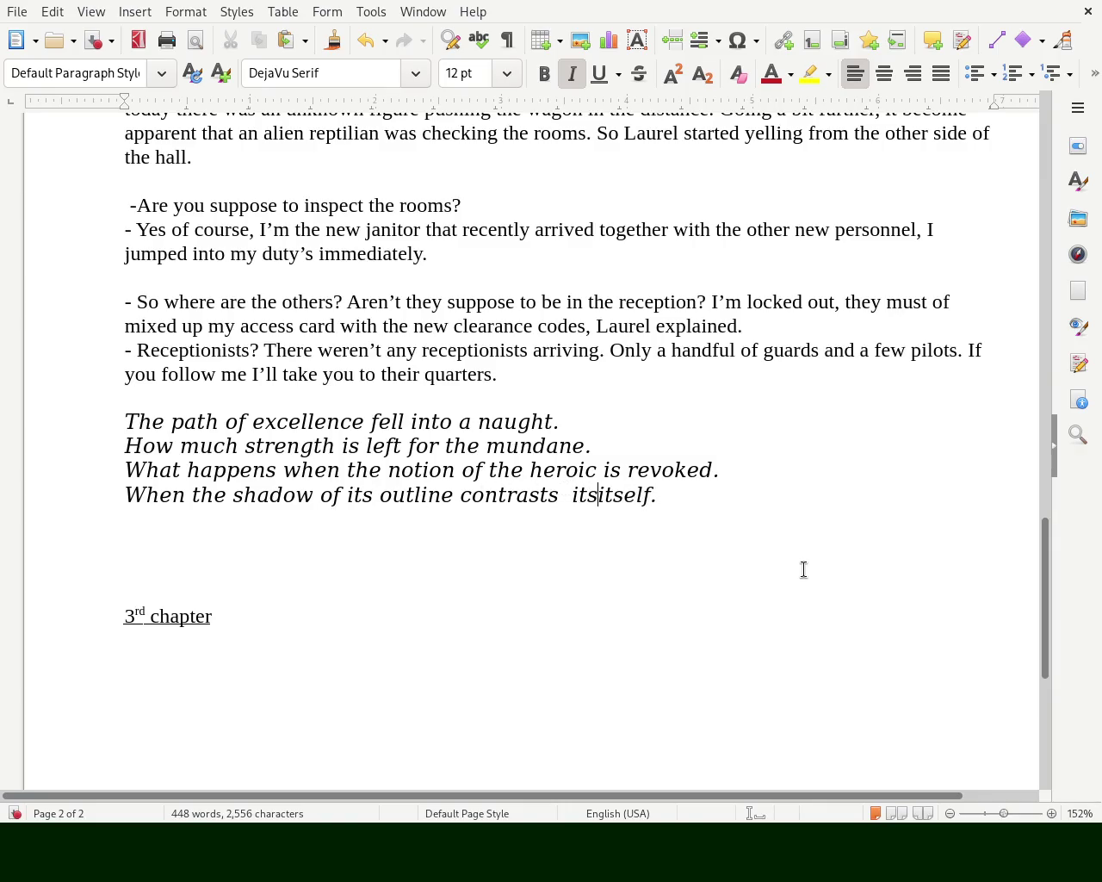
pyautogui.write('true self')
pyautogui.press('Delete')
pyautogui.press('Delete')
pyautogui.press('Delete')
pyautogui.press('Delete')
pyautogui.press('Delete')
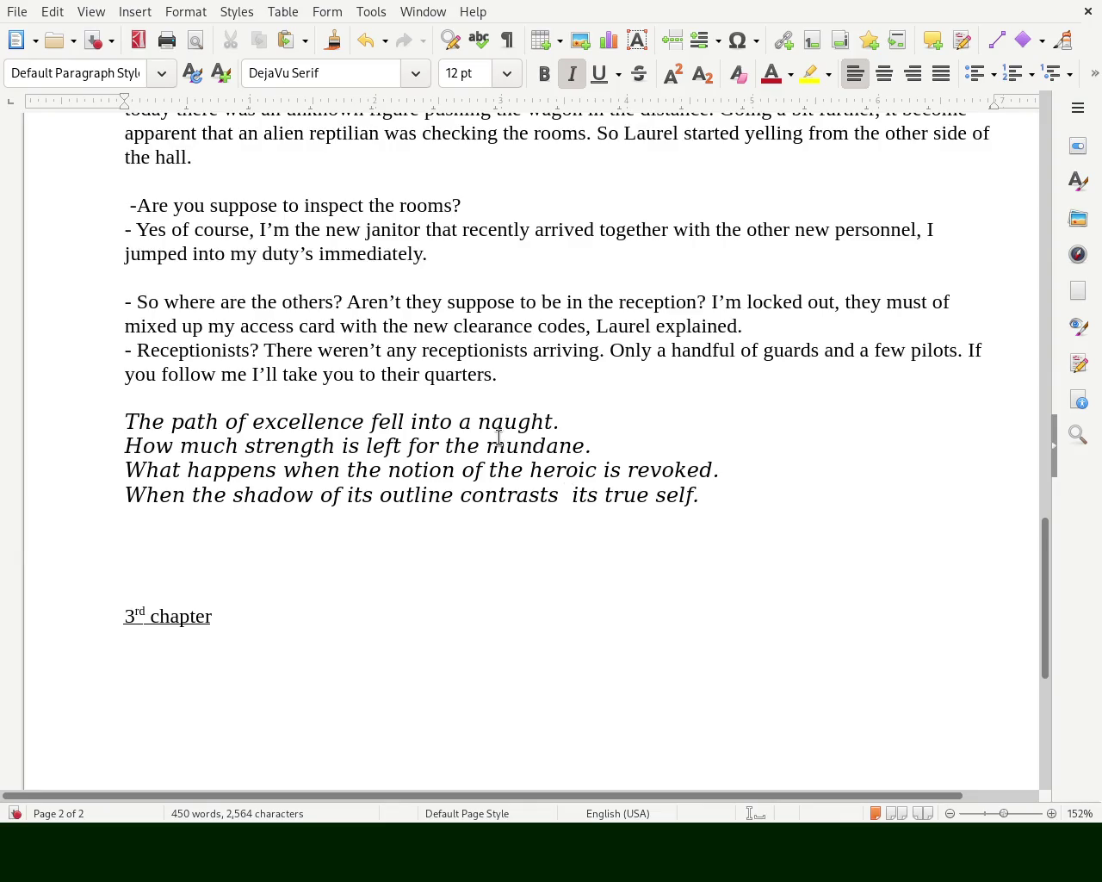
# - Add a comma after 'outline', pluralise it to 'outlines', and replace 'of' with 'from'
pyautogui.doubleClick(364, 496)
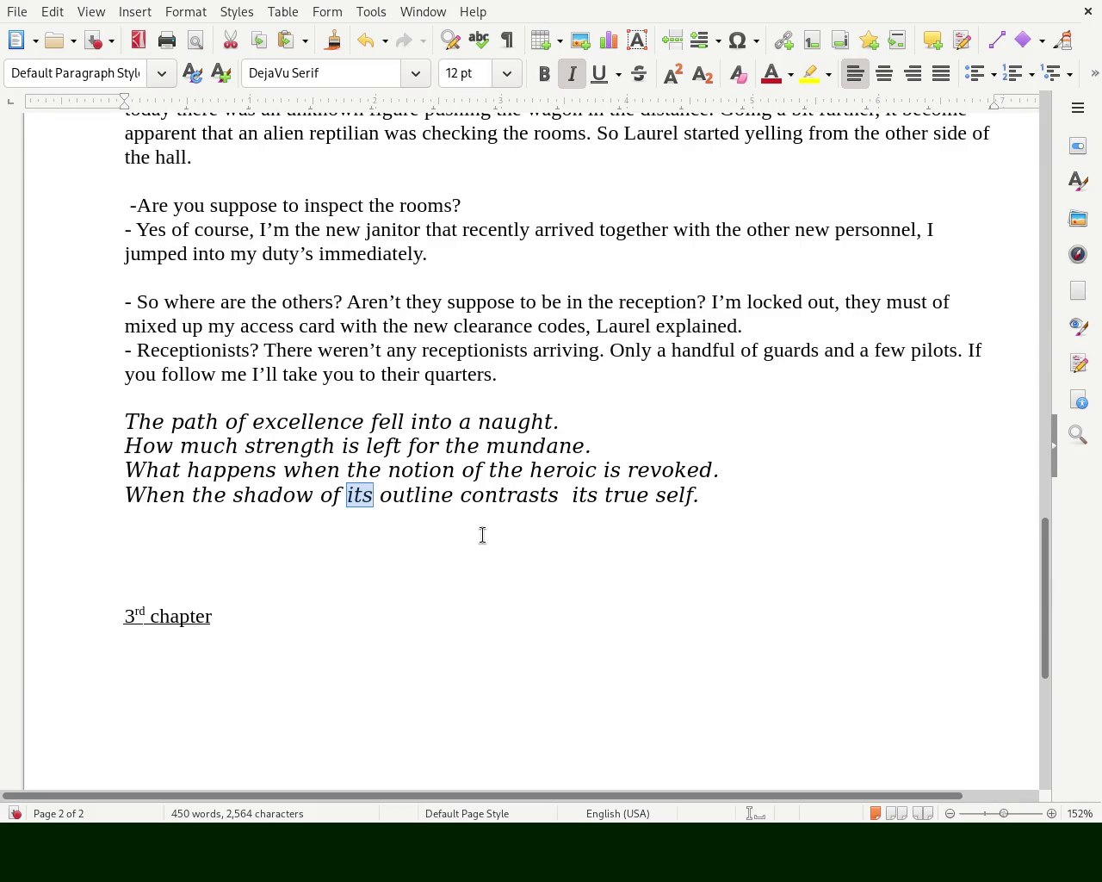
pyautogui.write('the')
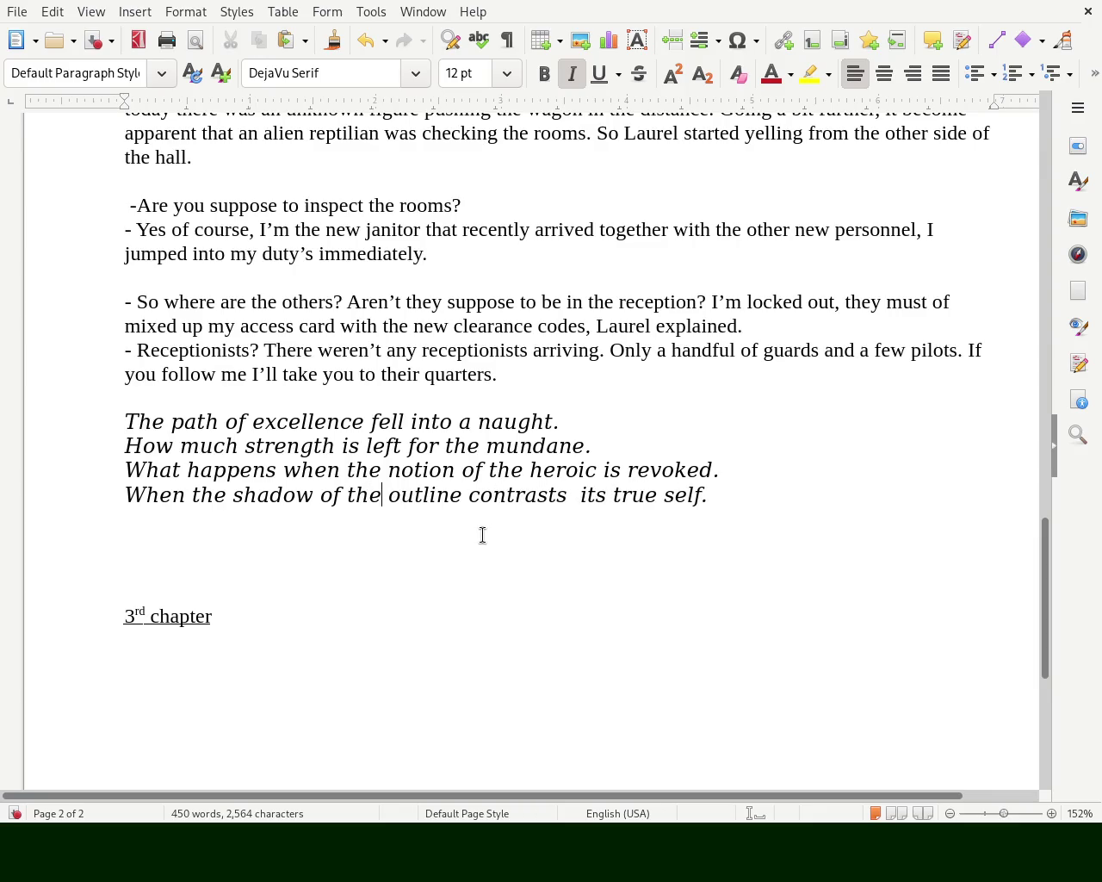
pyautogui.click(462, 494)
pyautogui.write(',')
pyautogui.click(587, 496)
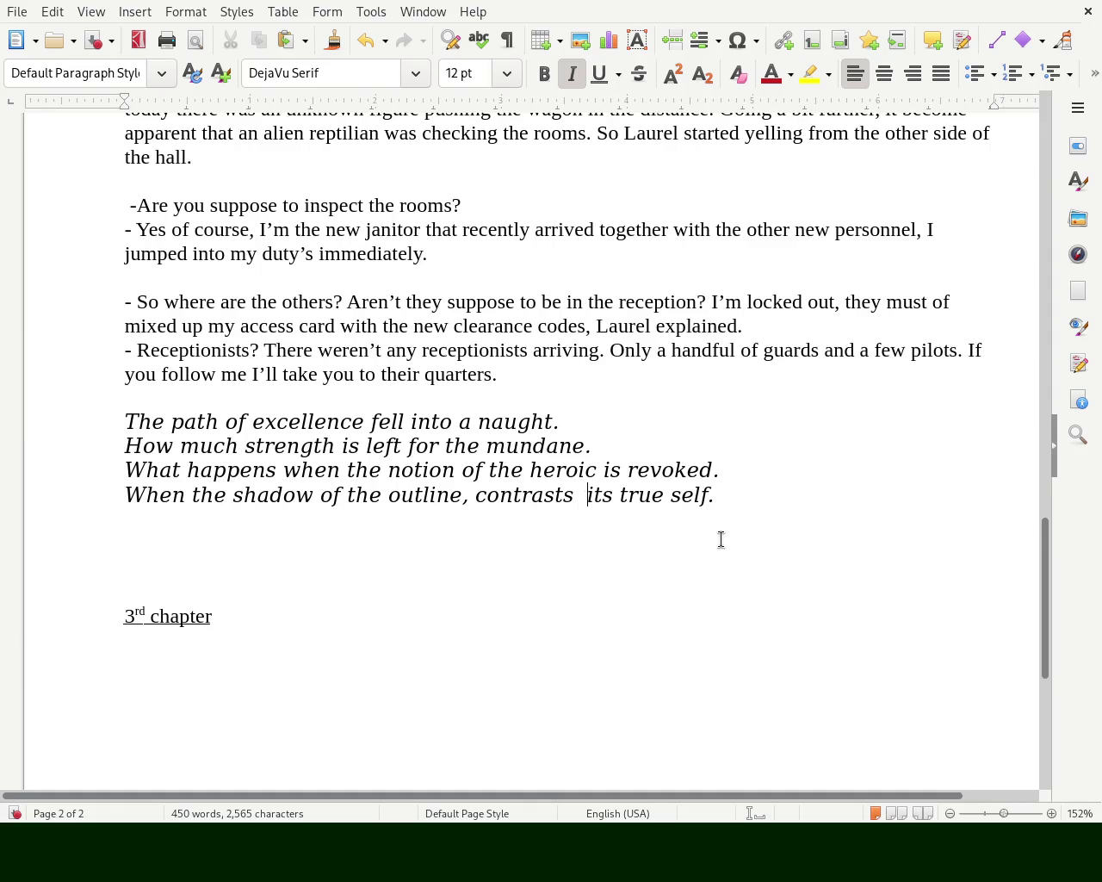
pyautogui.press('BackSpace')
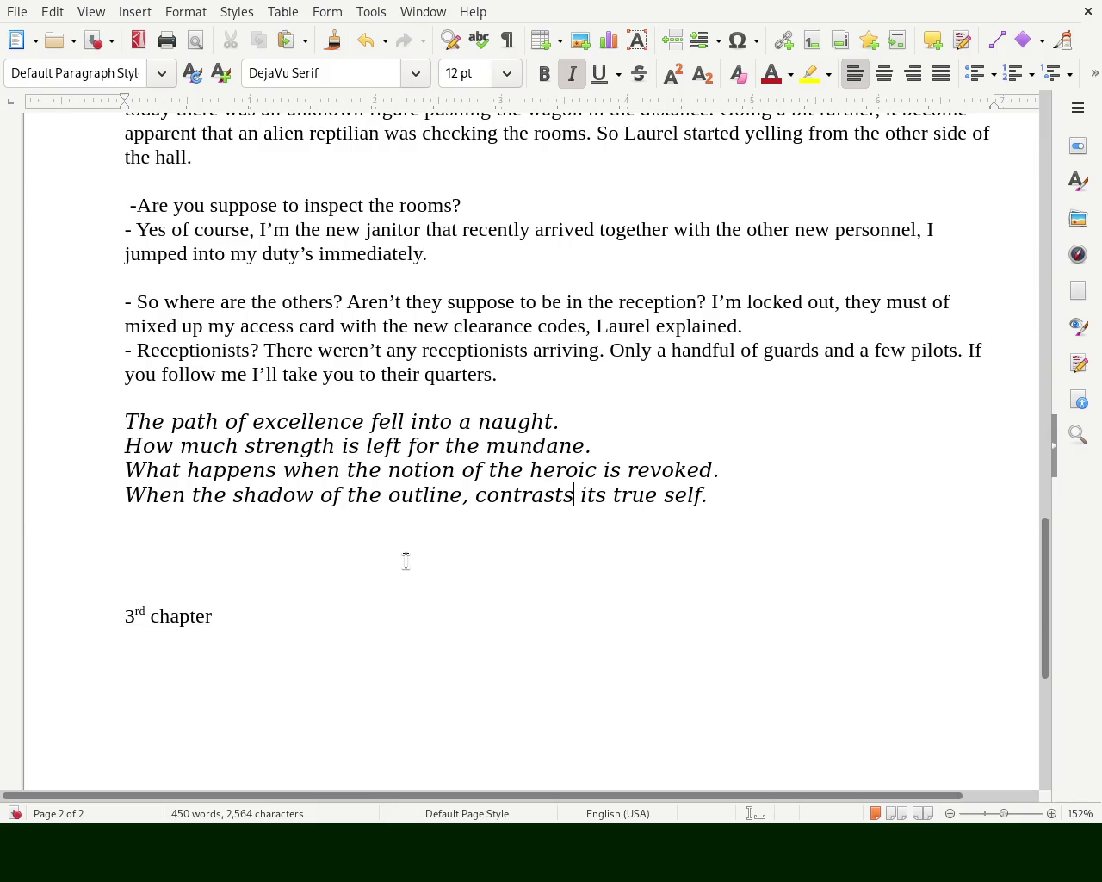
pyautogui.doubleClick(365, 496)
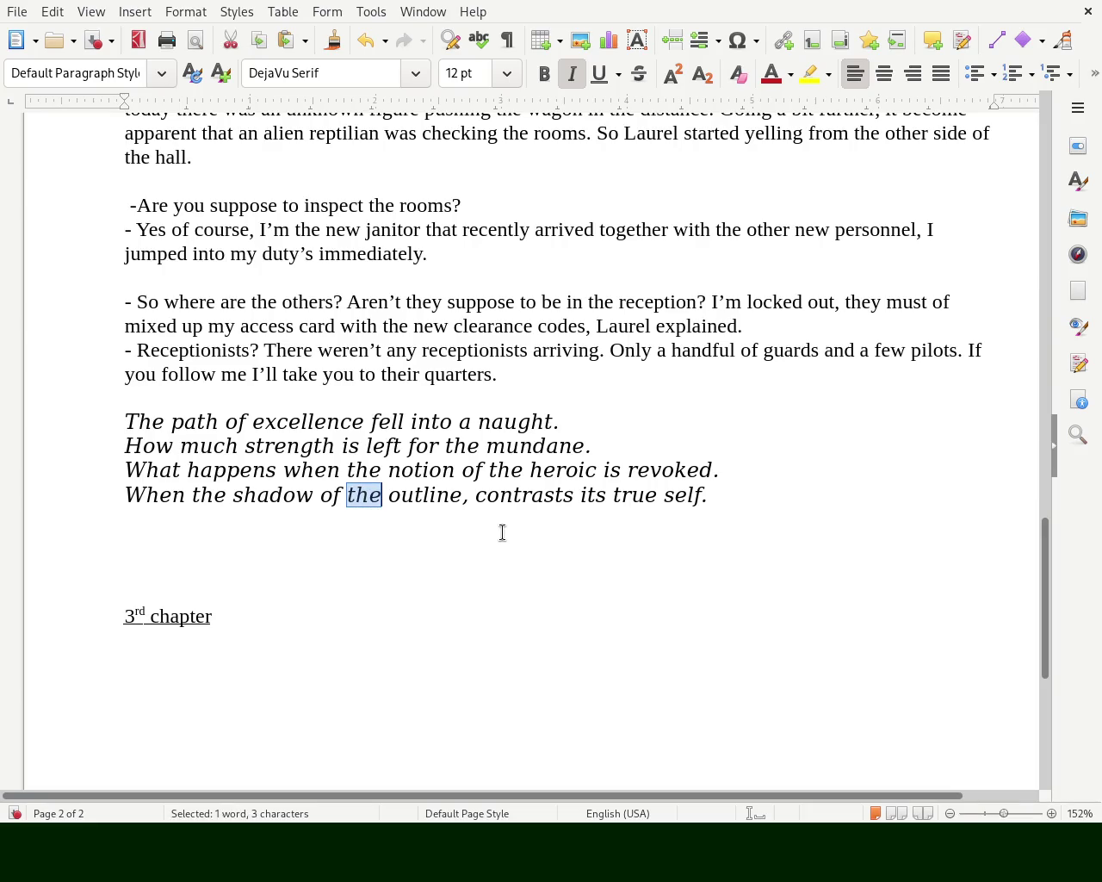
pyautogui.press('Delete')
pyautogui.press('Delete')
pyautogui.press('Right')
pyautogui.press('Right')
pyautogui.press('Right')
pyautogui.press('Right')
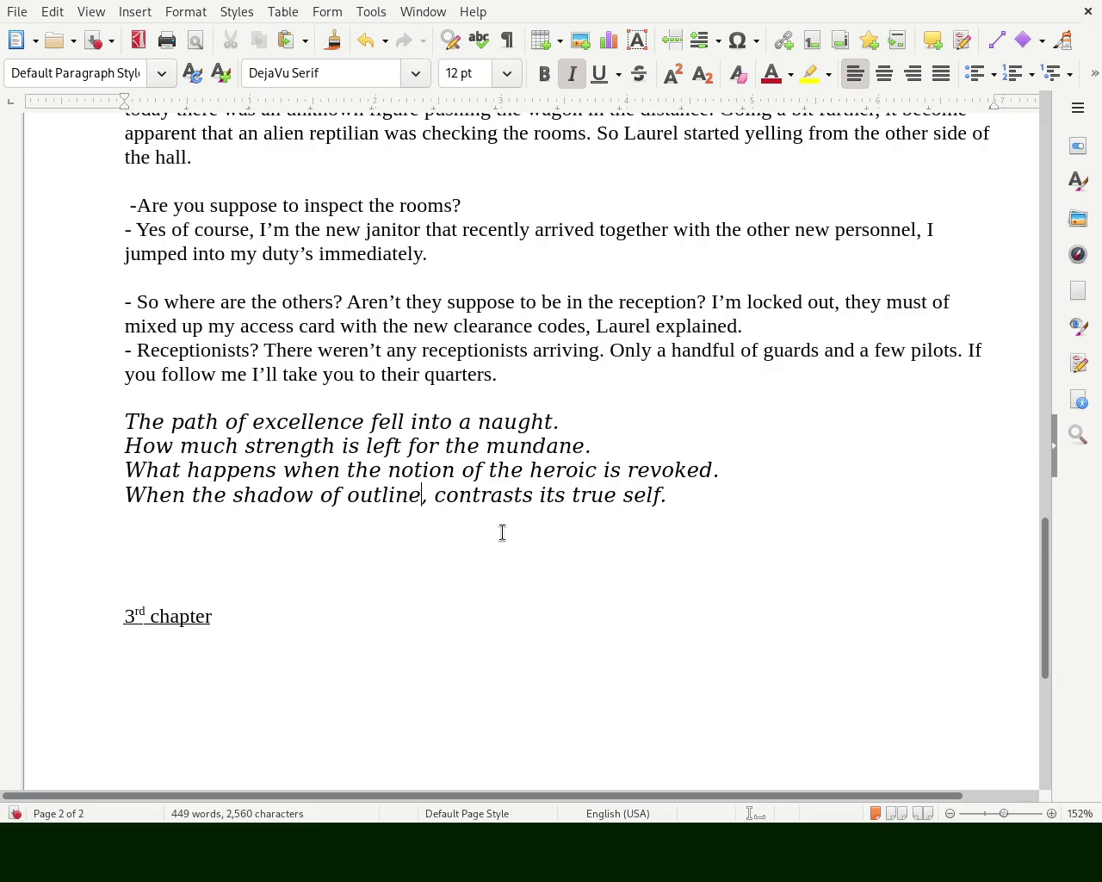
pyautogui.write('s')
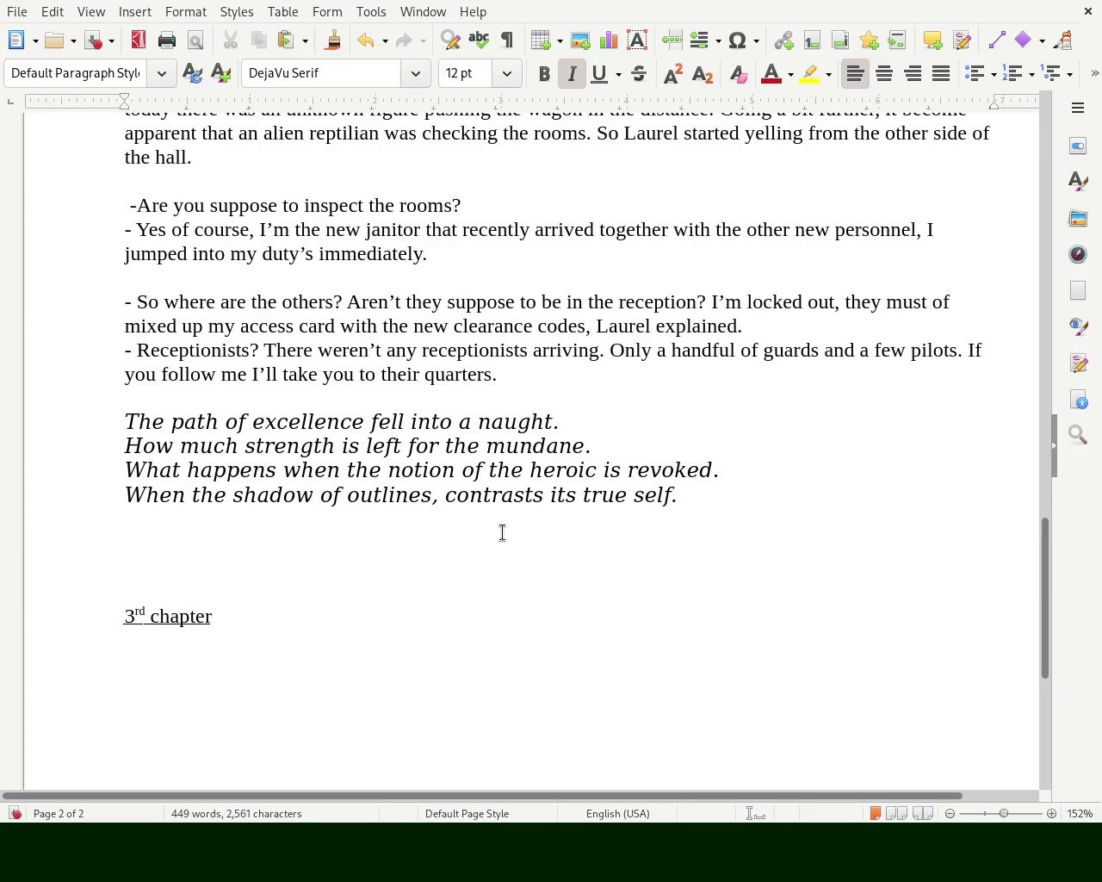
pyautogui.click(347, 496)
pyautogui.press('BackSpace')
pyautogui.press('BackSpace')
pyautogui.press('BackSpace')
pyautogui.write('from')
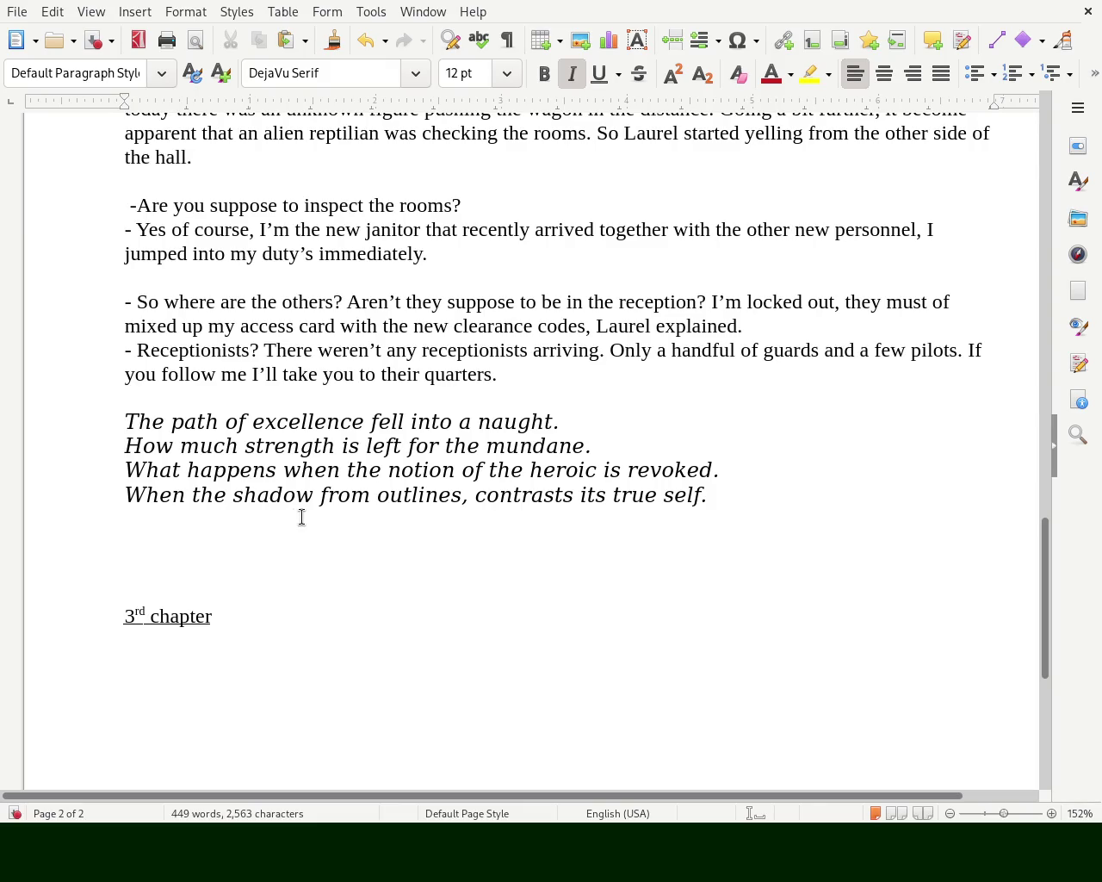
# - Change 'its true self' to 'a true self' in the final verse line
pyautogui.write('its')
pyautogui.press('Right')
pyautogui.press('Right')
pyautogui.press('Right')
pyautogui.press('Right')
pyautogui.press('Right')
pyautogui.press('Right')
pyautogui.press('Delete')
pyautogui.press('Delete')
pyautogui.press('Delete')
pyautogui.write('a')
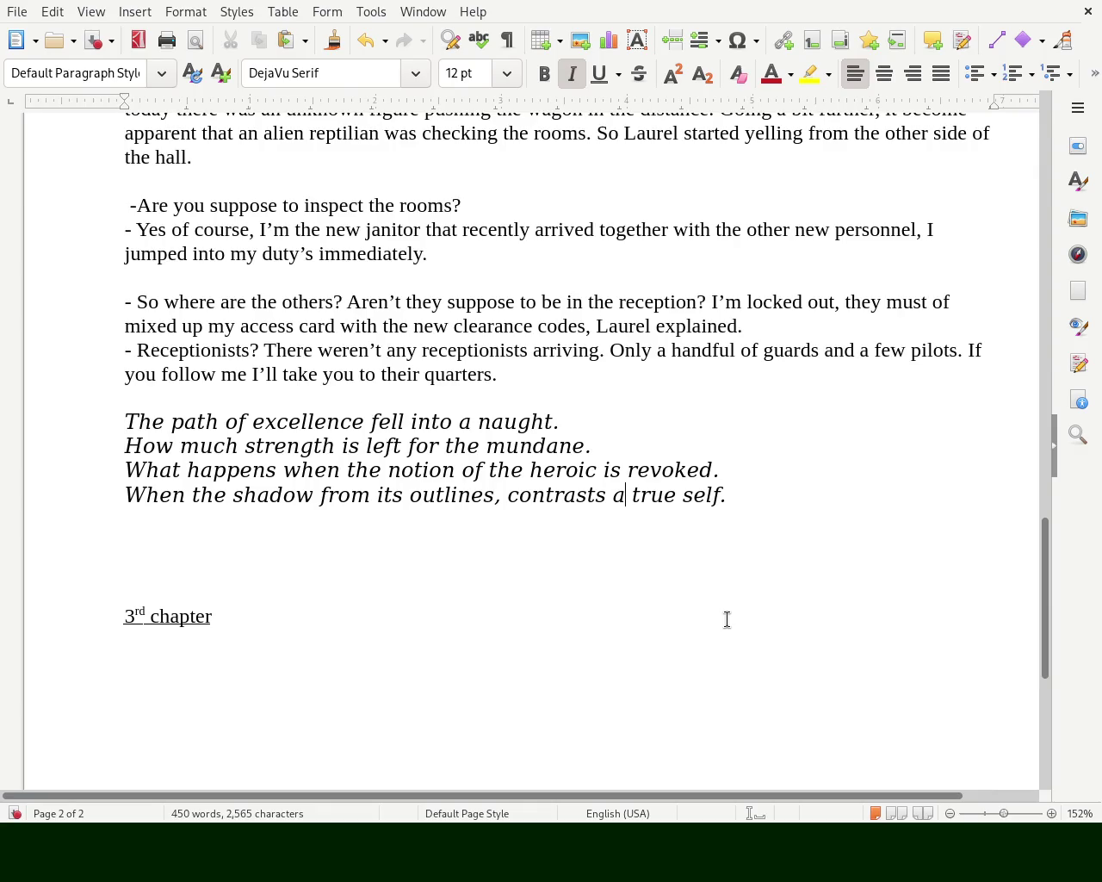
pyautogui.doubleClick(385, 494)
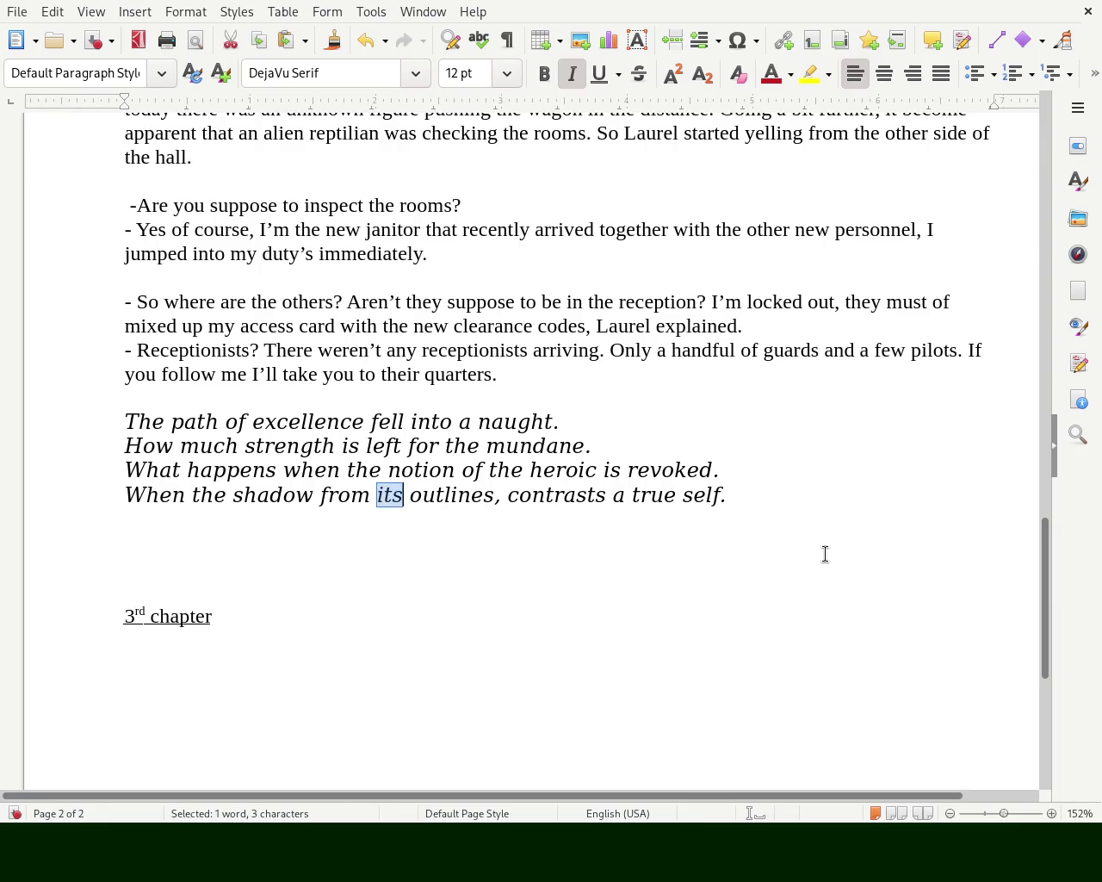
pyautogui.write('the')
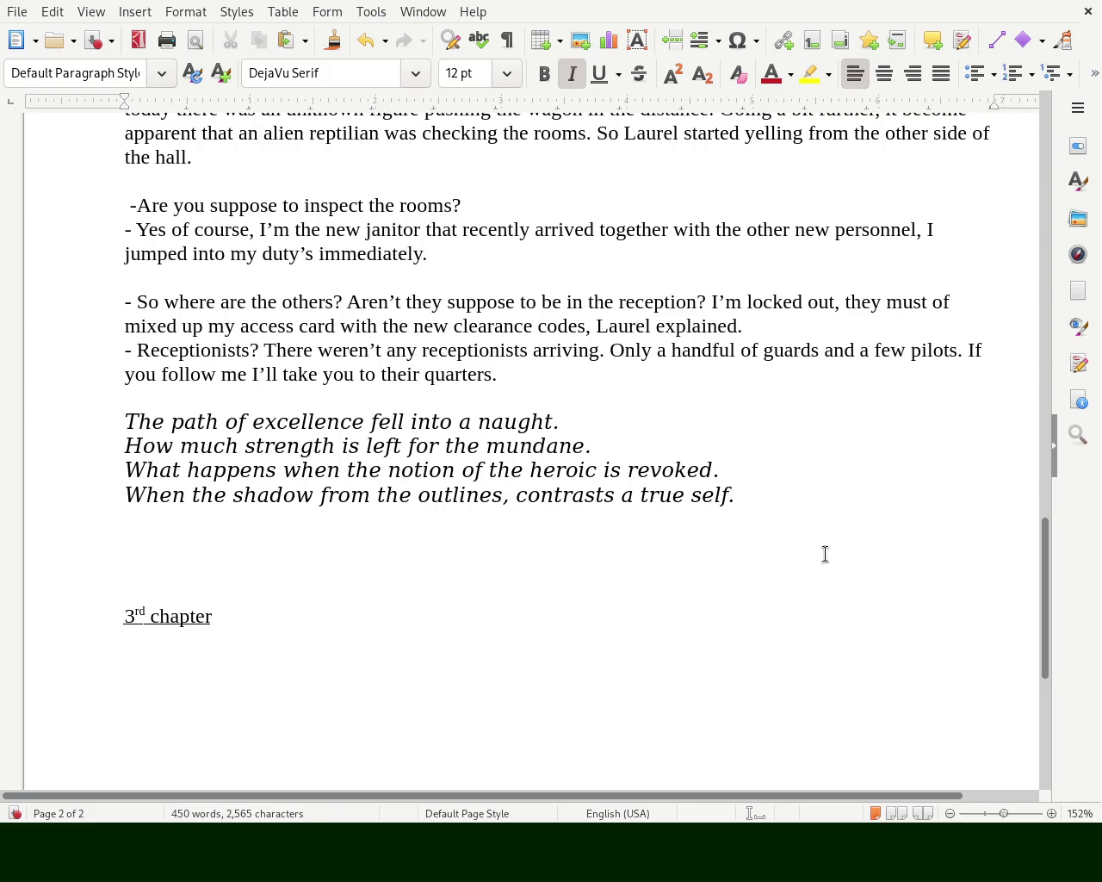
# - Turn 'the shadow from' into 'shadows of' at the start of the line
pyautogui.click(225, 496)
pyautogui.doubleClick(221, 497)
pyautogui.press('BackSpace')
pyautogui.press('BackSpace')
pyautogui.hotkey('ctrl', 'Right')
pyautogui.press('Left')
pyautogui.write('s')
pyautogui.press('Right')
pyautogui.press('Delete')
pyautogui.press('Delete')
pyautogui.press('Delete')
pyautogui.press('Delete')
pyautogui.press('Delete')
pyautogui.press('Delete')
pyautogui.press('Delete')
pyautogui.press('Delete')
pyautogui.write('of')
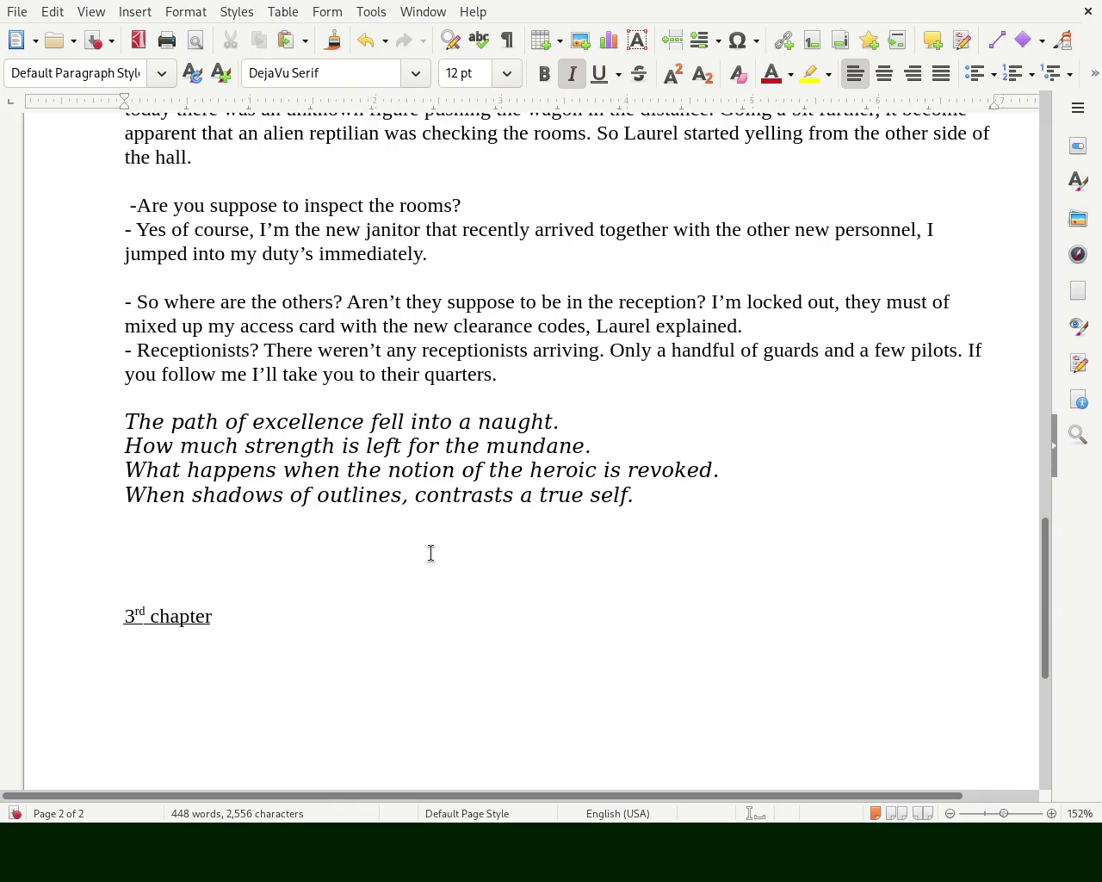
pyautogui.write('s')
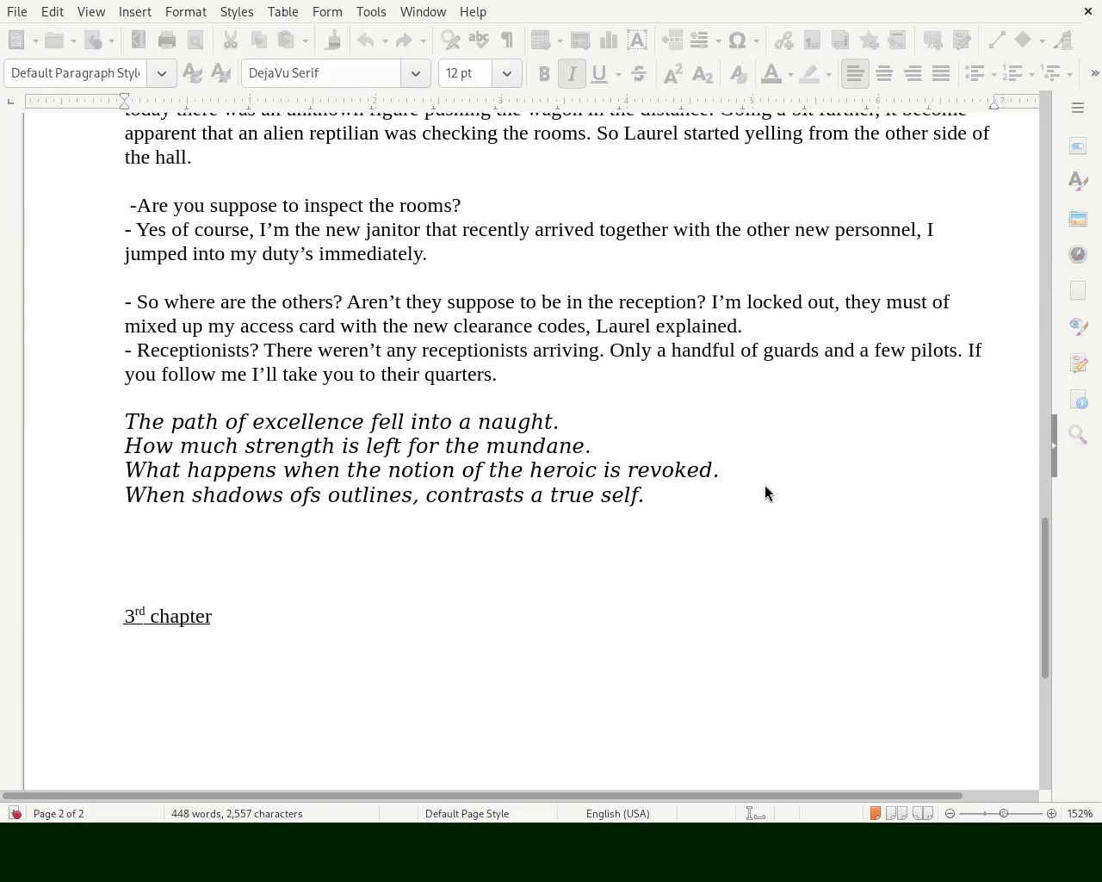
pyautogui.press('BackSpace')
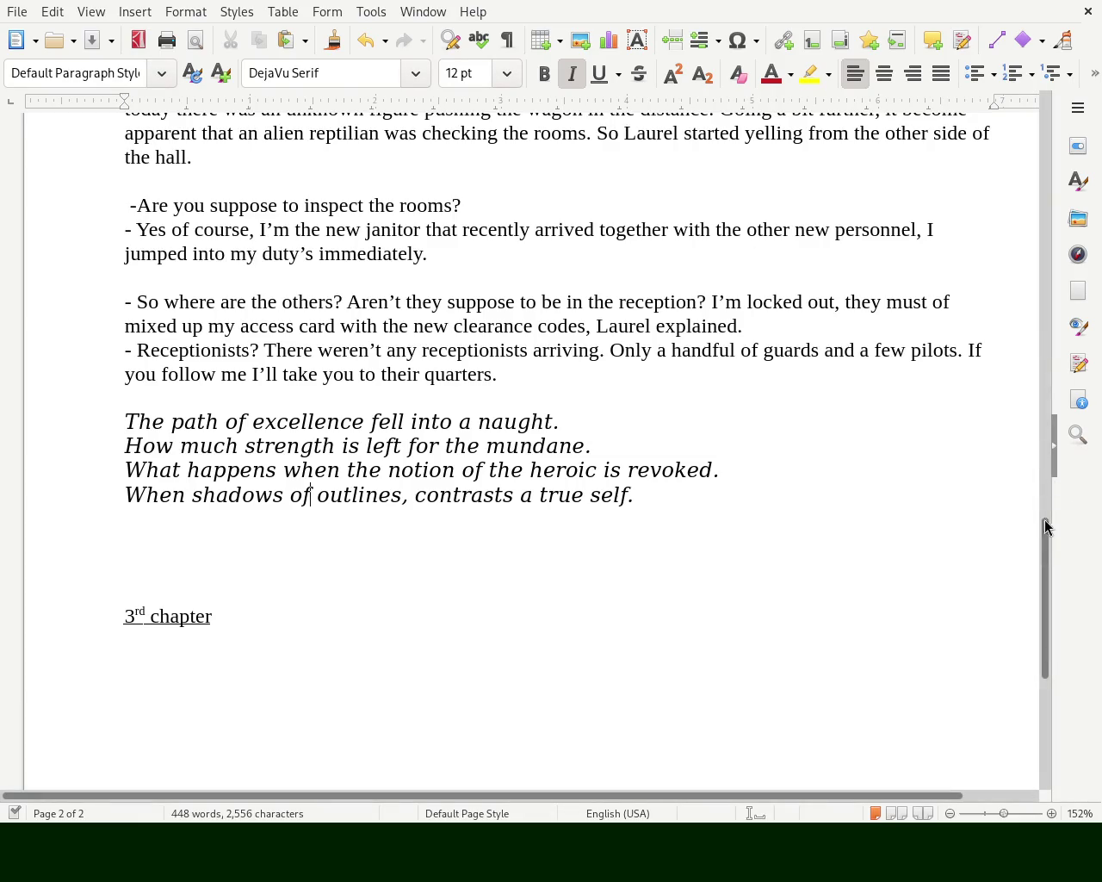
pyautogui.scroll(-1, 1043, 570)
pyautogui.moveTo(1043, 570)
pyautogui.mouseDown()
pyautogui.moveTo(1100, 115)
pyautogui.moveTo(1092, 175)
pyautogui.mouseUp()
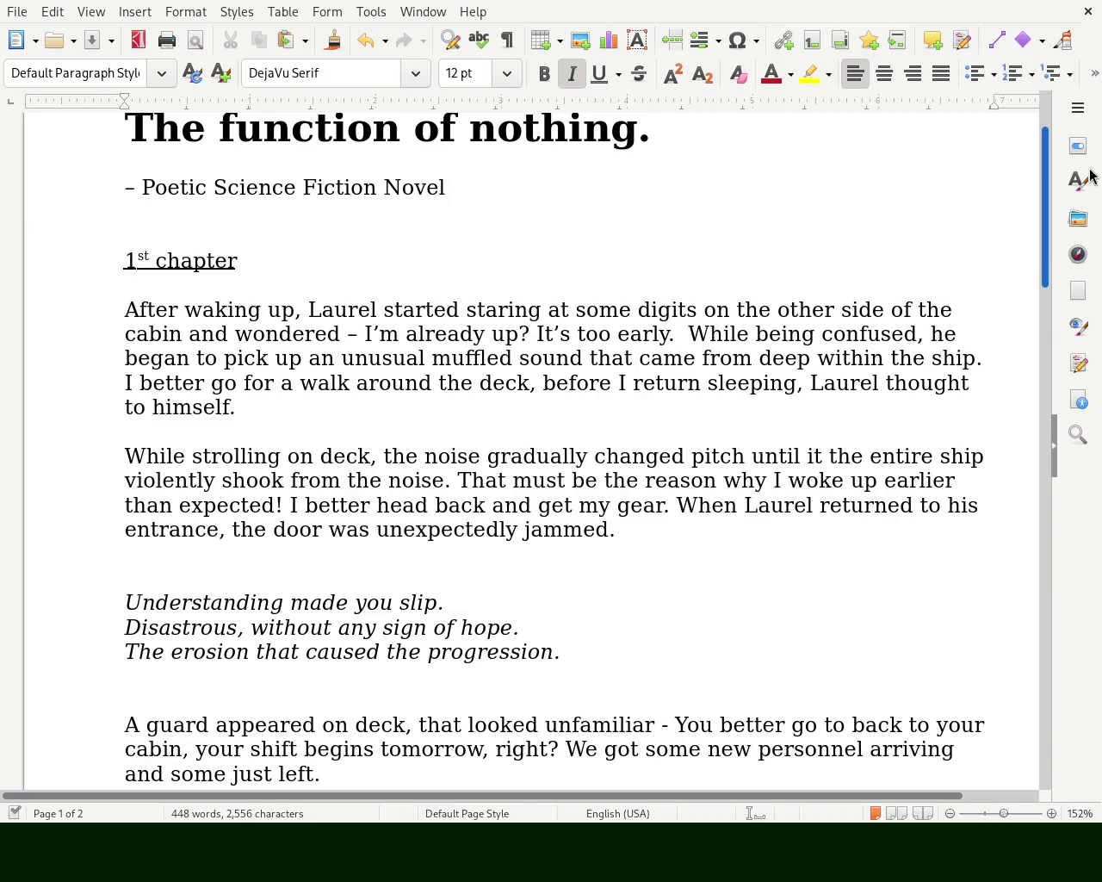
# - Move 'from' after 'deep' so the phrase reads 'came deep from within the ship'
pyautogui.moveTo(1090, 175); pyautogui.dragTo(1090, 193)
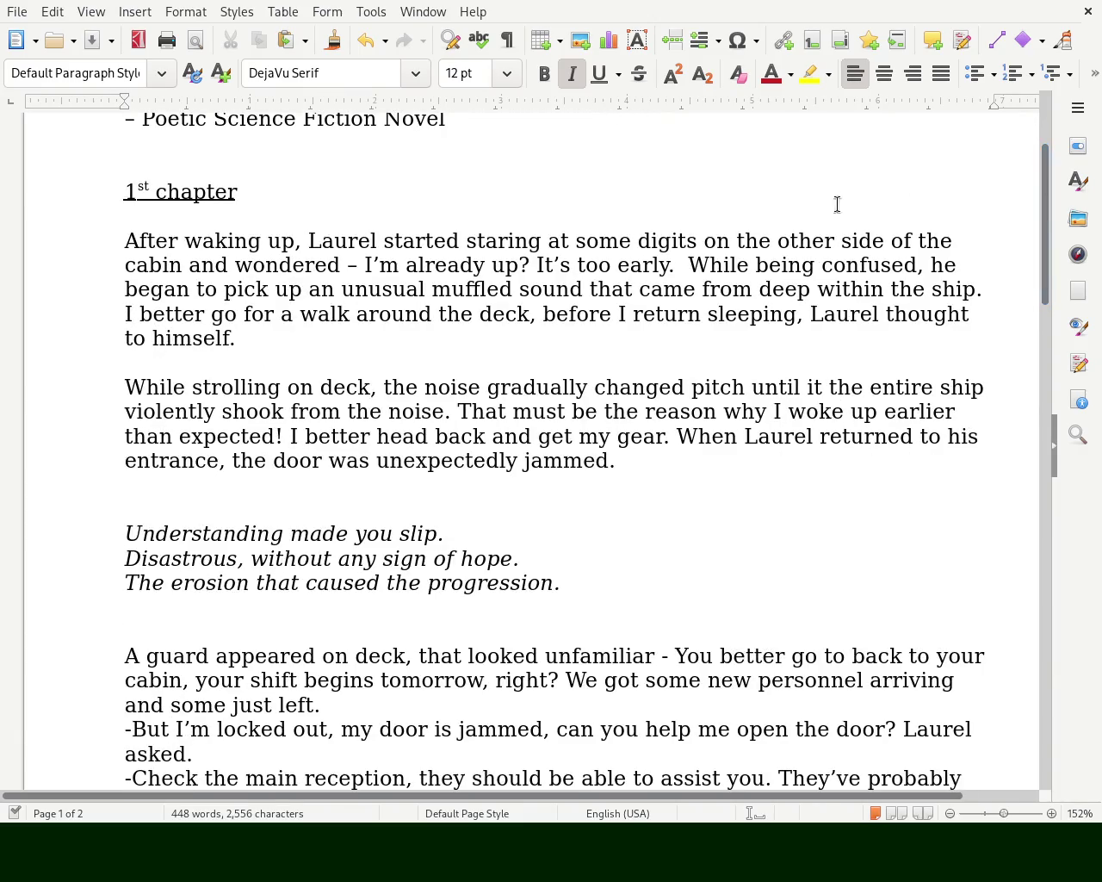
pyautogui.doubleClick(728, 287)
pyautogui.press('Delete')
pyautogui.press('Right')
pyautogui.press('Right')
pyautogui.press('Right')
pyautogui.press('Right')
pyautogui.press('Right')
pyautogui.write('from')
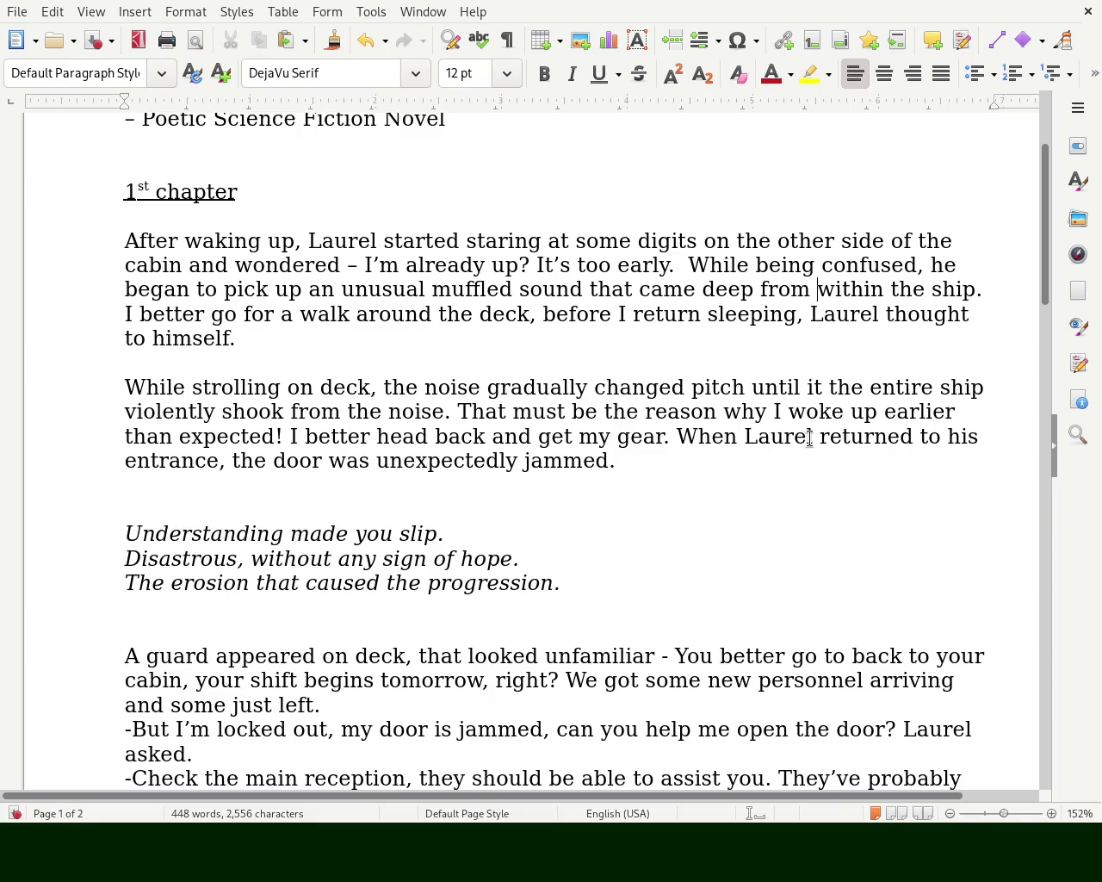
# - Replace 'When Laurel' with 'Upon' and 'his' with 'the cabin's' in the sentence
pyautogui.moveTo(818, 437); pyautogui.dragTo(683, 437)
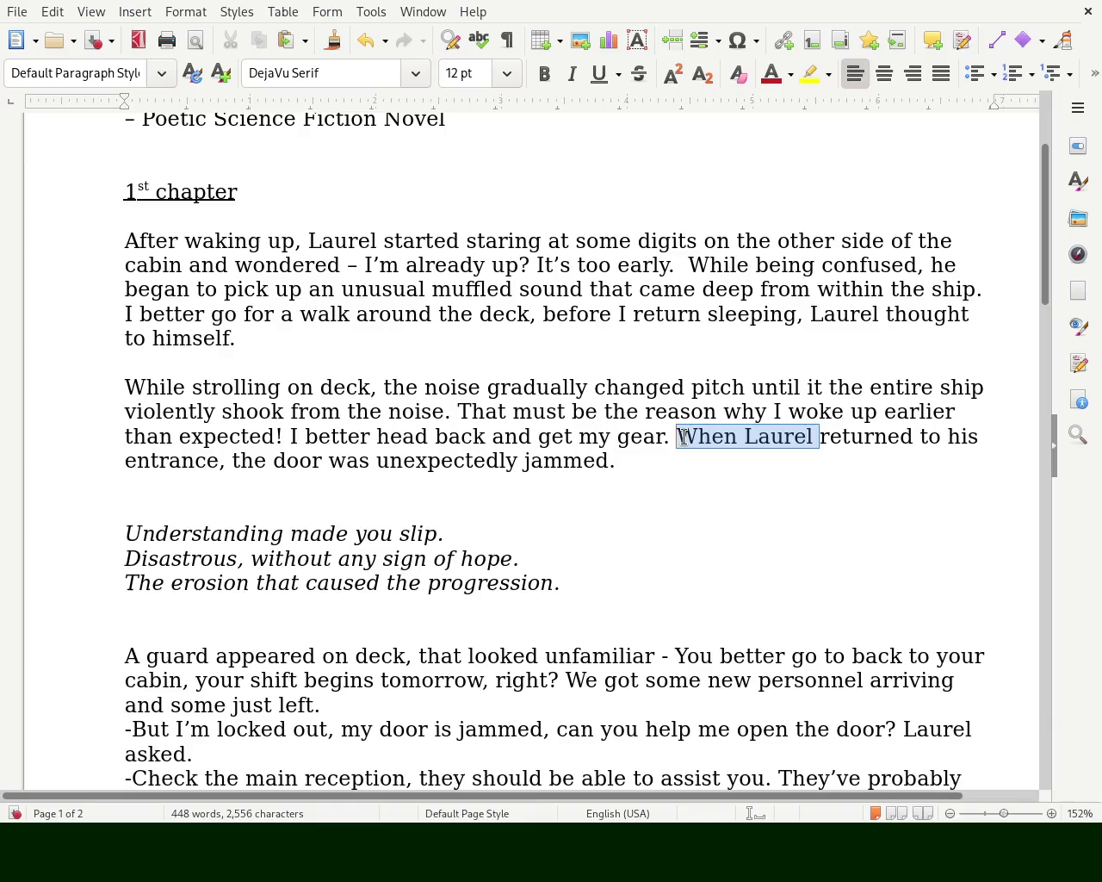
pyautogui.write('Upo')
pyautogui.press('BackSpace')
pyautogui.press('BackSpace')
pyautogui.press('BackSpace')
pyautogui.write('Upon')
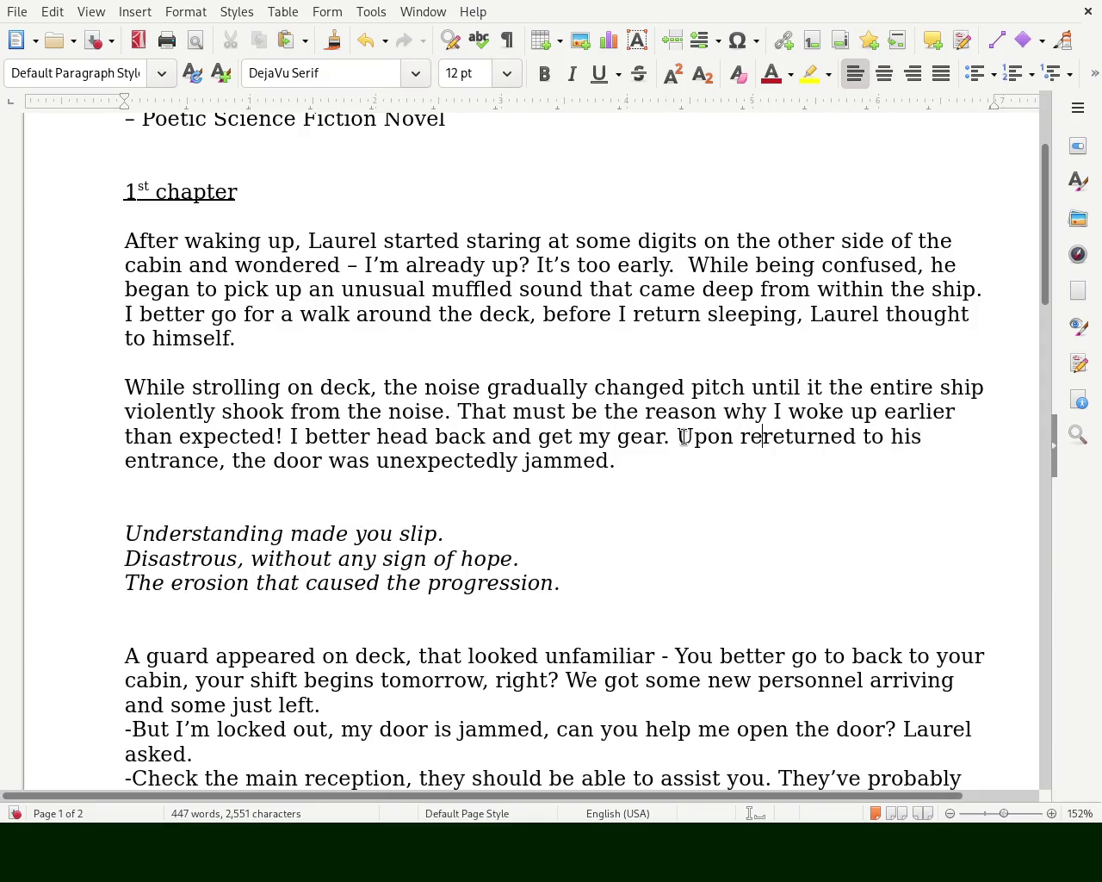
pyautogui.press('Right')
pyautogui.press('Right')
pyautogui.press('Right')
pyautogui.press('Right')
pyautogui.press('Right')
pyautogui.press('Right')
pyautogui.press('Right')
pyautogui.press('Left')
pyautogui.press('Right')
pyautogui.press('Delete')
pyautogui.press('Delete')
pyautogui.press('Delete')
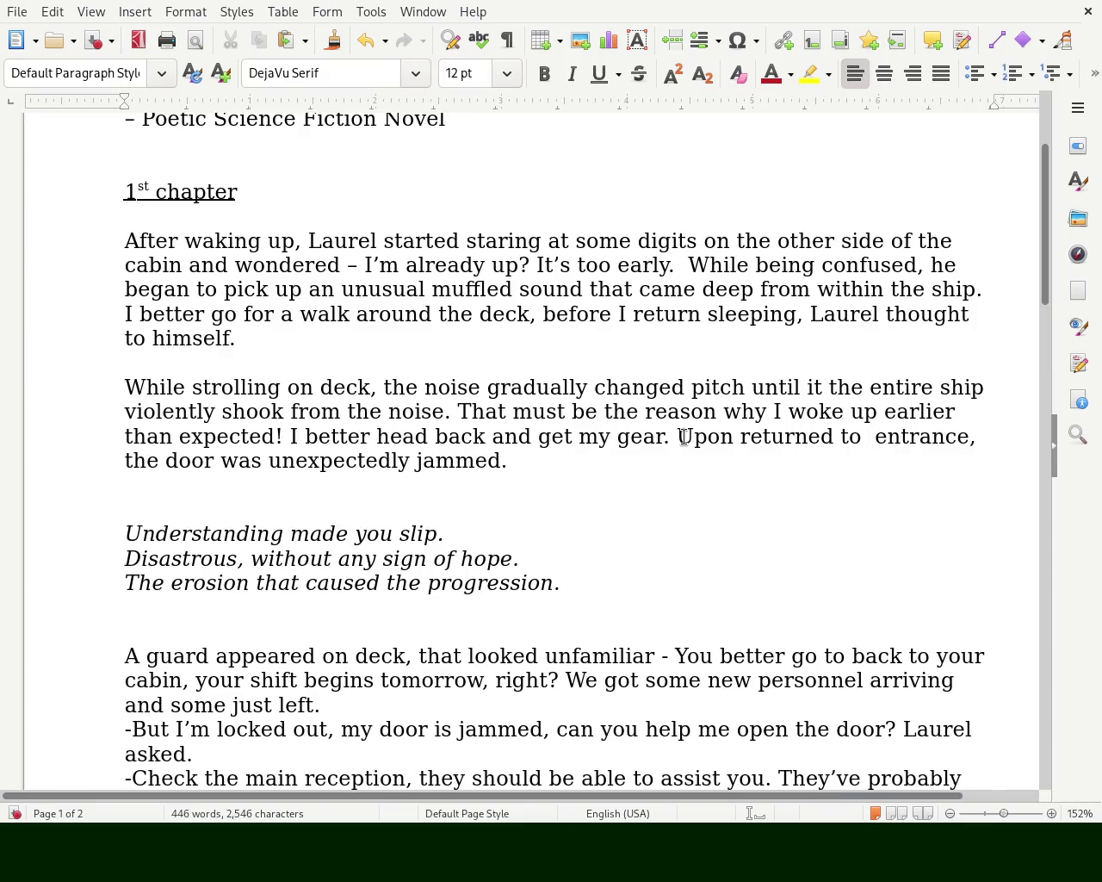
pyautogui.write("the cabin's")
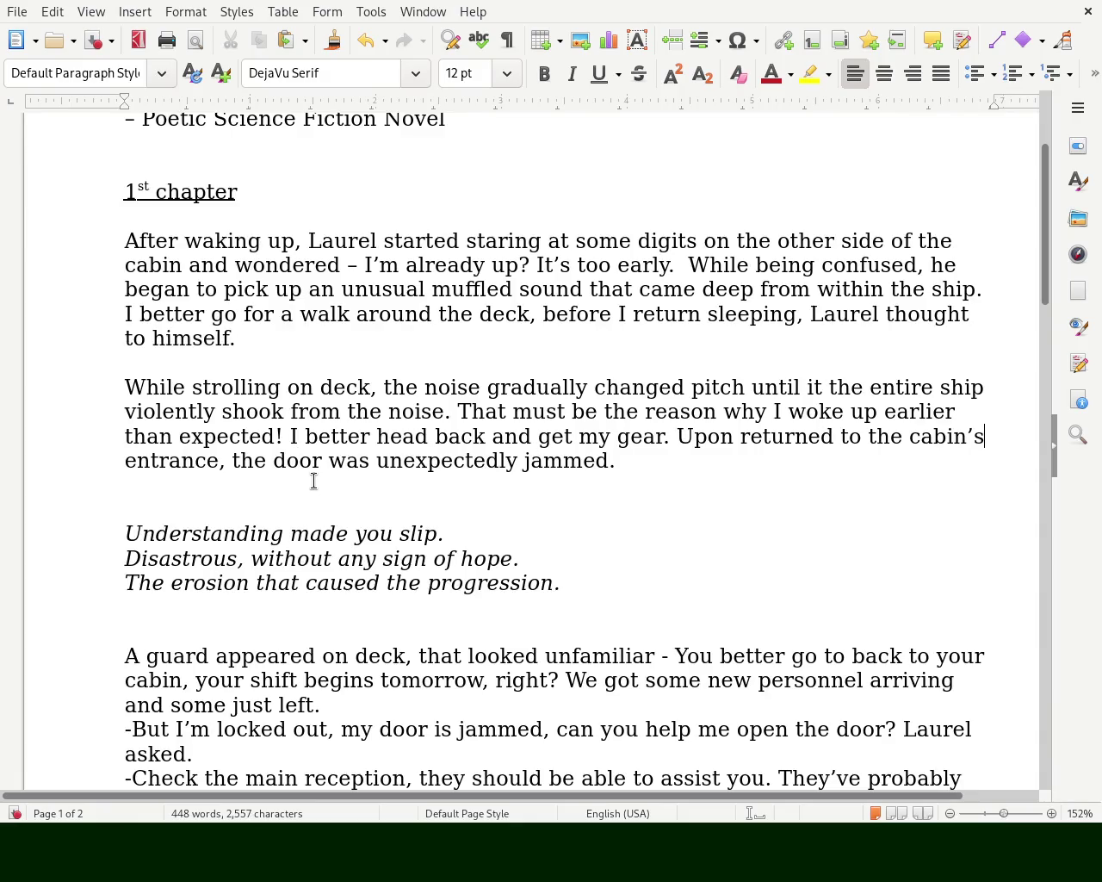
# - Replace the word 'door' with 'lock' in the sentence
pyautogui.doubleClick(293, 437)
pyautogui.doubleClick(301, 460)
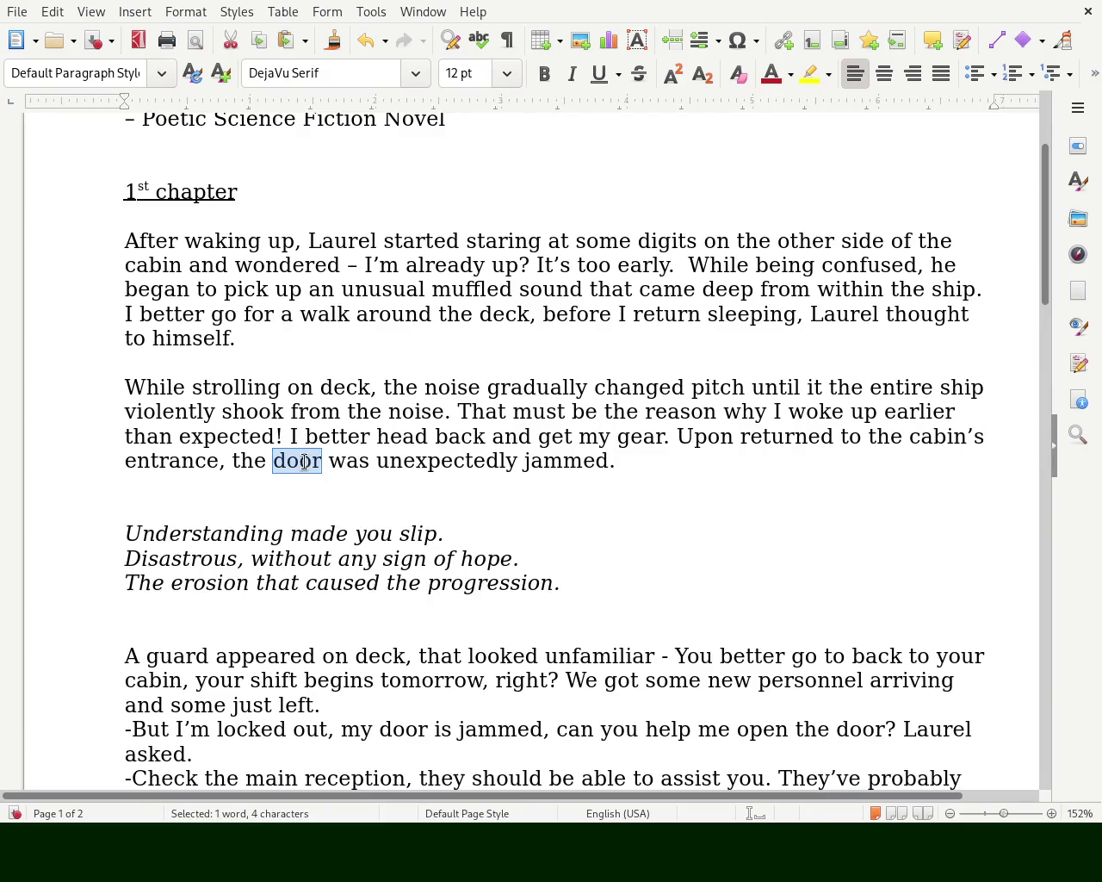
pyautogui.write('lock')
pyautogui.press('BackSpace')
pyautogui.press('BackSpace')
pyautogui.press('BackSpace')
pyautogui.write('i')
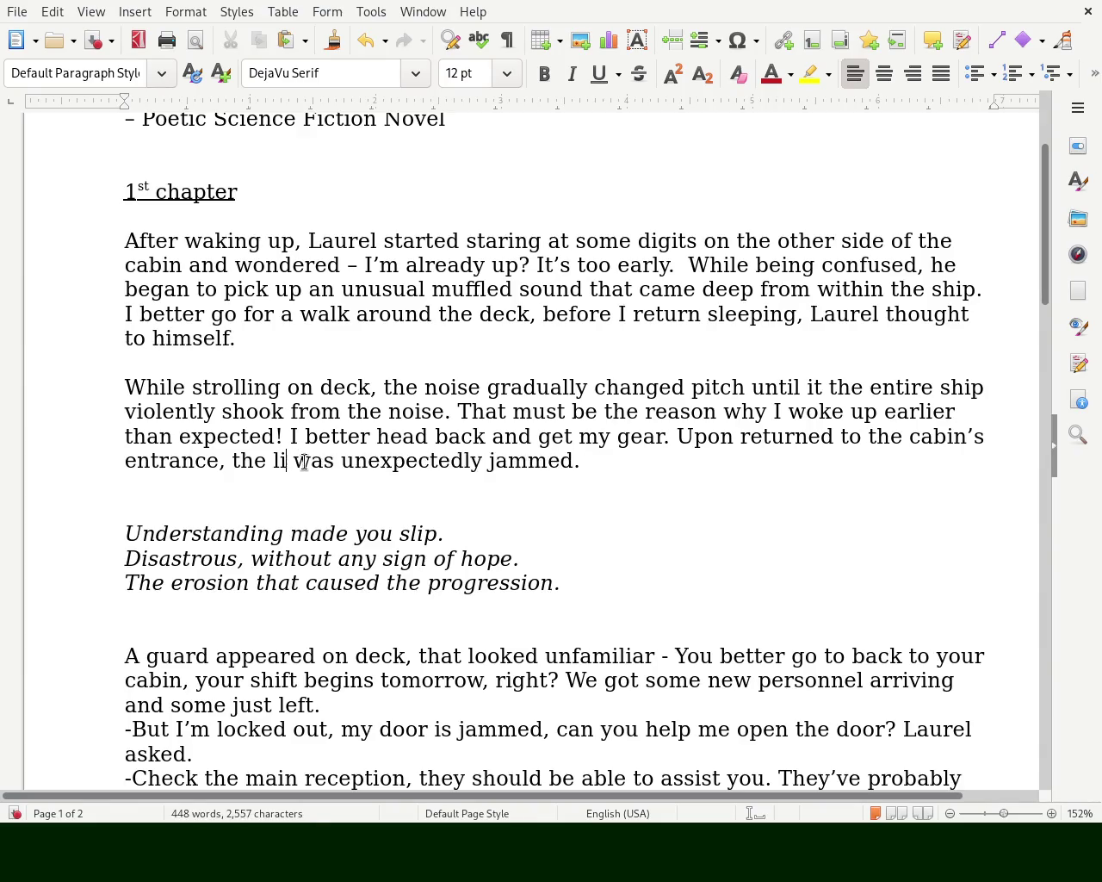
pyautogui.press('BackSpace')
pyautogui.write('ock')
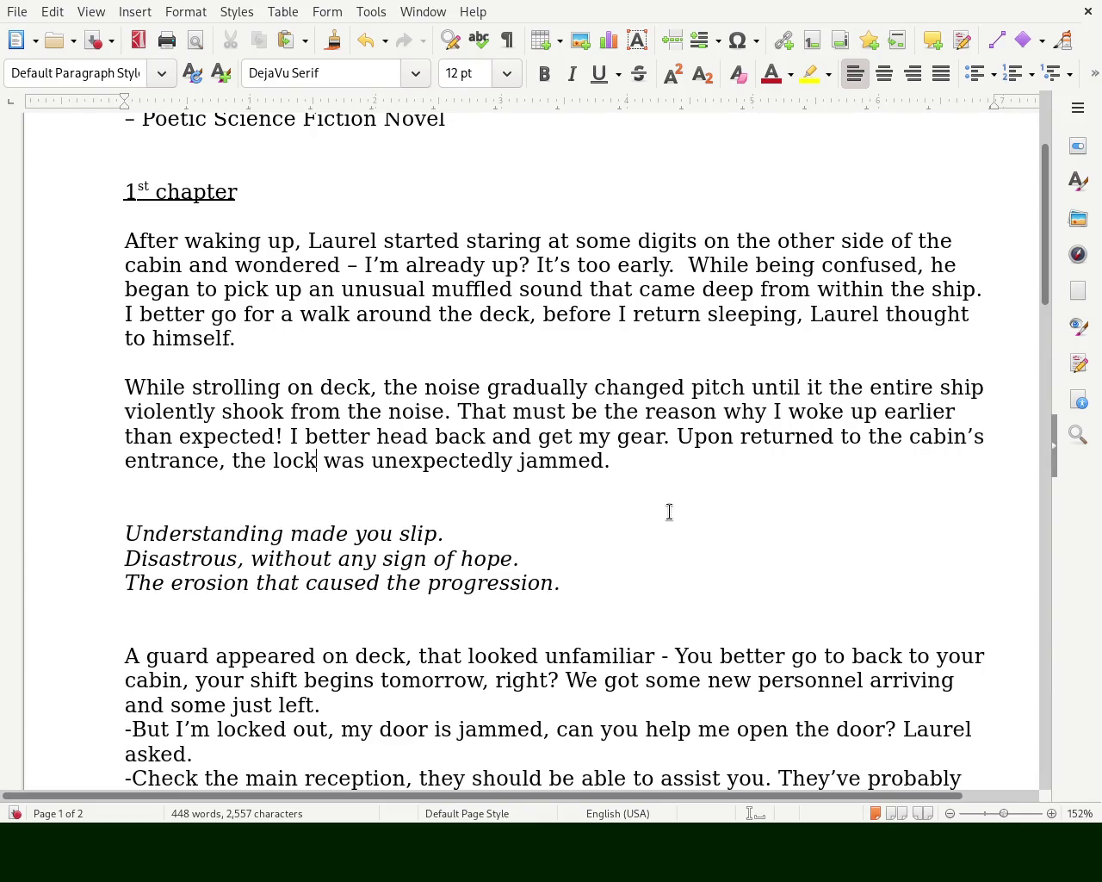
pyautogui.doubleClick(698, 436)
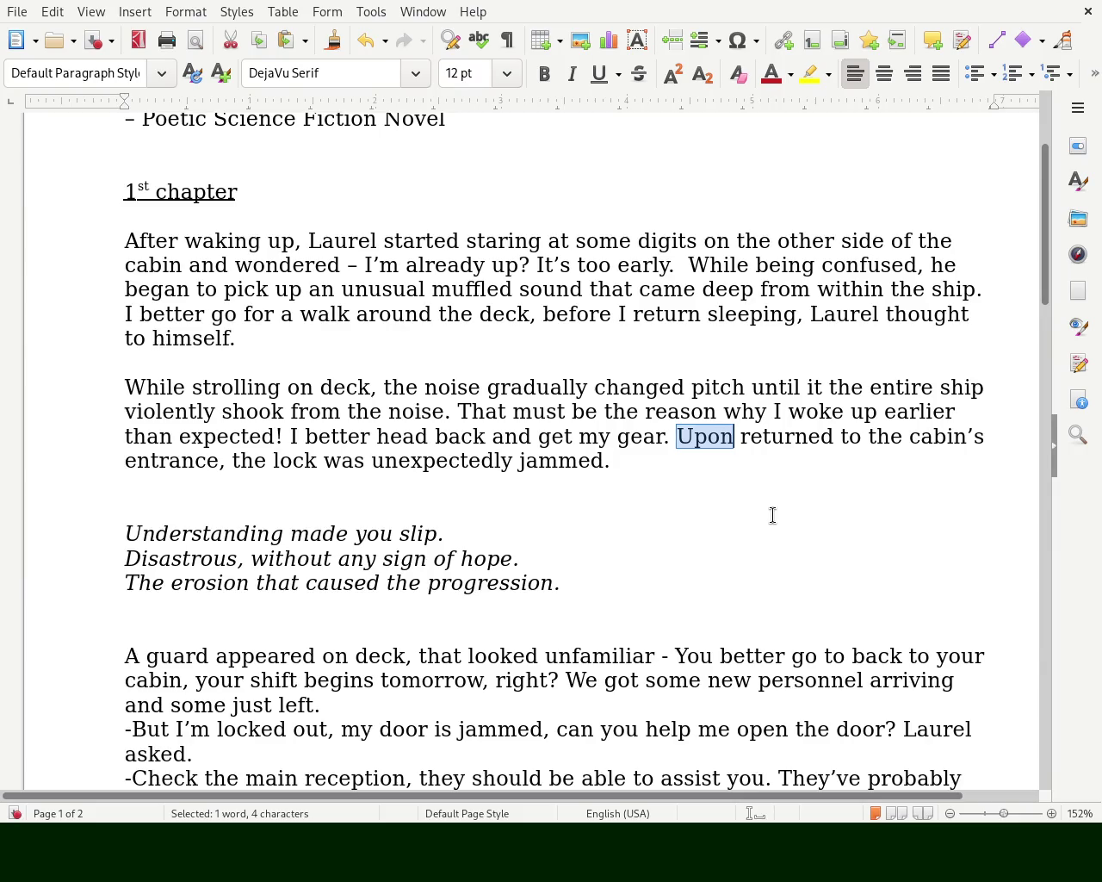
# - Change 'returned' to 'returning' and insert 'found to be' after 'was'
pyautogui.tripleClick(704, 465)
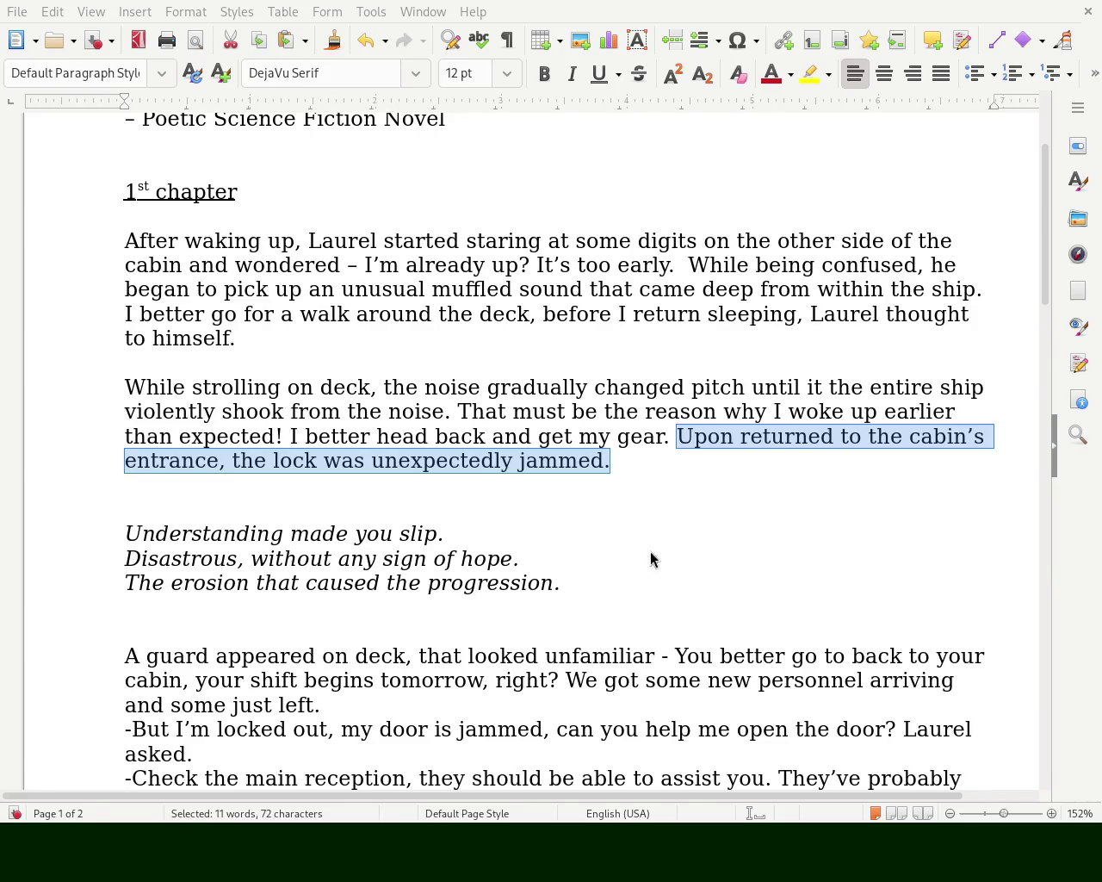
pyautogui.doubleClick(778, 433)
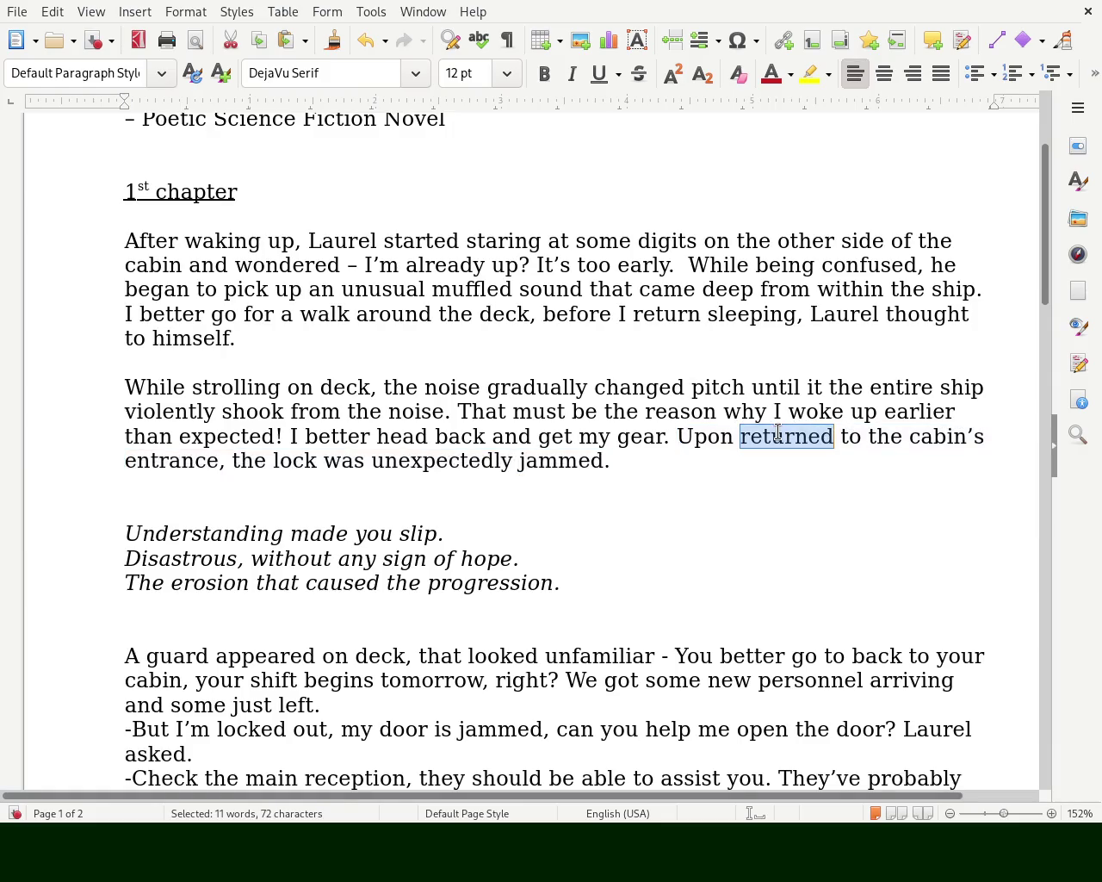
pyautogui.write('returning')
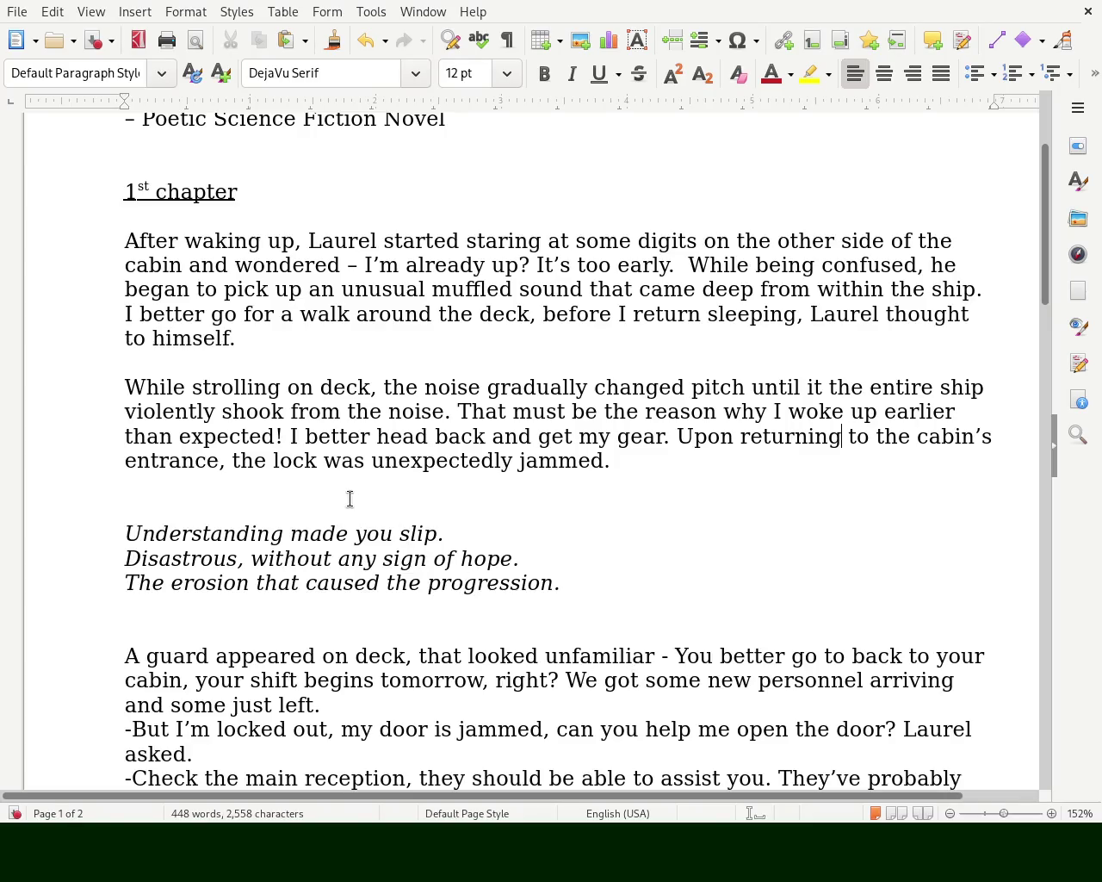
pyautogui.click(316, 463)
pyautogui.press('Right')
pyautogui.press('Right')
pyautogui.press('Right')
pyautogui.press('Right')
pyautogui.write('found to be')
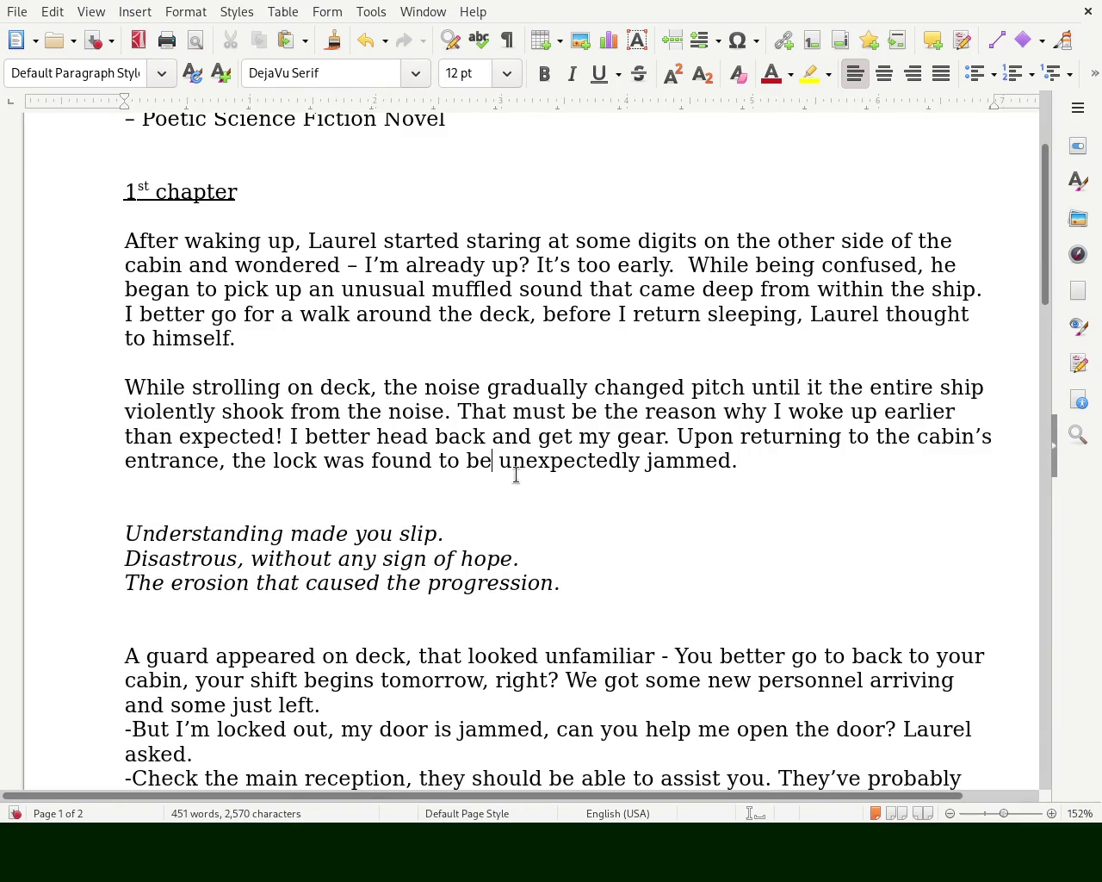
pyautogui.doubleClick(546, 461)
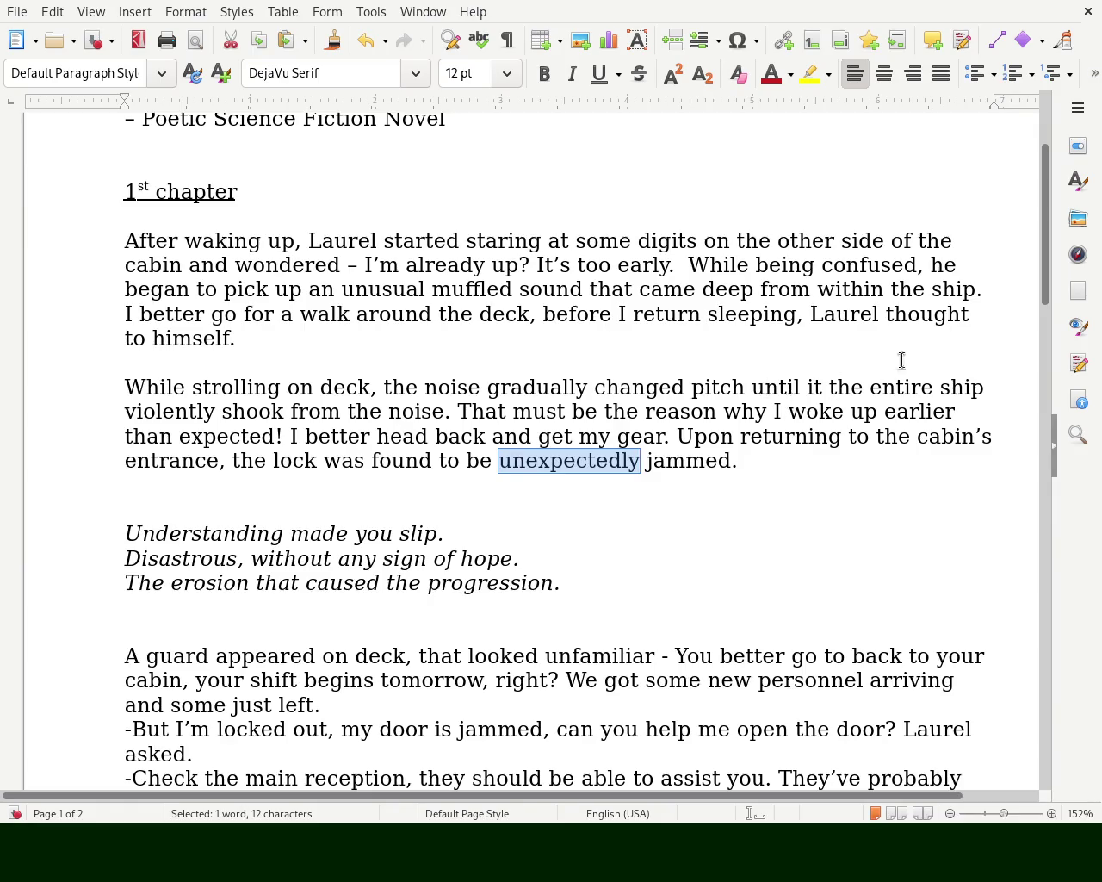
pyautogui.moveTo(1045, 231)
pyautogui.mouseDown()
pyautogui.moveTo(1018, 578)
pyautogui.moveTo(1016, 568)
pyautogui.mouseUp()
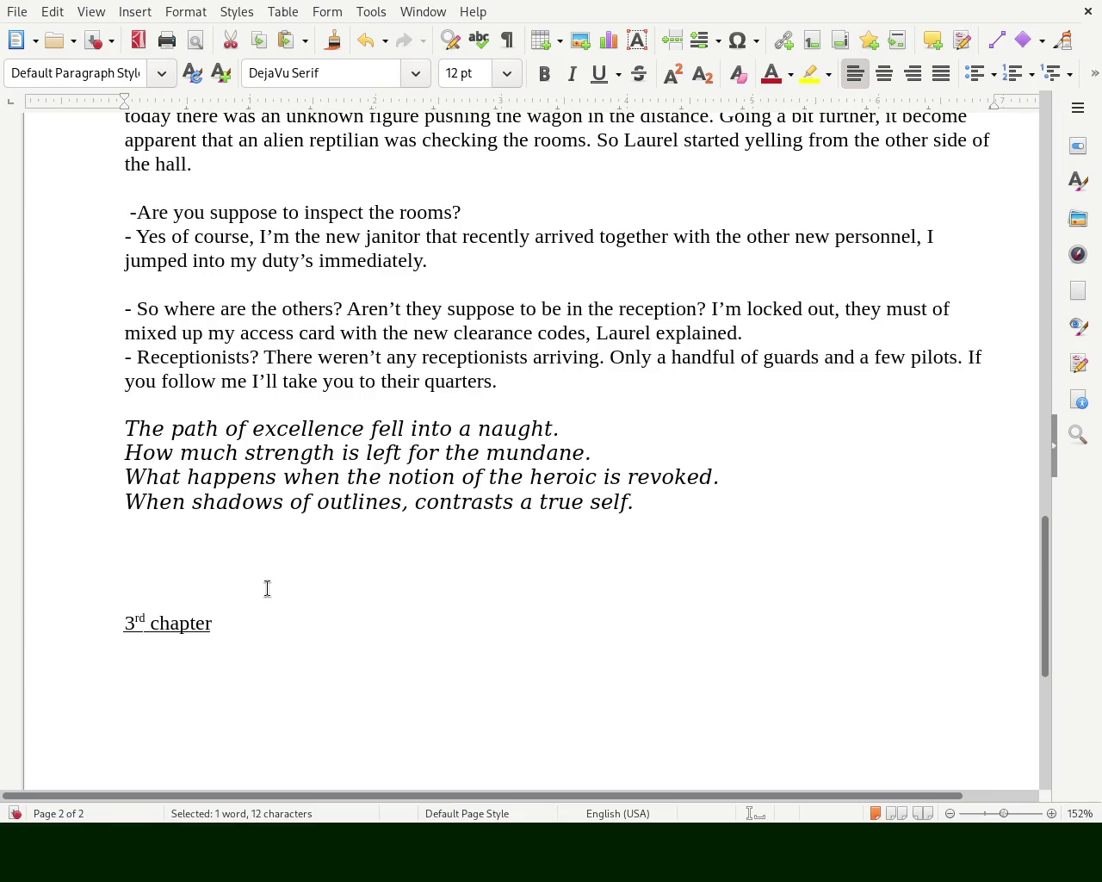
# - Insert 'different' before 'outlines', change 'shadows' to 'the shadow', and save the story
pyautogui.click(316, 502)
pyautogui.write('different')
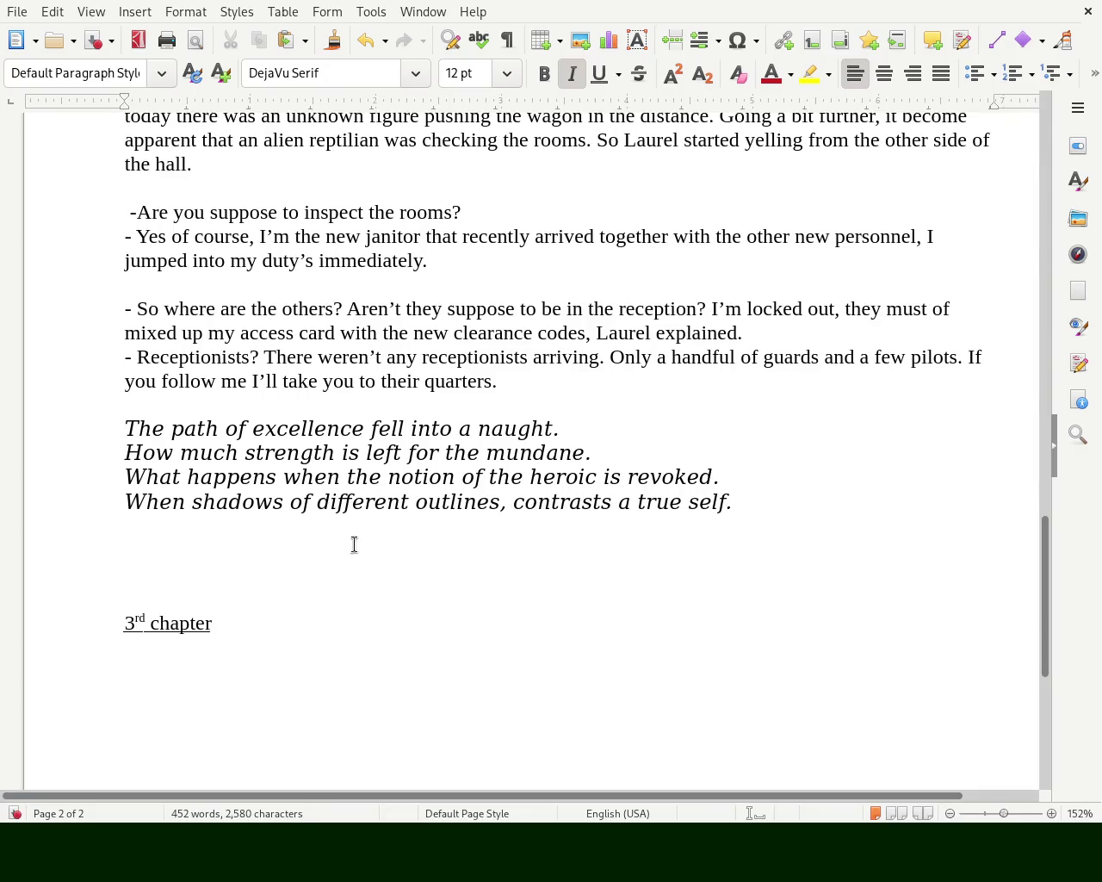
pyautogui.click(202, 502)
pyautogui.write('the')
pyautogui.press('Right')
pyautogui.press('Right')
pyautogui.press('Right')
pyautogui.press('Right')
pyautogui.press('Right')
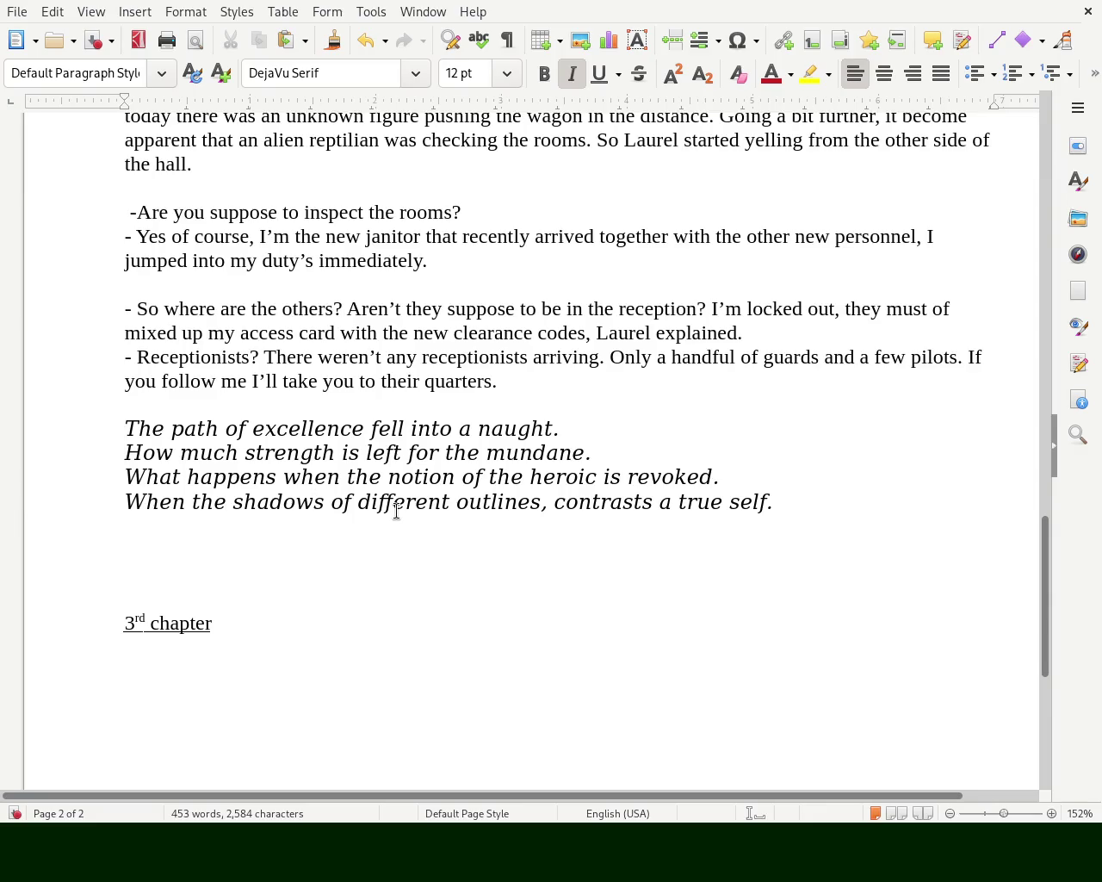
pyautogui.press('Delete')
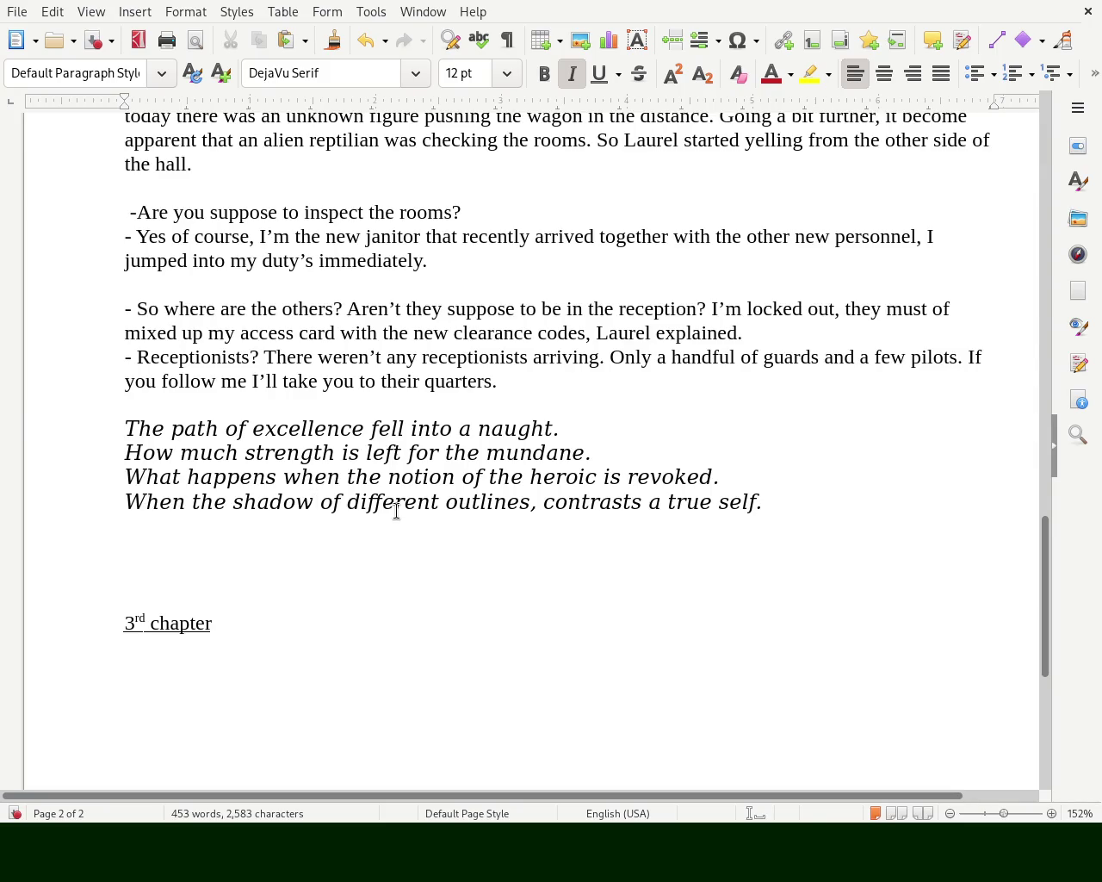
pyautogui.hotkey('ctrl', 's')
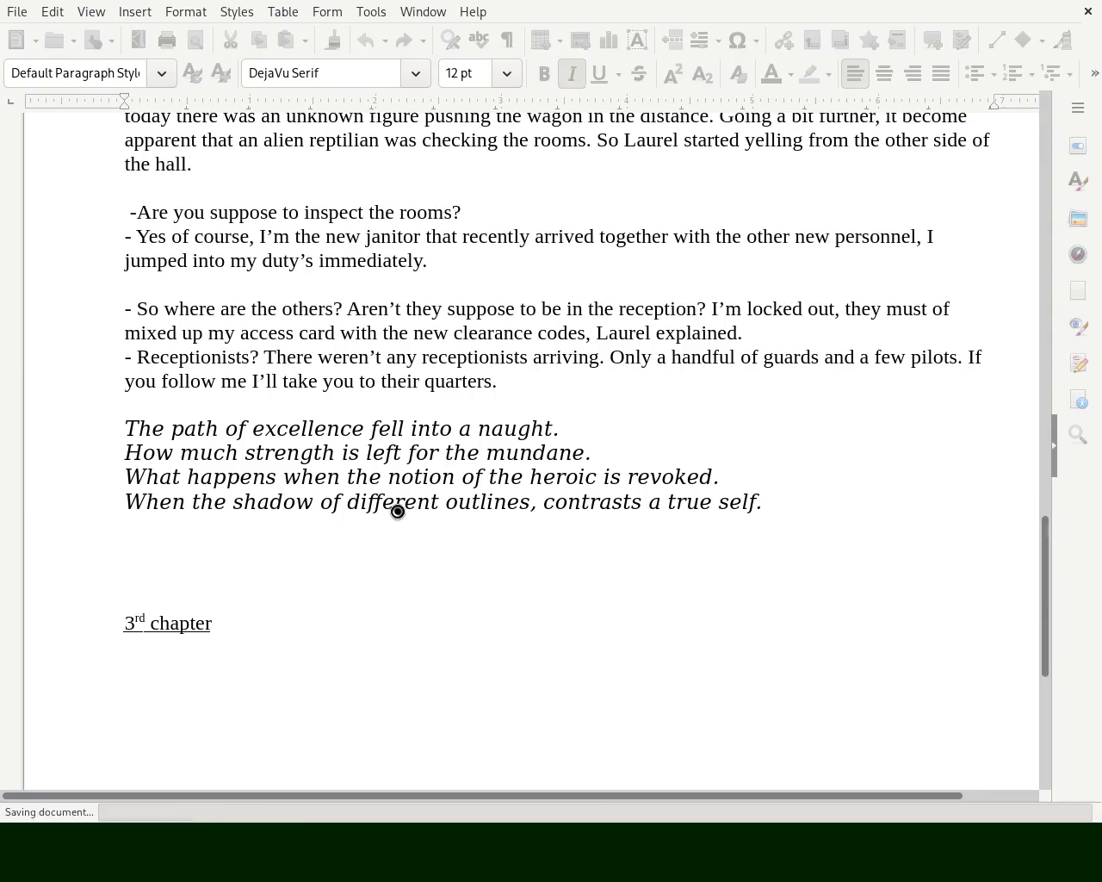
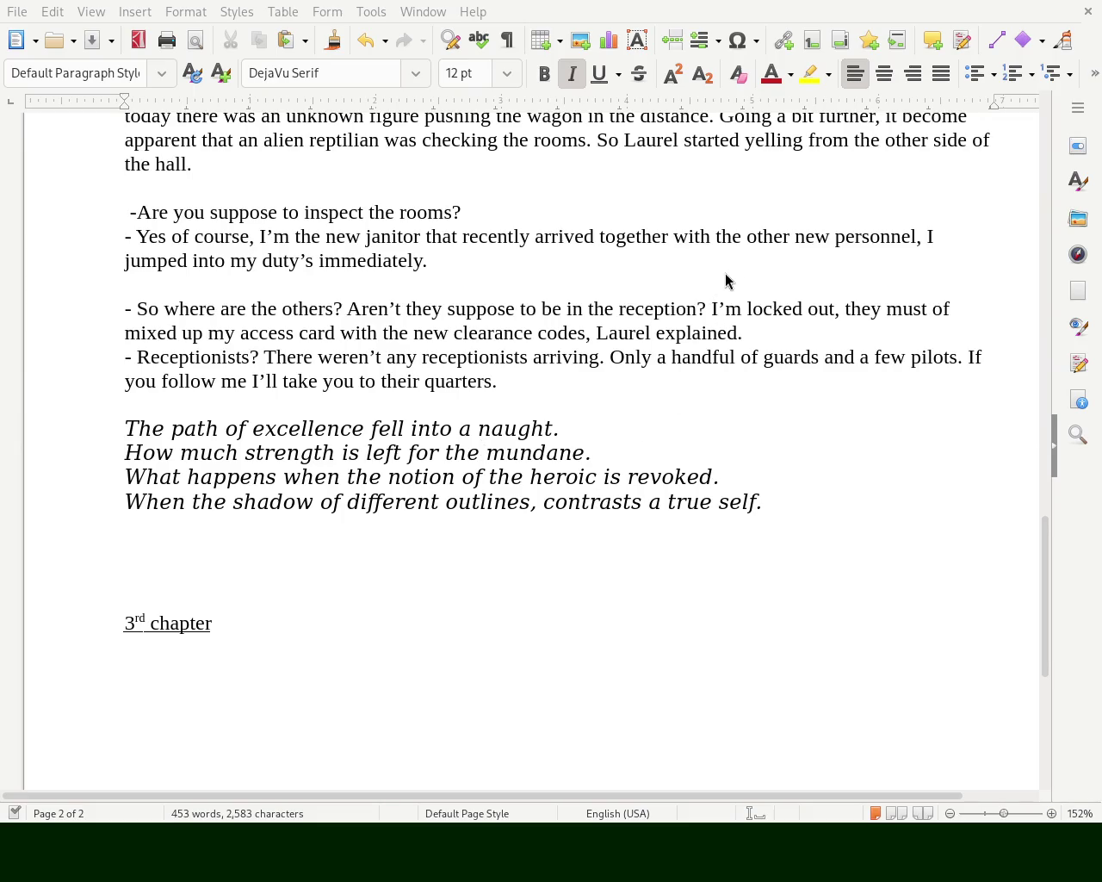
# - Scroll back to the top so page 1 shows the title, subtitle and 1st chapter
pyautogui.moveTo(1048, 597); pyautogui.dragTo(1022, 144)
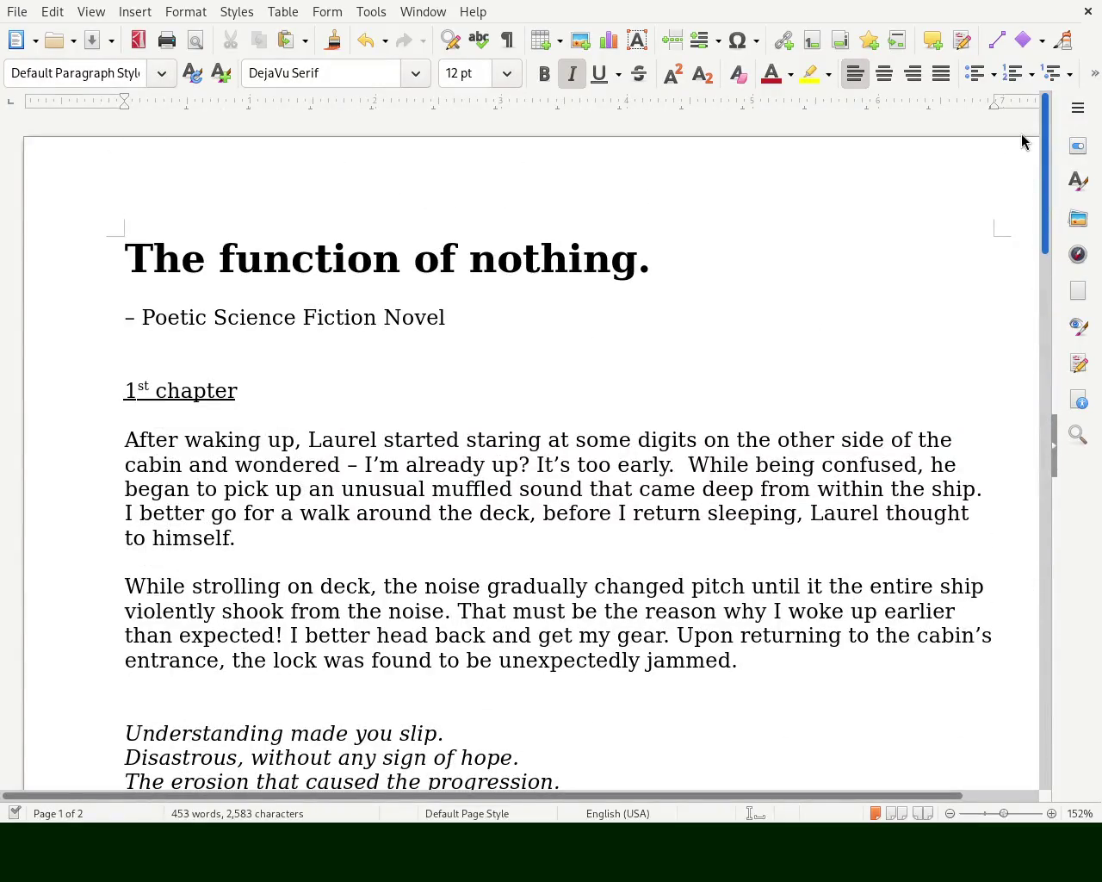
pyautogui.scroll(-2, 1028, 181)
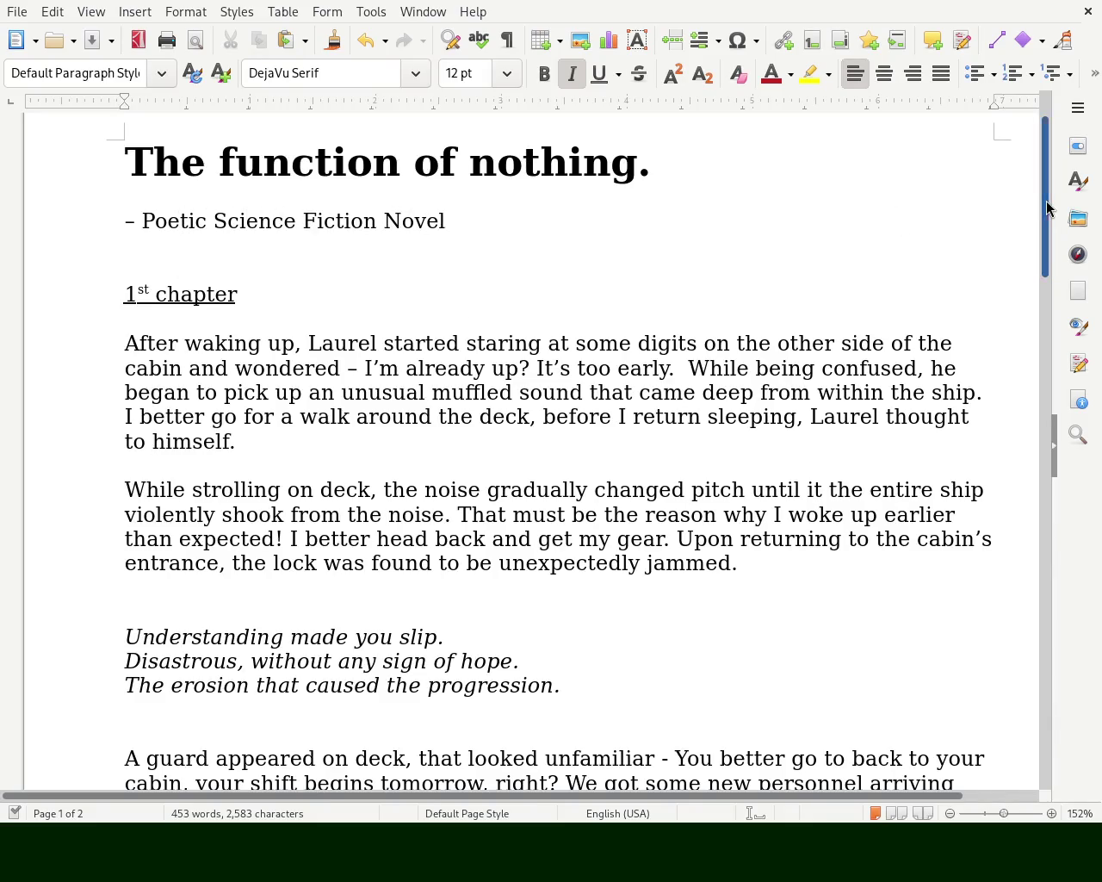
pyautogui.scroll(-1, 1049, 219)
pyautogui.scroll(-1, 1049, 219)
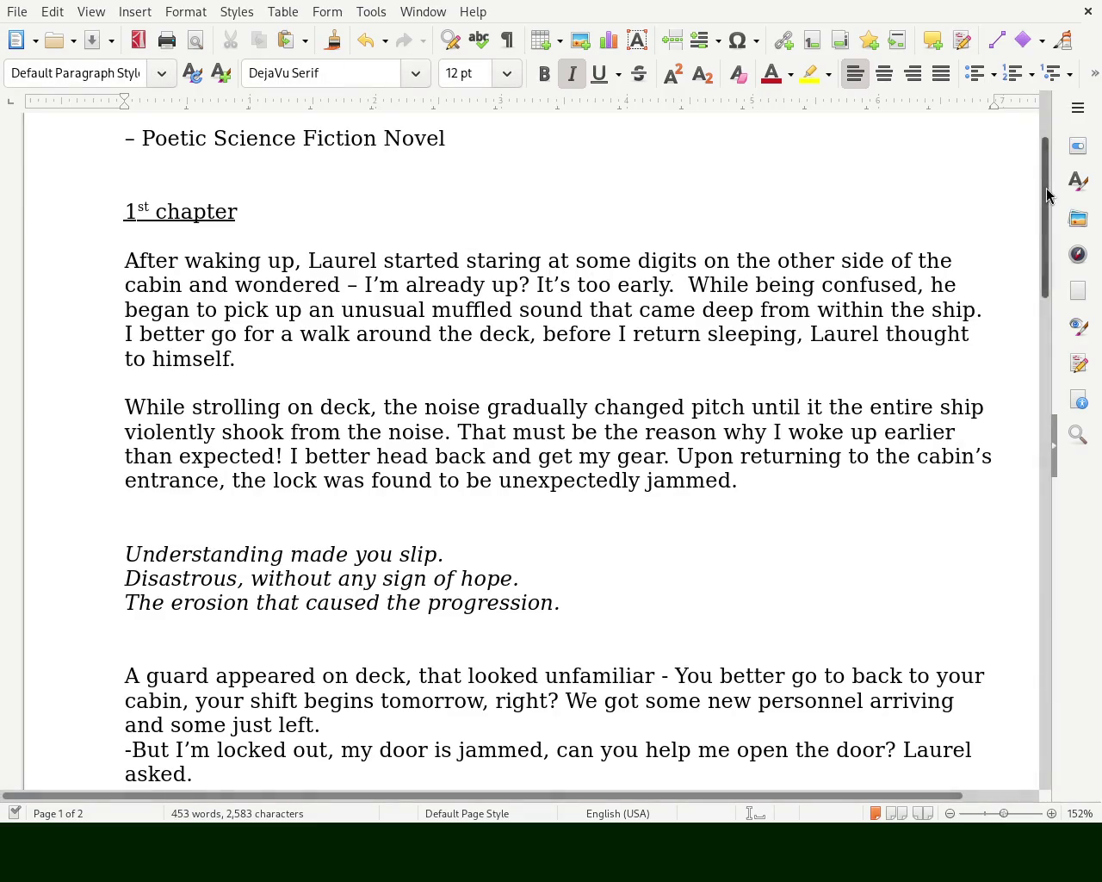
pyautogui.scroll(4, 1047, 198)
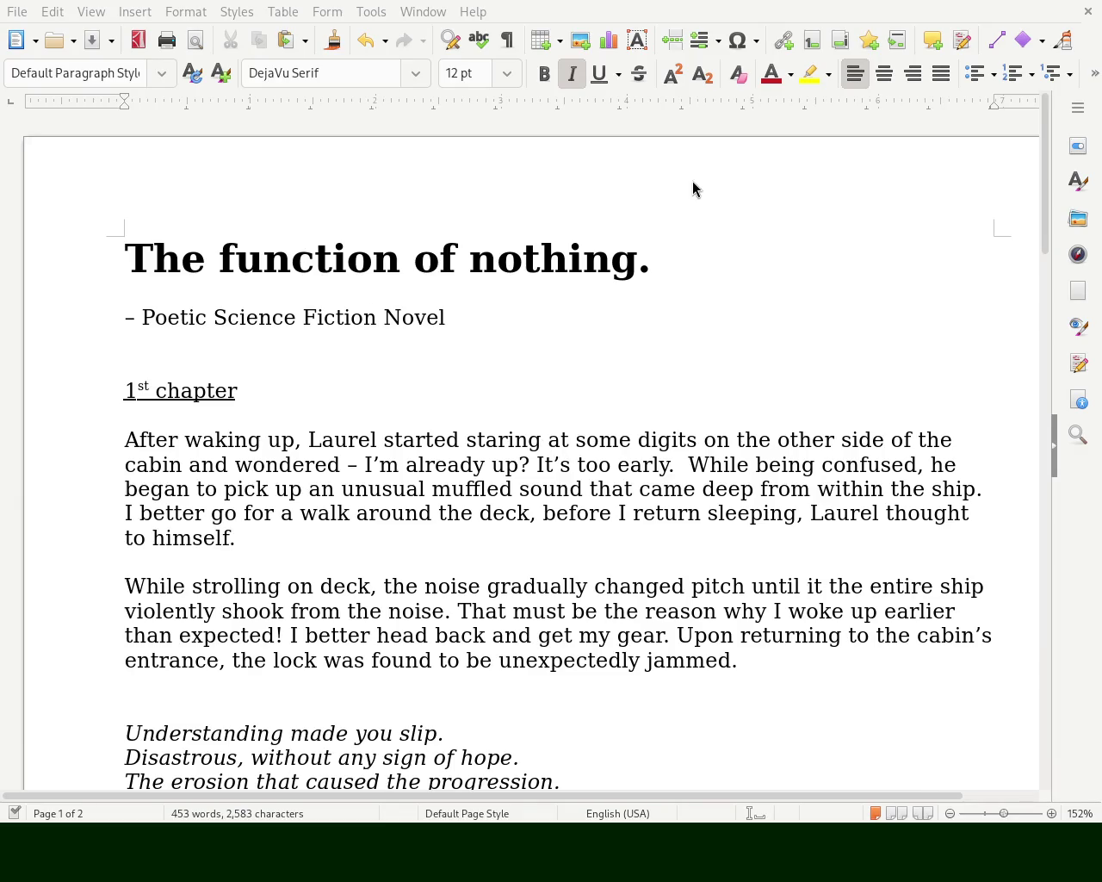
# - Add a new line above '1st chapter' reading 'IDEA:play a video game which produces a written novel.'
pyautogui.click(343, 369)
pyautogui.press('Return')
pyautogui.press('Up')
pyautogui.write('I')
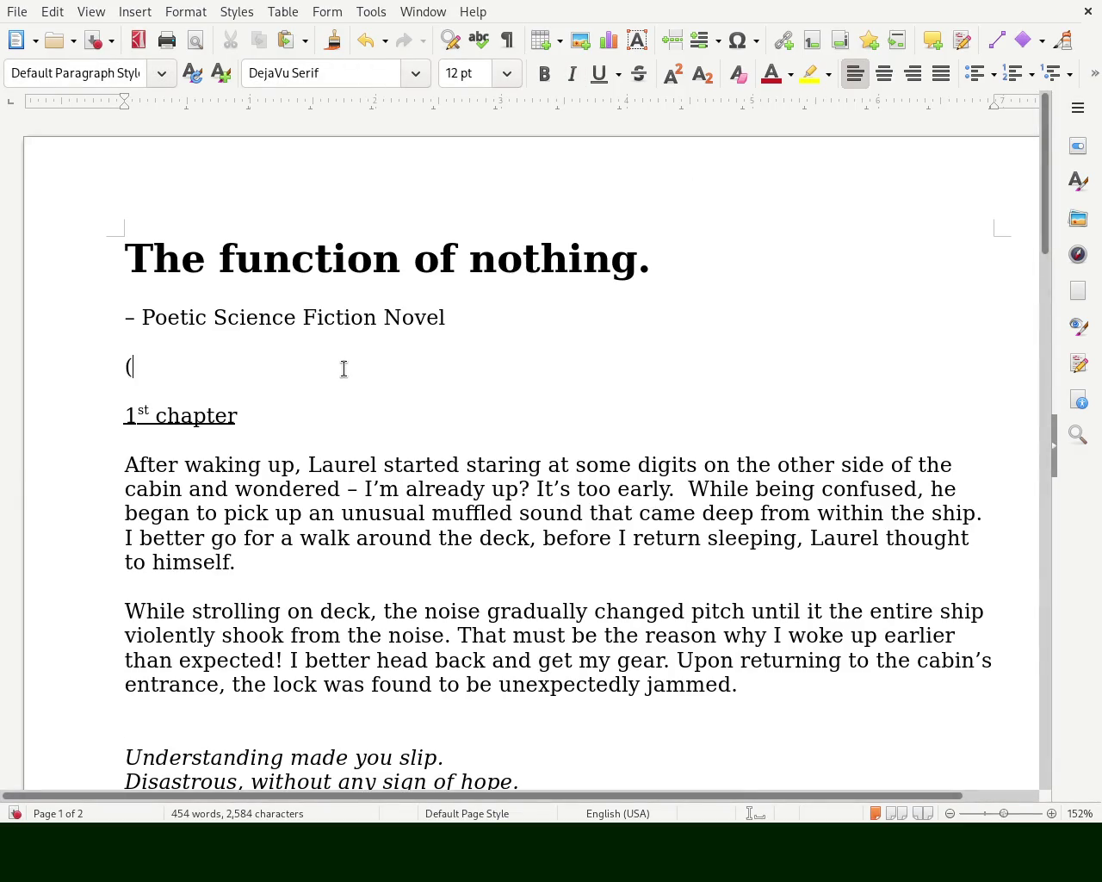
pyautogui.write('DEA:')
pyautogui.press('Return')
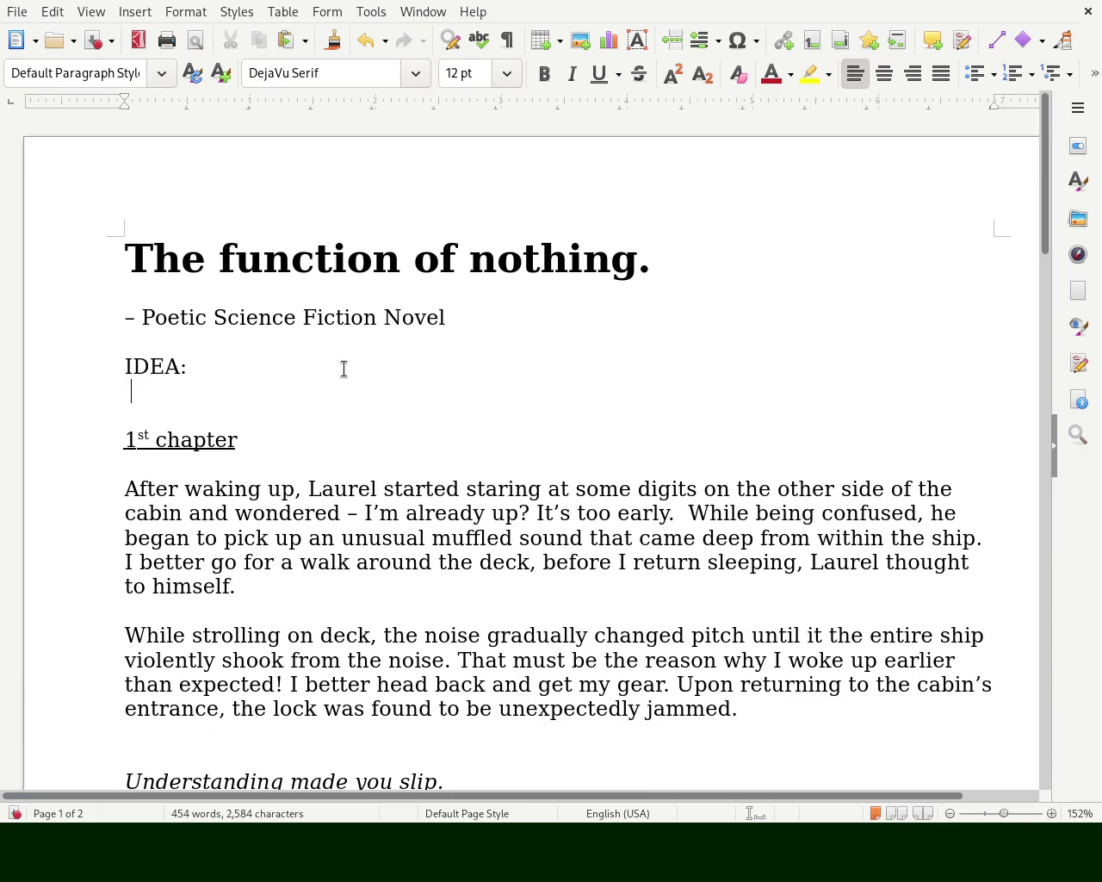
pyautogui.press('BackSpace')
pyautogui.write('play a video game which produces a written novel')
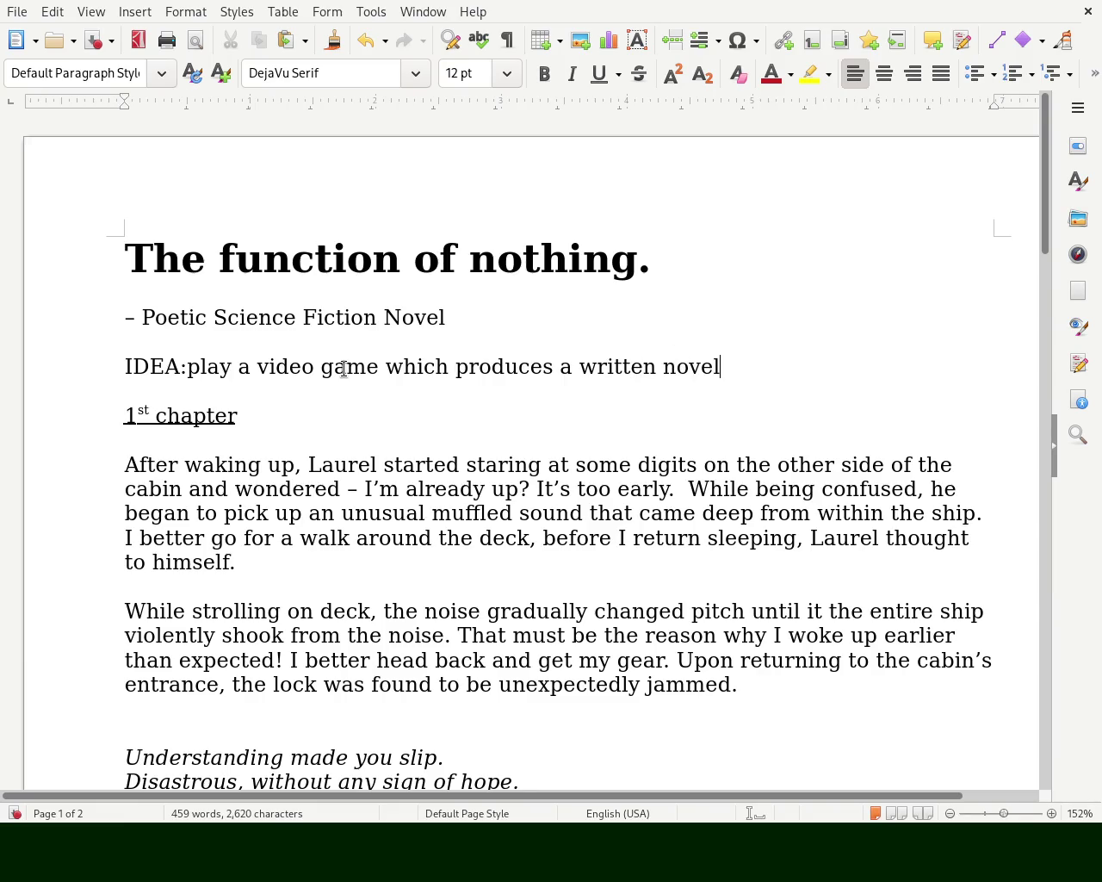
pyautogui.write('.')
pyautogui.press('Return')
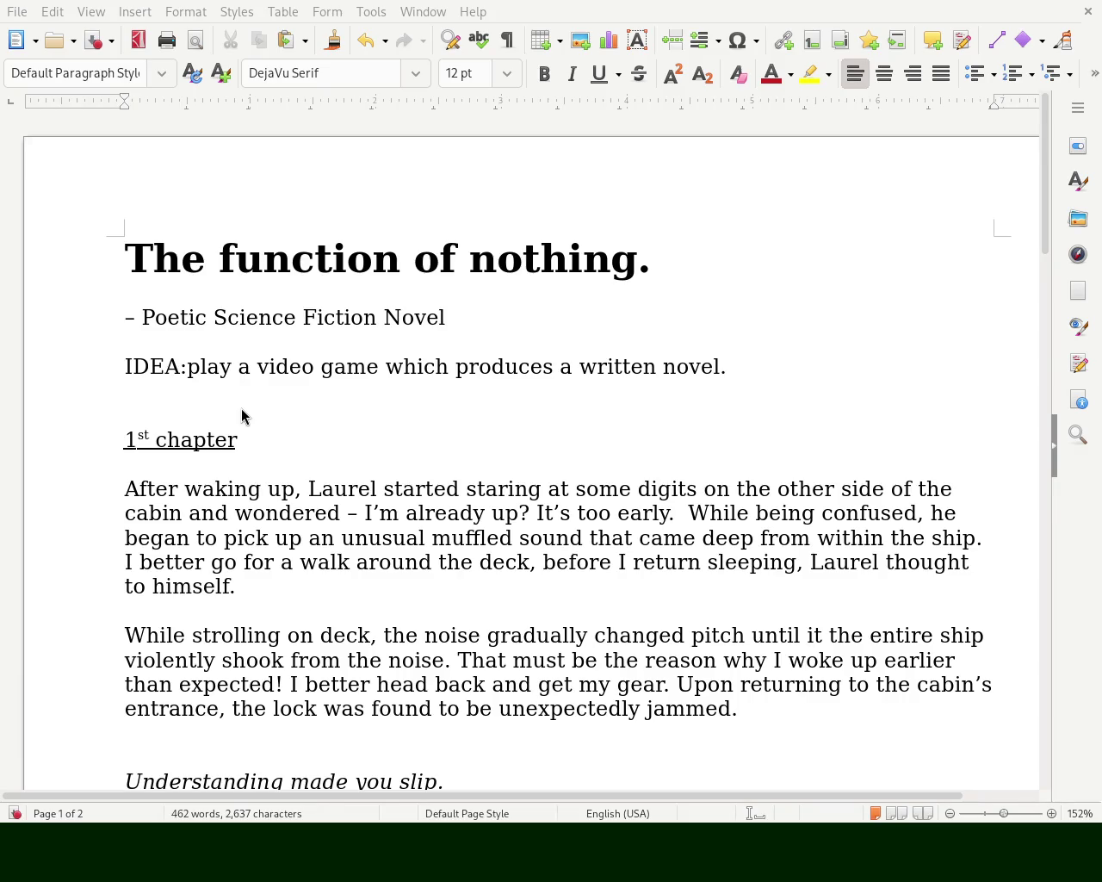
# - Move the IDEA sentence from page 1 to just below the 3rd chapter heading on page 2
pyautogui.tripleClick(402, 366)
pyautogui.hotkey('ctrl', 'c')
pyautogui.press('Delete')
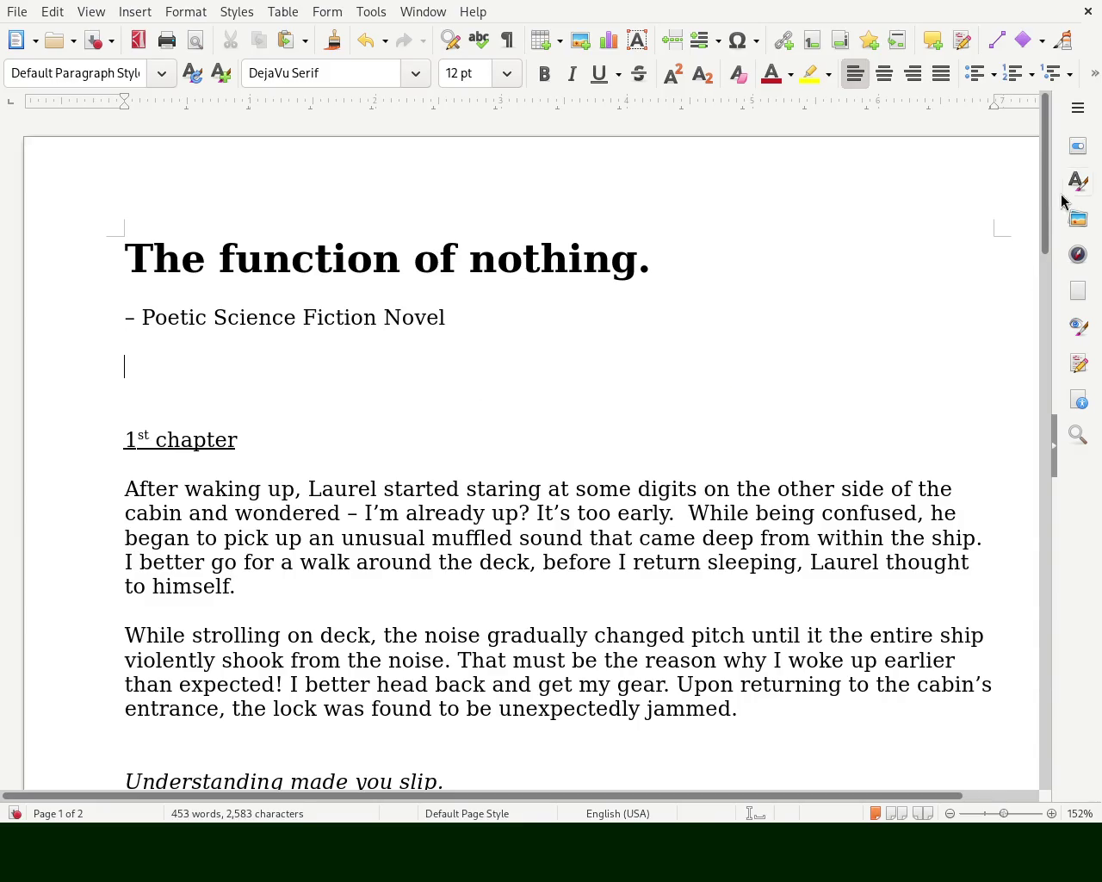
pyautogui.scroll(-10, 1024, 679)
pyautogui.scroll(-5, 1024, 679)
pyautogui.click(264, 543)
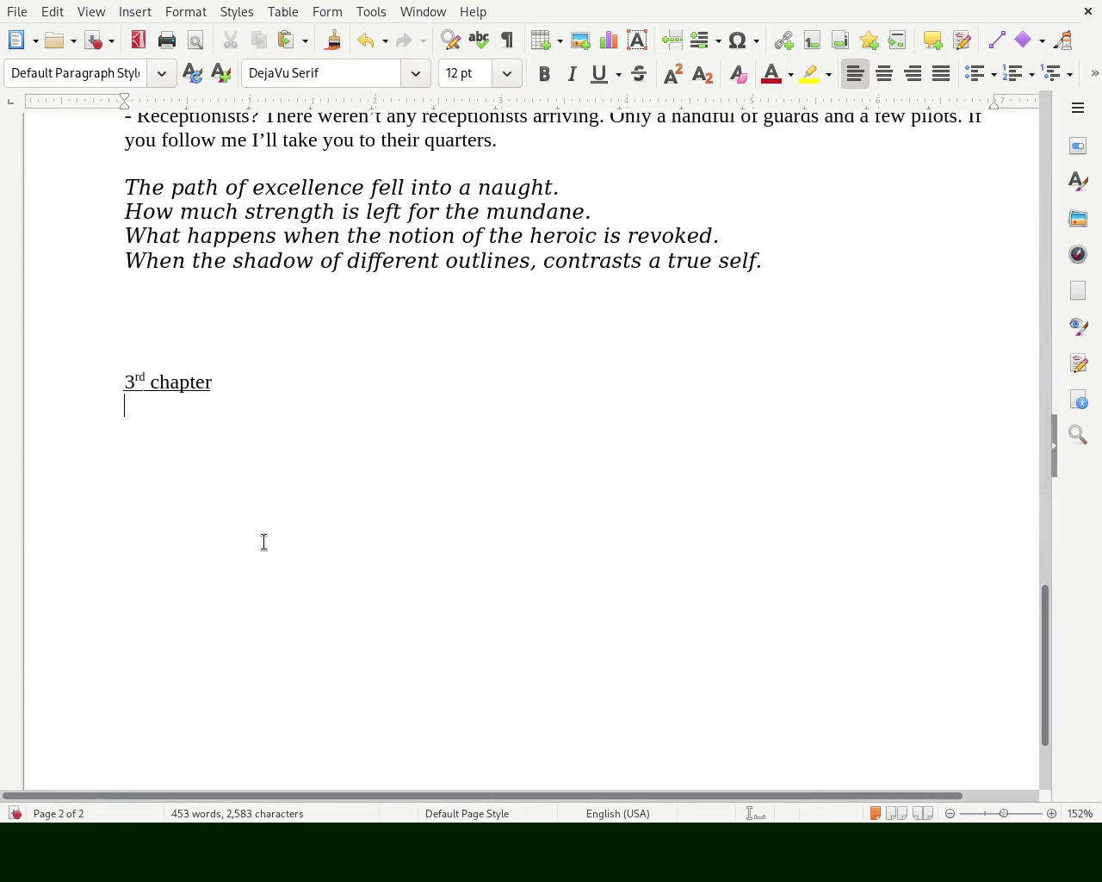
pyautogui.hotkey('ctrl', 'v')
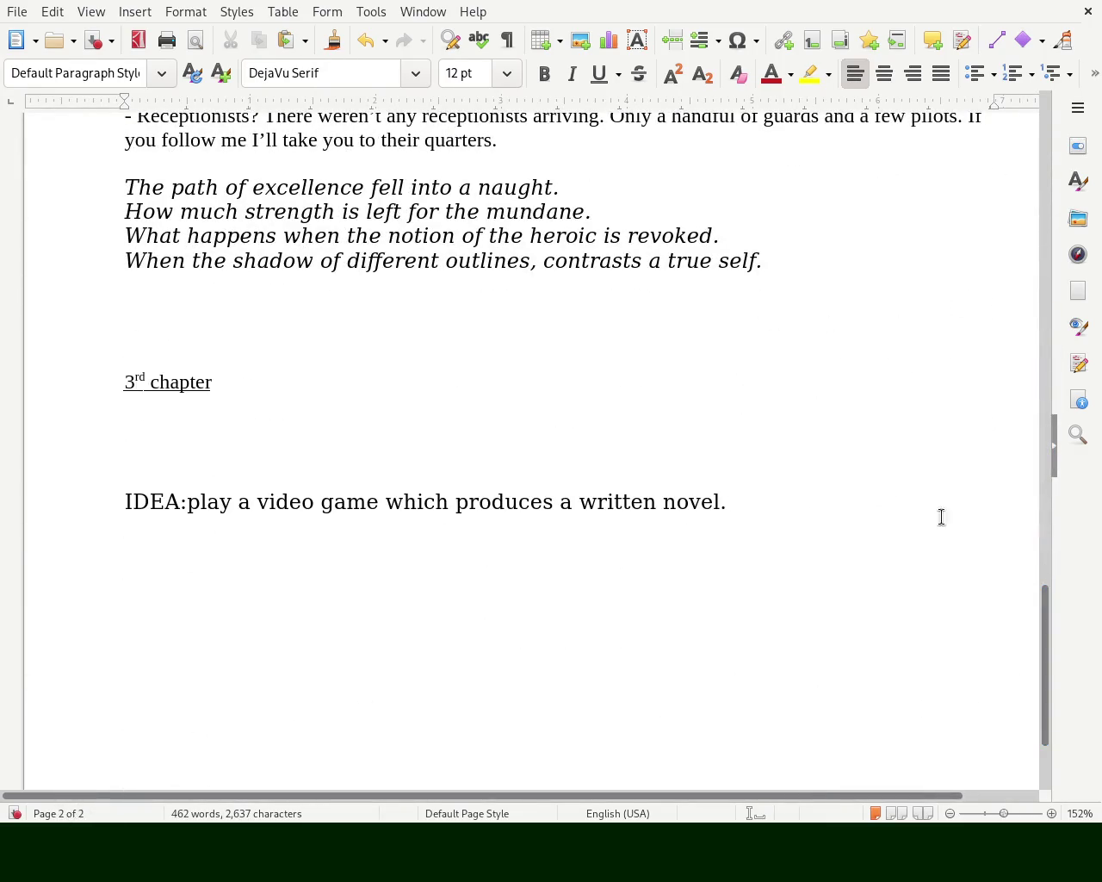
# - Delete the leftover empty line above the 1st chapter heading on page 1
pyautogui.click(1049, 165)
pyautogui.scroll(3, 1049, 165)
pyautogui.click(265, 403)
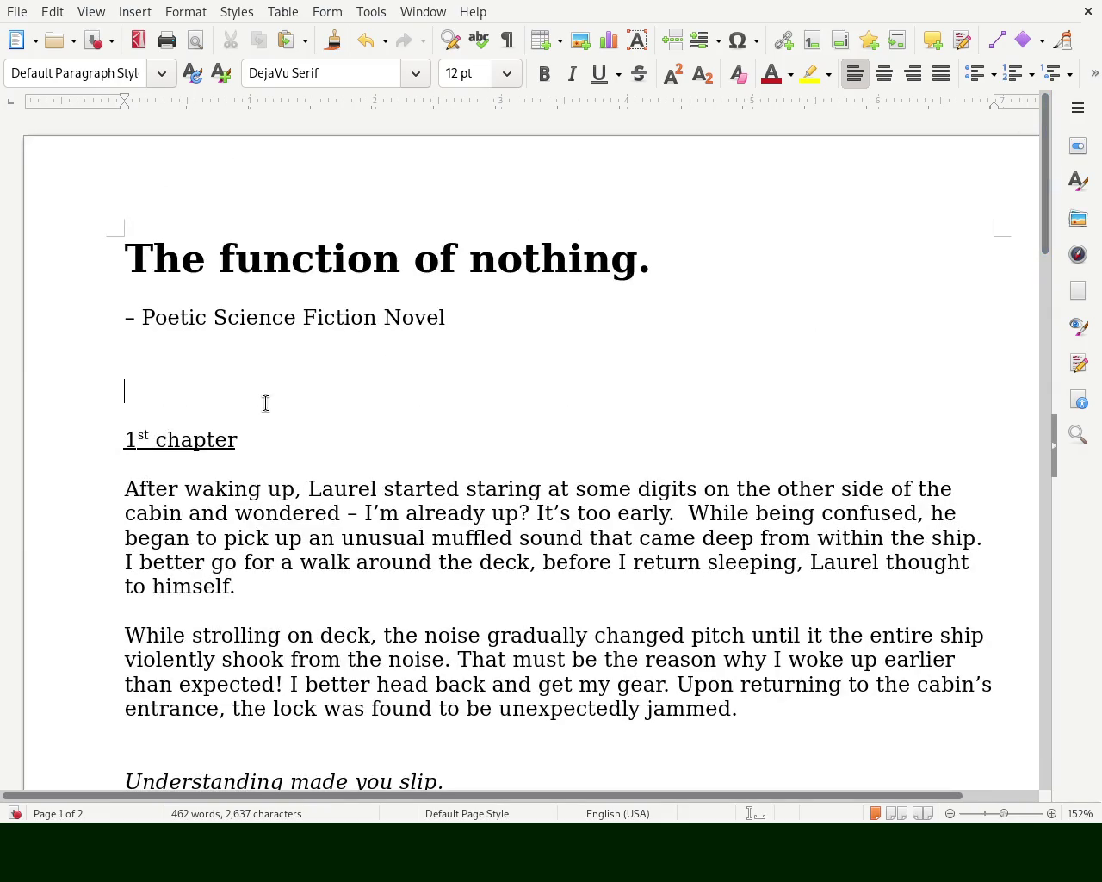
pyautogui.press('BackSpace')
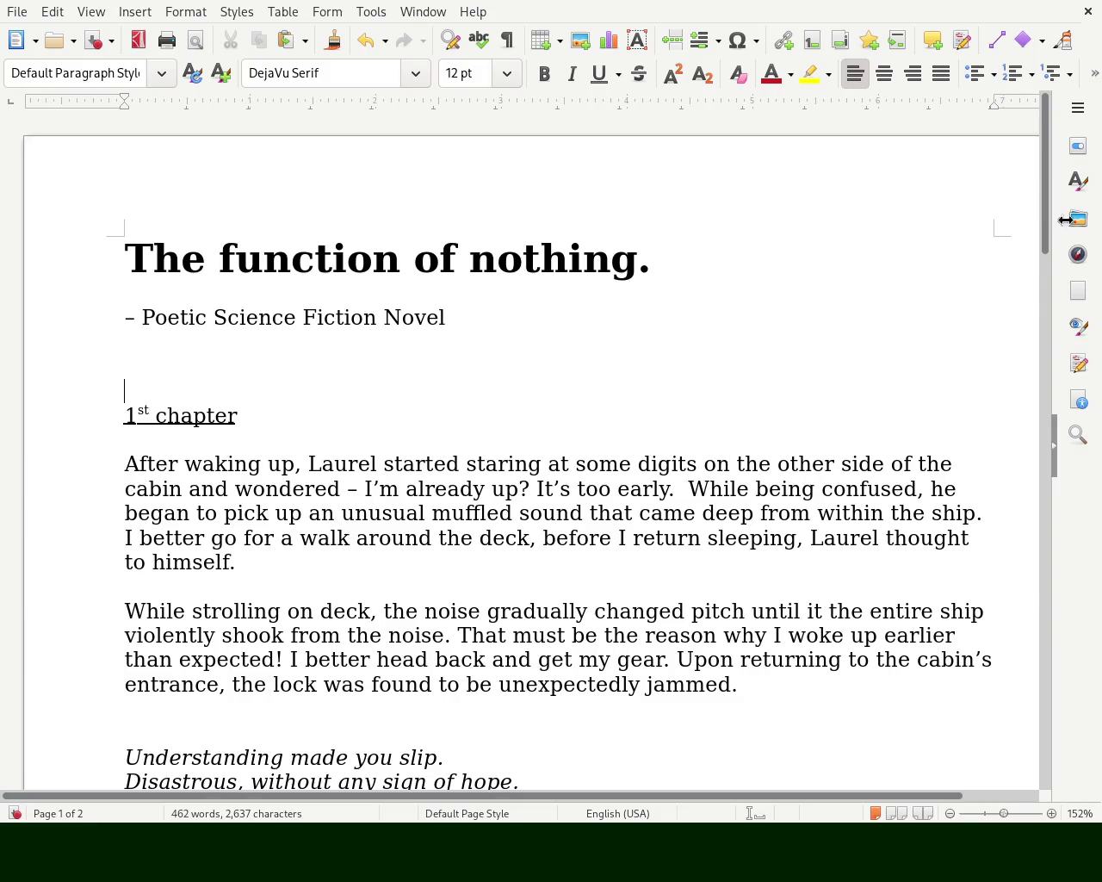
pyautogui.moveTo(1048, 179); pyautogui.dragTo(1046, 235)
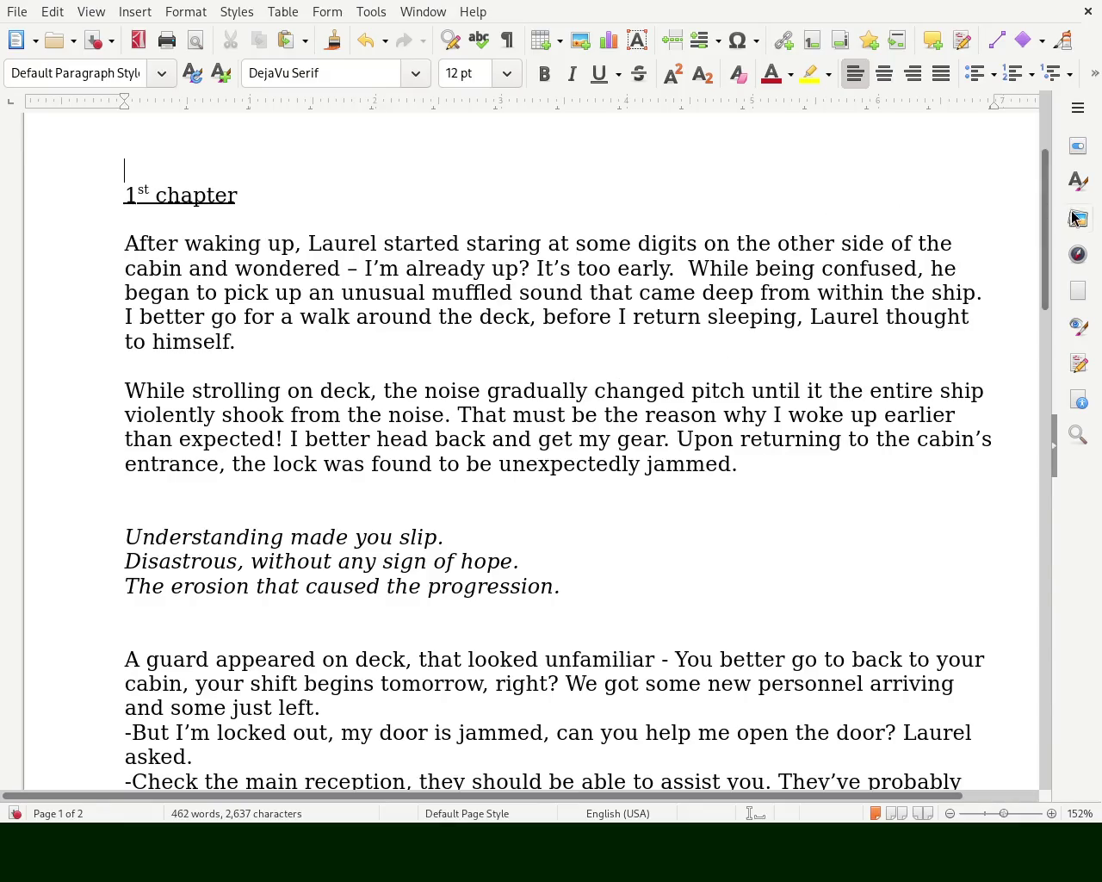
# - Replace the word 'thought' with 'convinced' in chapter one's opening prose
pyautogui.scroll(-1, 1040, 195)
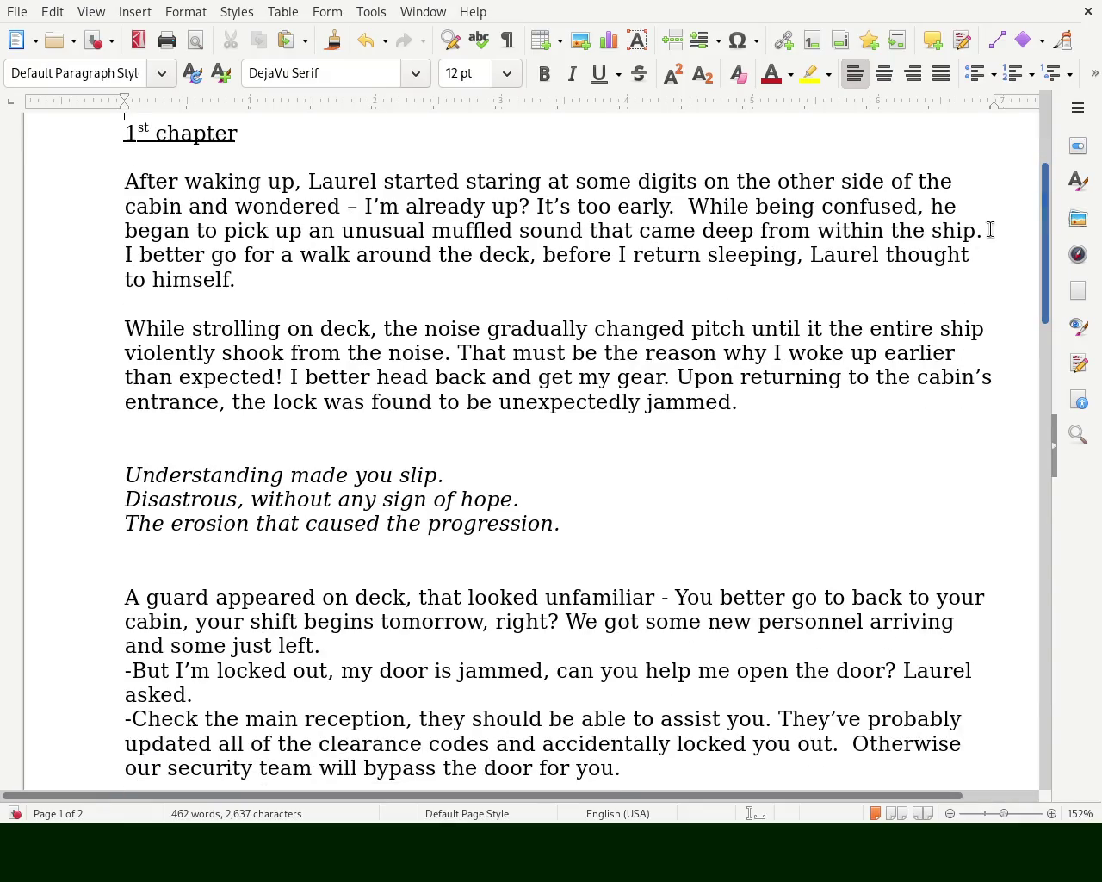
pyautogui.doubleClick(930, 249)
pyautogui.write('confiv to')
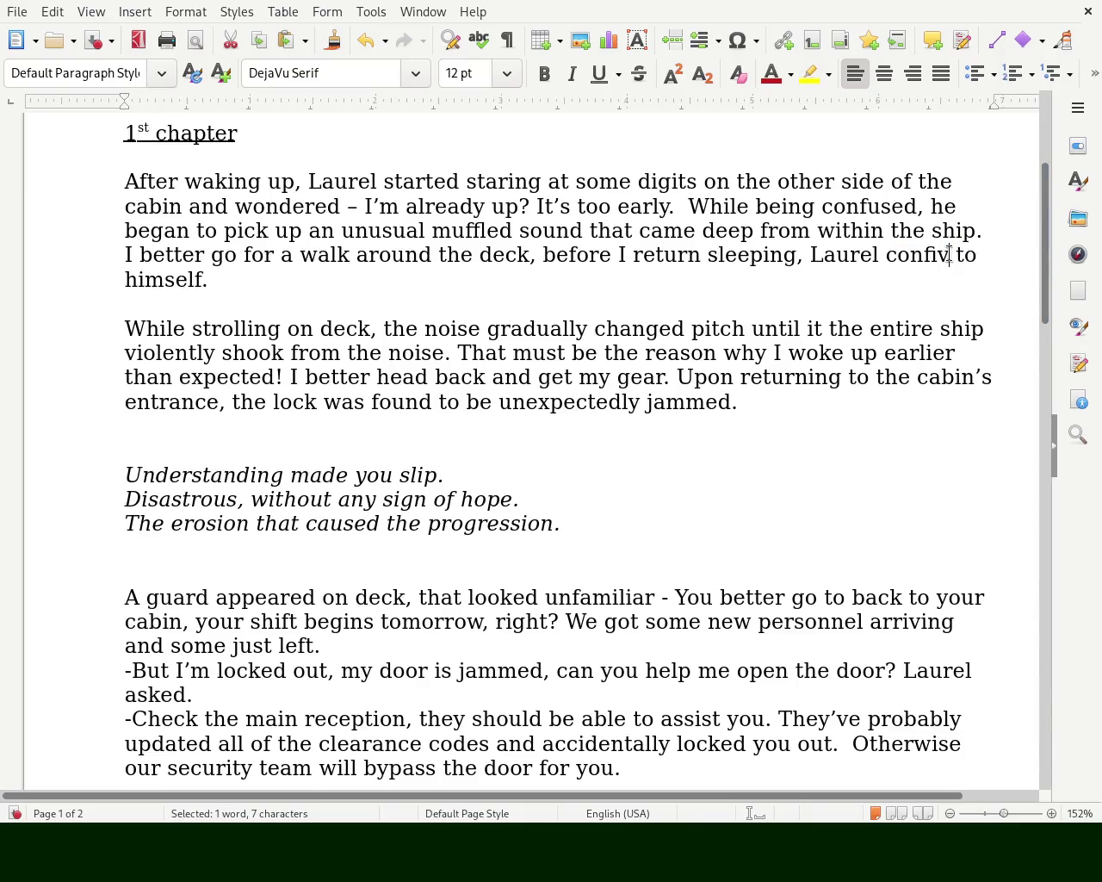
pyautogui.press('BackSpace')
pyautogui.press('BackSpace')
pyautogui.press('BackSpace')
pyautogui.write('ed')
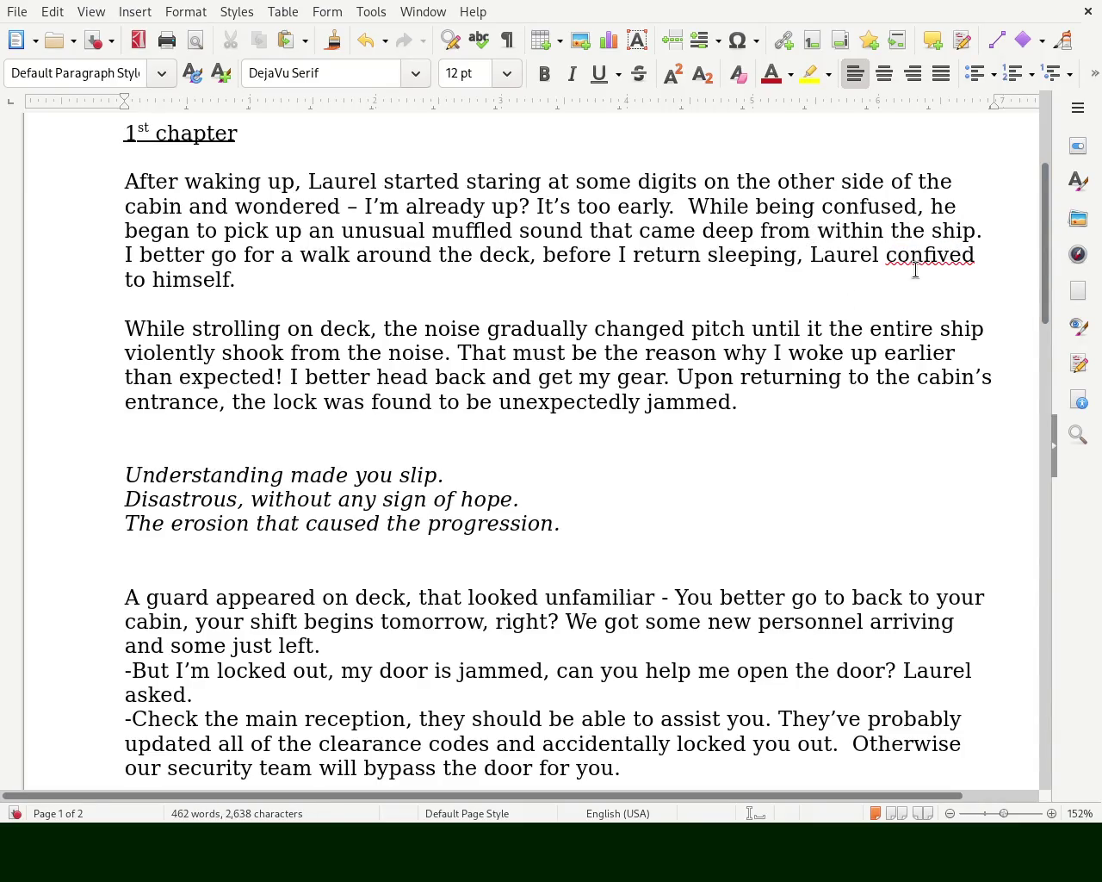
pyautogui.doubleClick(924, 255)
pyautogui.write('conv')
pyautogui.press('BackSpace')
pyautogui.write('nvid')
pyautogui.press('BackSpace')
pyautogui.write('c')
pyautogui.press('BackSpace')
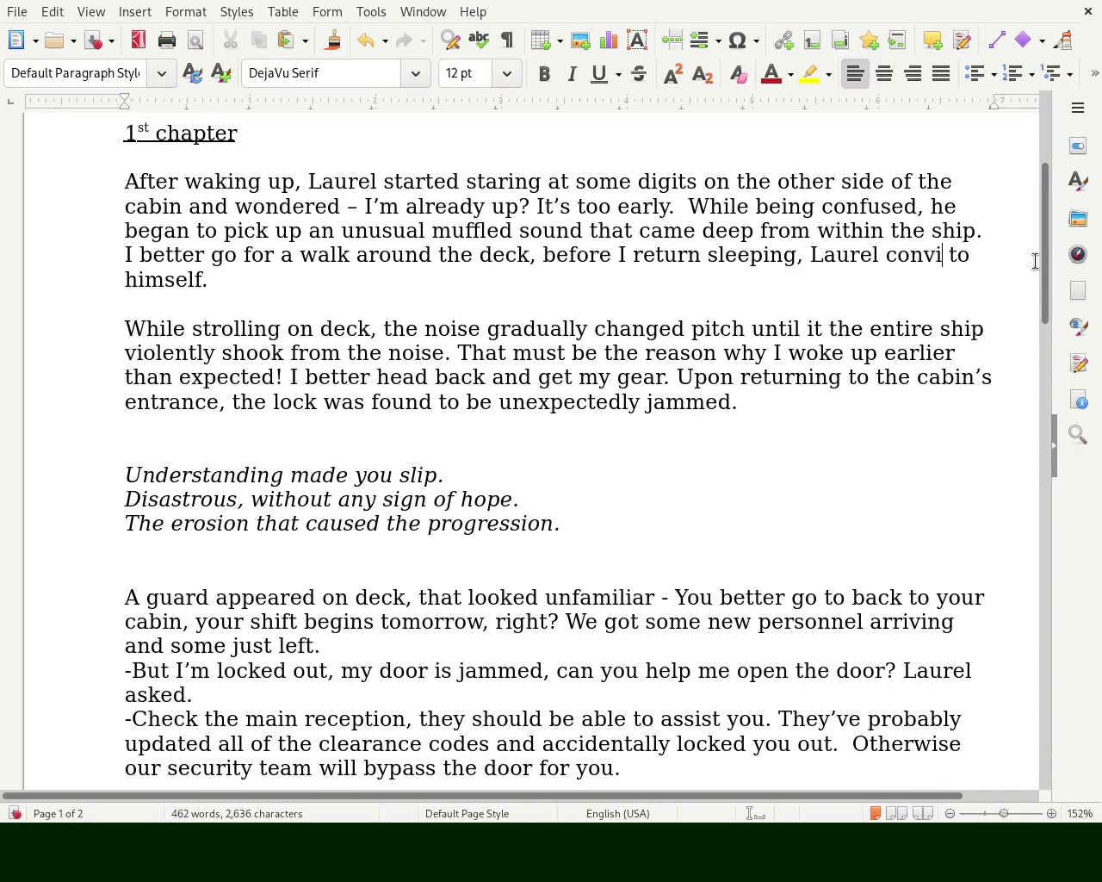
pyautogui.write('nced')
# - Delete 'to' after 'convinced' and put a dash directly before 'That' in paragraph two
pyautogui.click(824, 207)
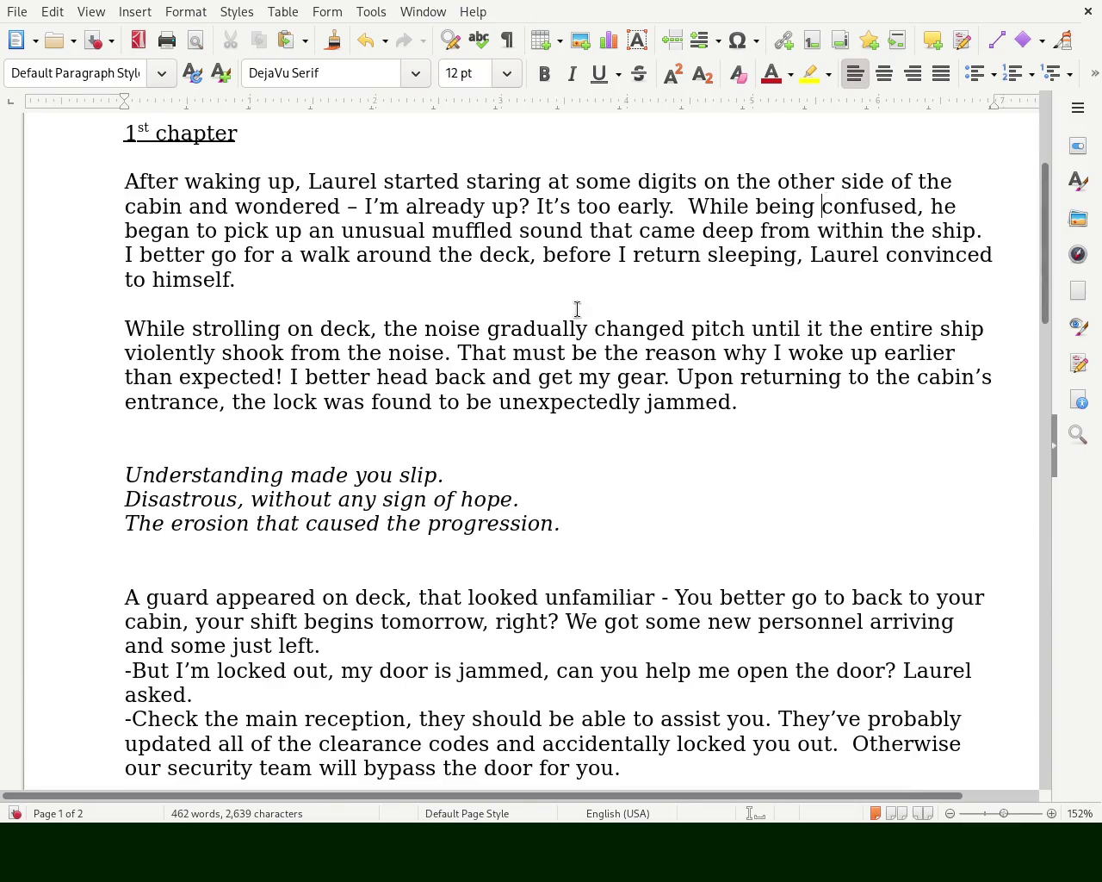
pyautogui.doubleClick(134, 279)
pyautogui.press('BackSpace')
pyautogui.press('BackSpace')
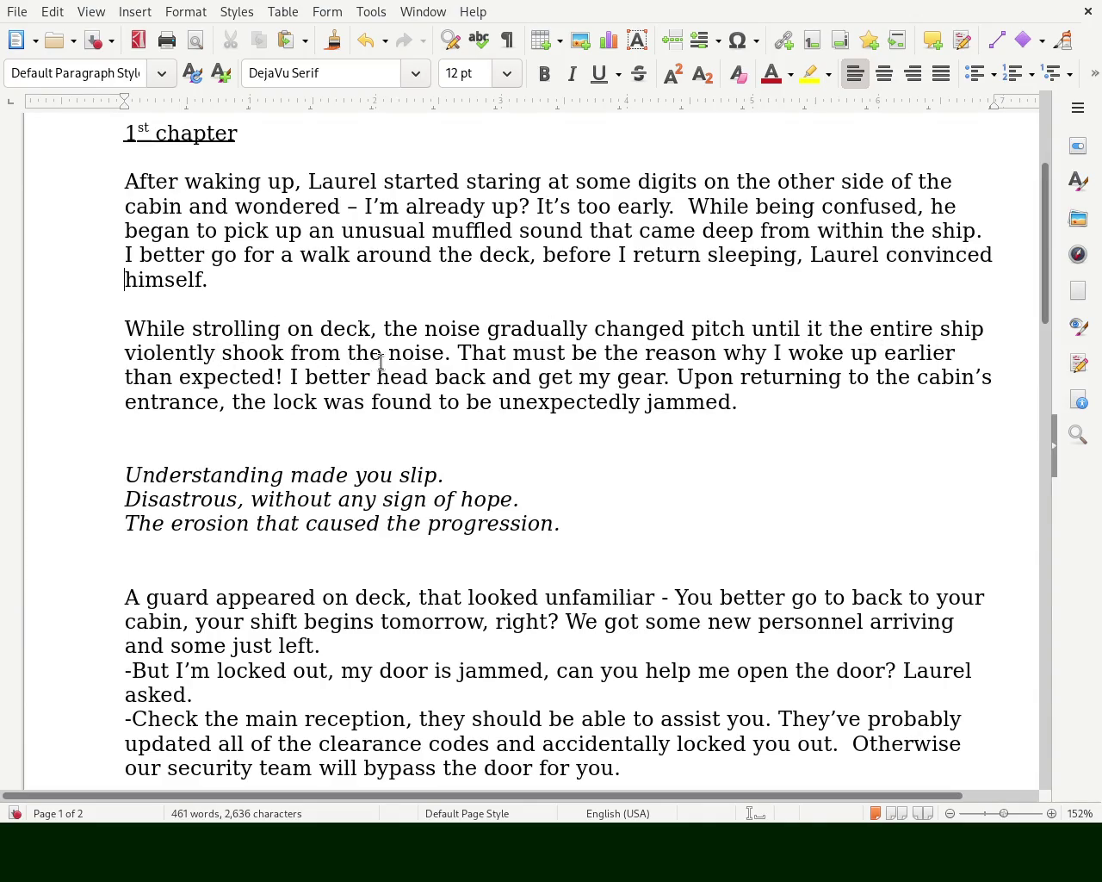
pyautogui.click(458, 352)
pyautogui.write('-')
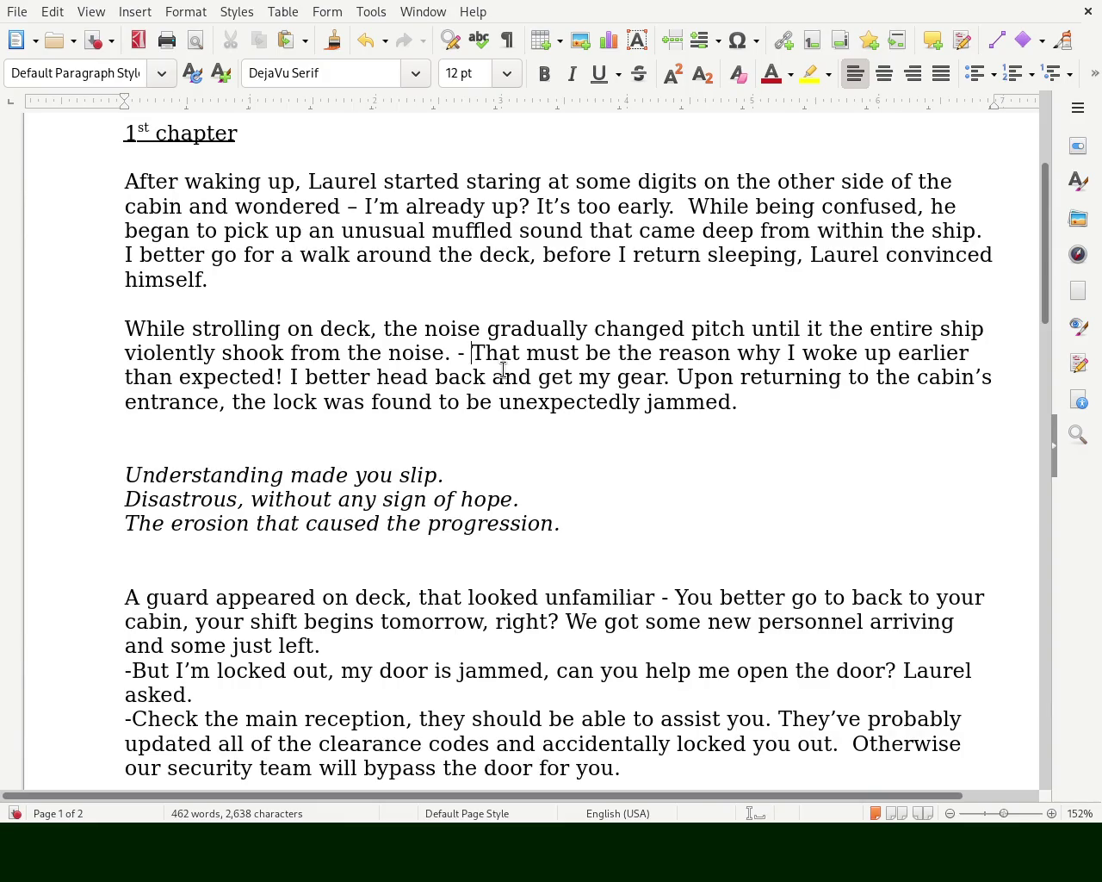
pyautogui.press('BackSpace')
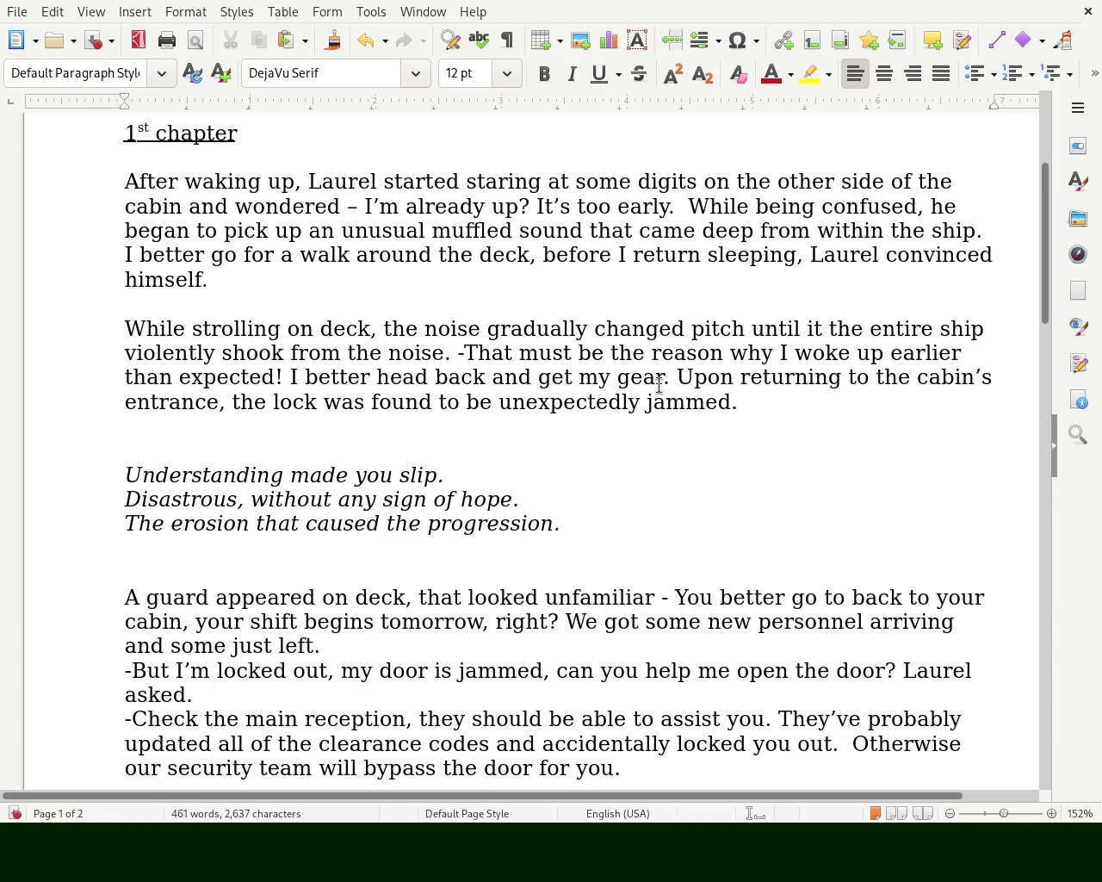
# - Reword the cabin-entrance sentence to 'the lock appeared to be unexpectedly jammed'
pyautogui.click(670, 379)
pyautogui.doubleClick(356, 399)
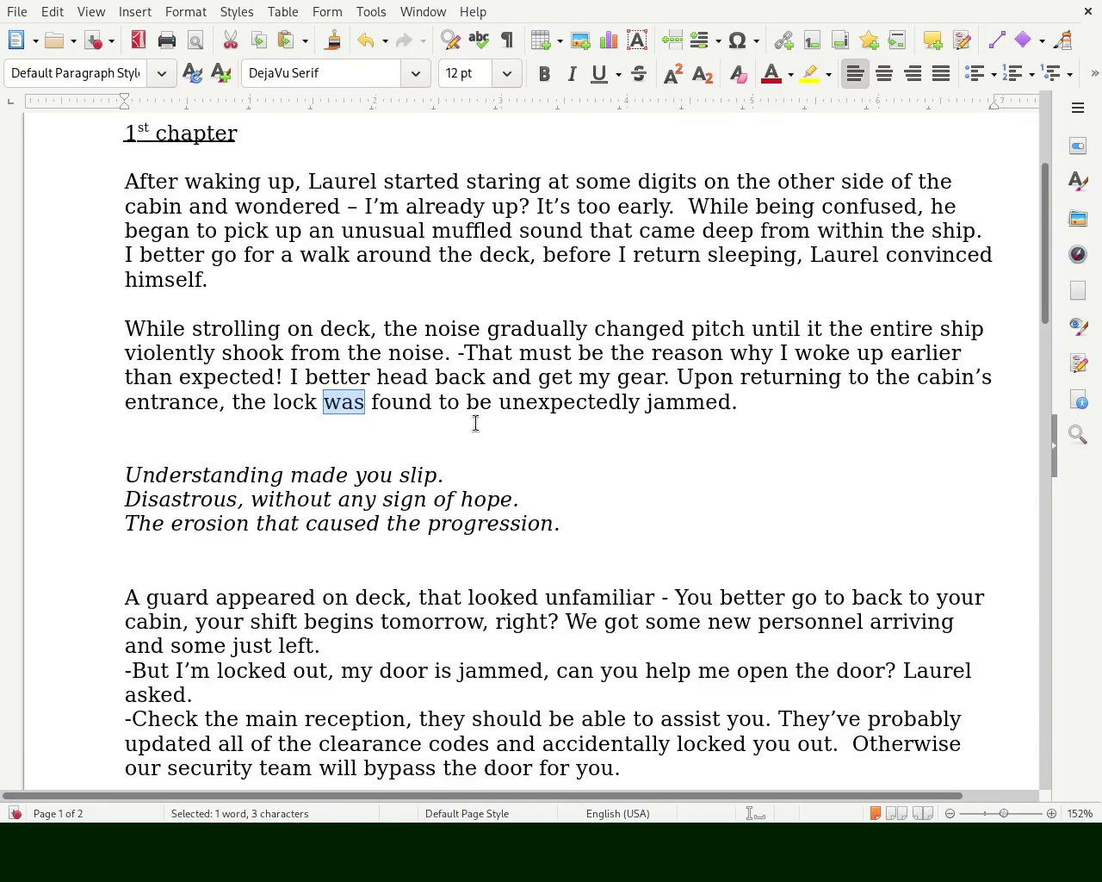
pyautogui.press('Delete')
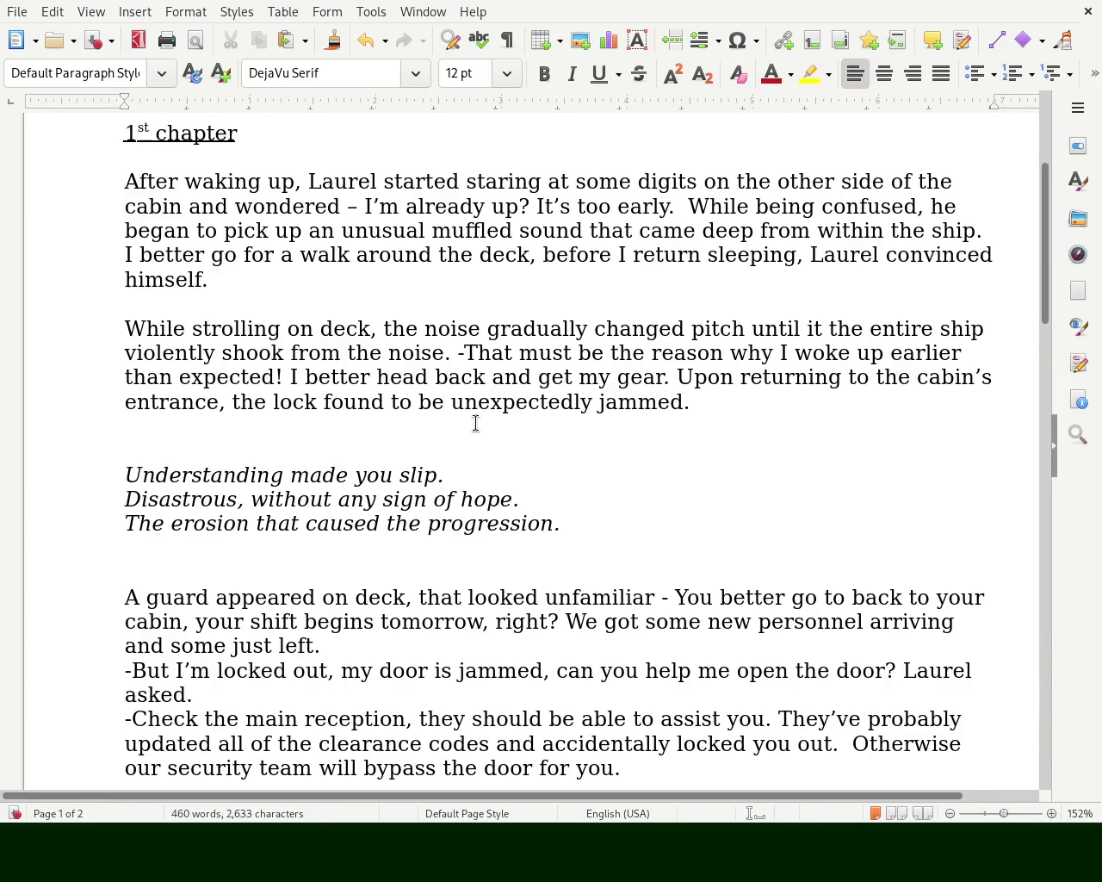
pyautogui.press('BackSpace')
pyautogui.press('Delete')
pyautogui.press('Delete')
pyautogui.press('Delete')
pyautogui.press('Delete')
pyautogui.press('Delete')
pyautogui.press('Delete')
pyautogui.press('Delete')
pyautogui.press('Delete')
pyautogui.press('Delete')
pyautogui.write('was')
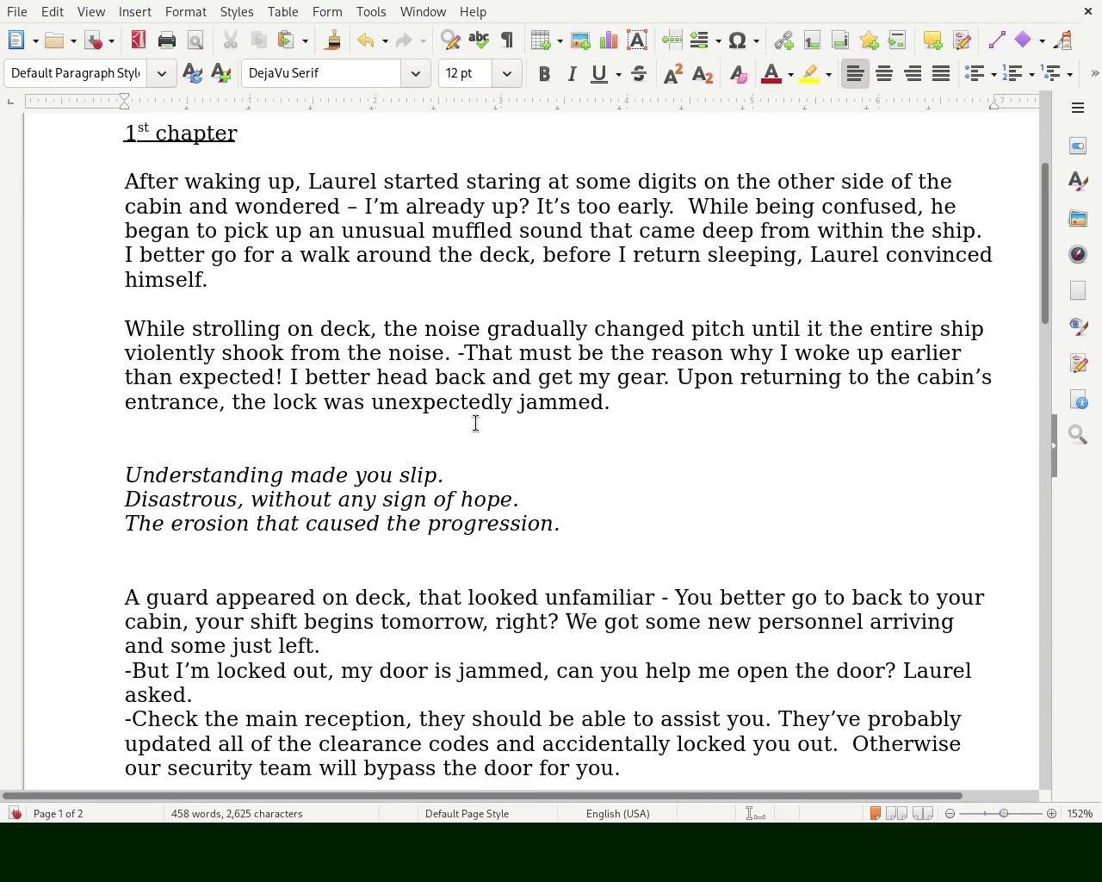
pyautogui.press('BackSpace')
pyautogui.press('BackSpace')
pyautogui.press('BackSpace')
pyautogui.write('appeared to be')
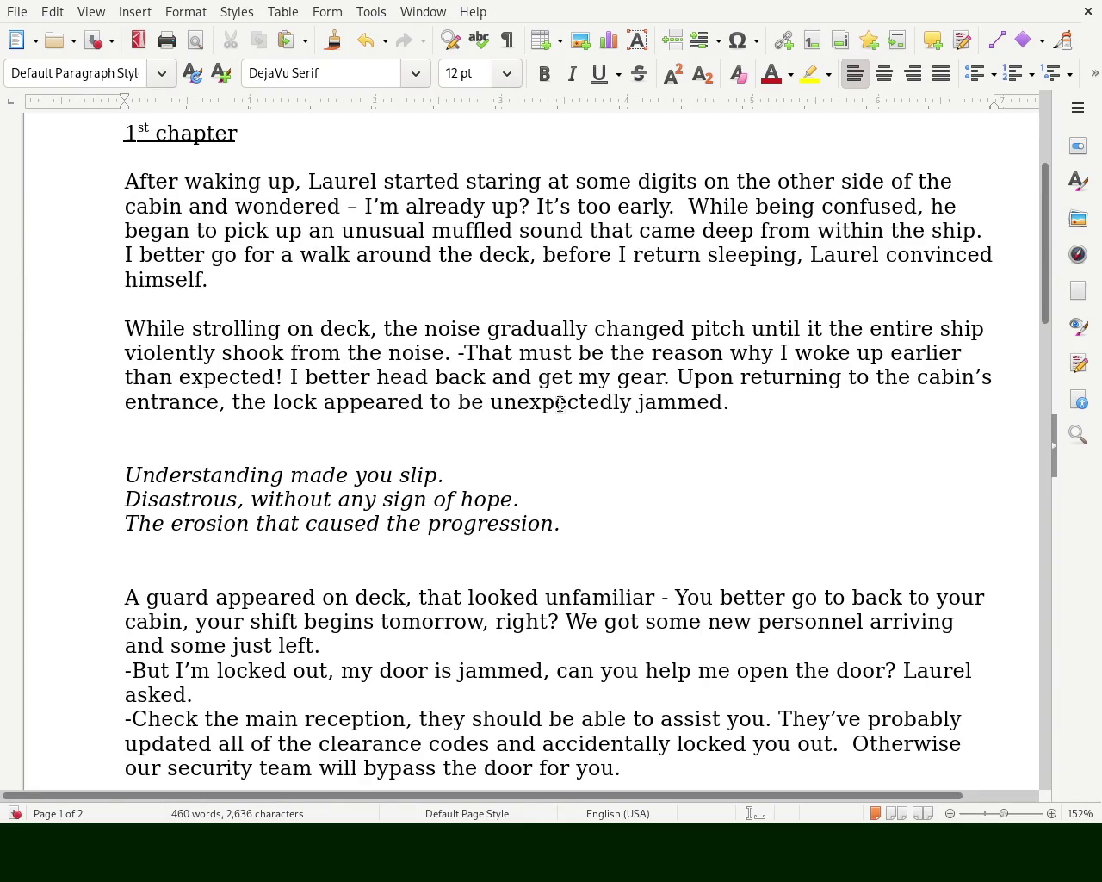
pyautogui.click(522, 308)
pyautogui.moveTo(307, 472); pyautogui.dragTo(216, 475)
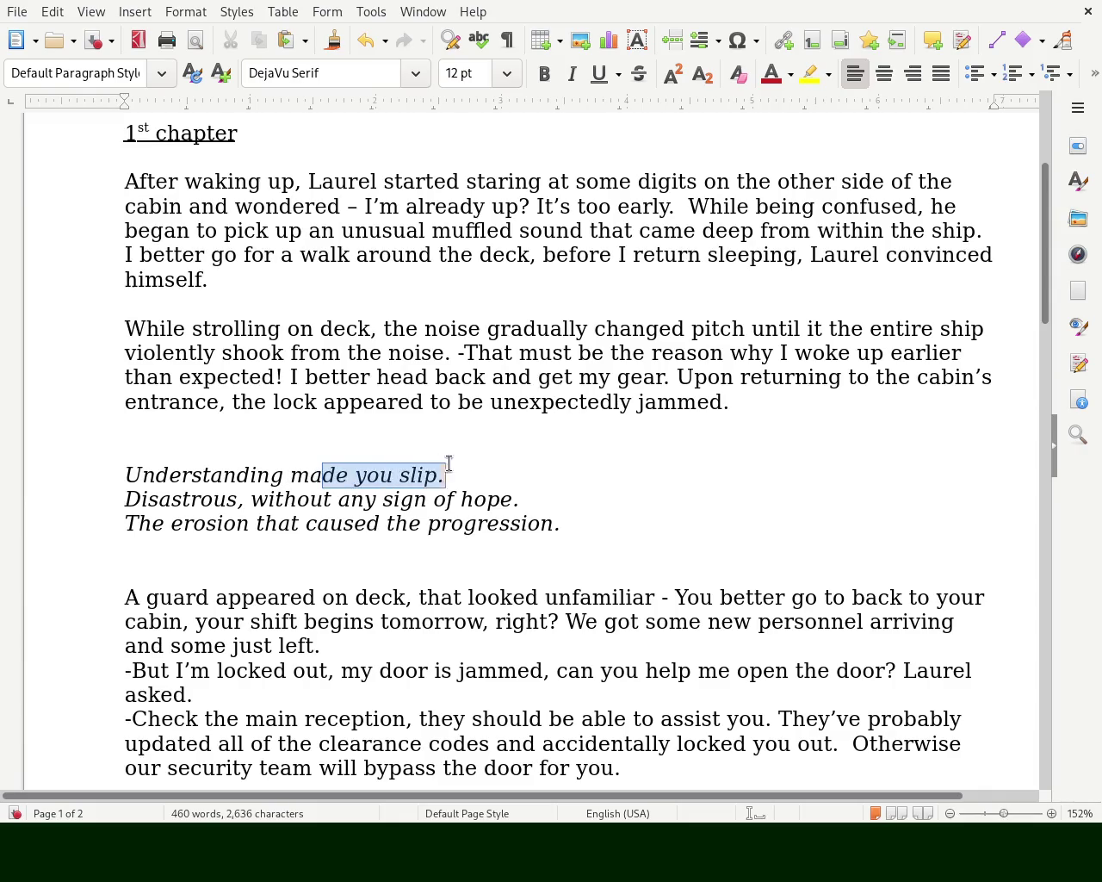
pyautogui.click(211, 476)
pyautogui.moveTo(126, 499); pyautogui.dragTo(530, 499)
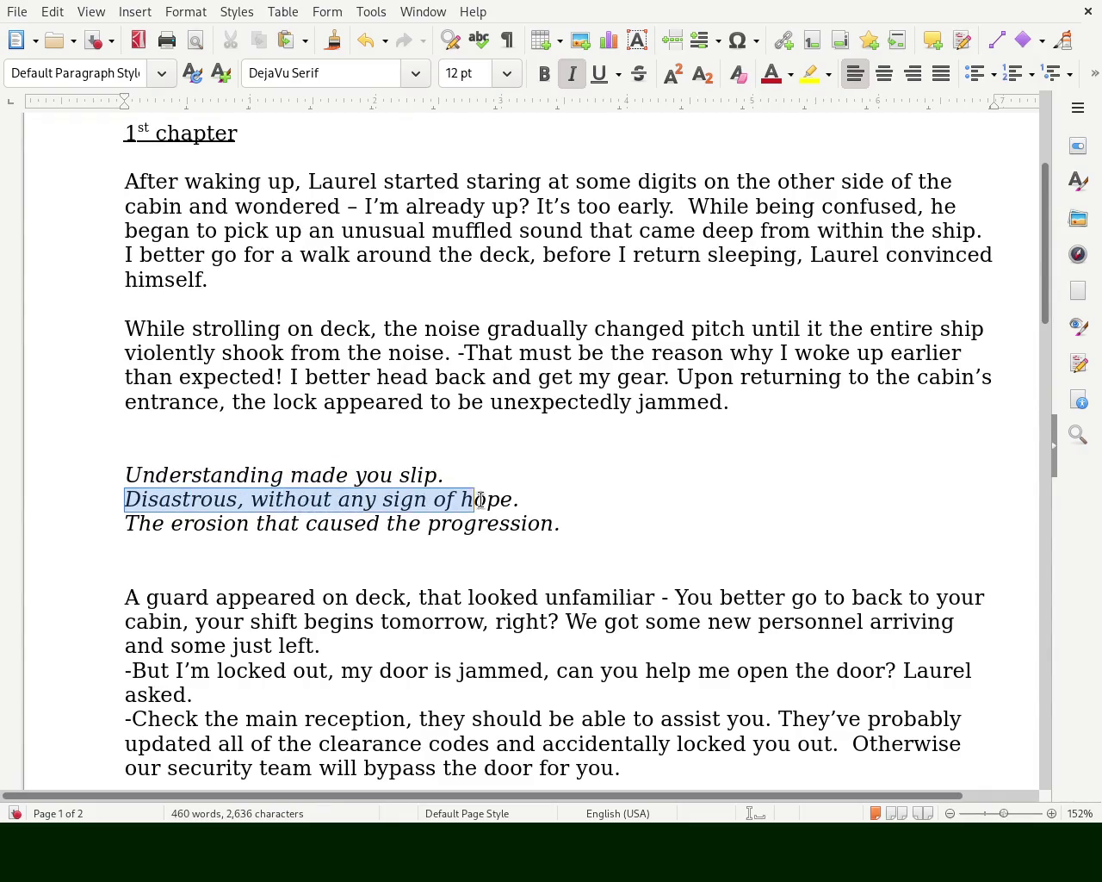
pyautogui.moveTo(151, 523); pyautogui.dragTo(563, 524)
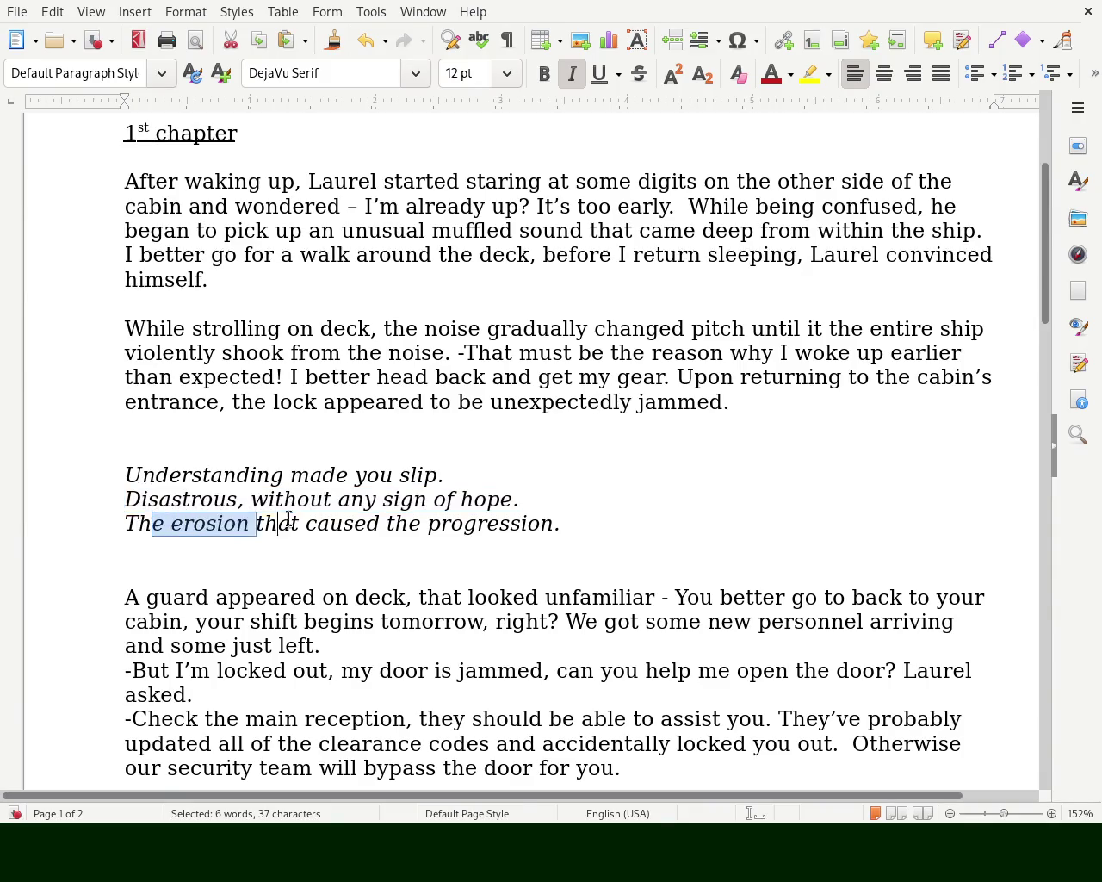
pyautogui.moveTo(1048, 203); pyautogui.dragTo(1031, 301)
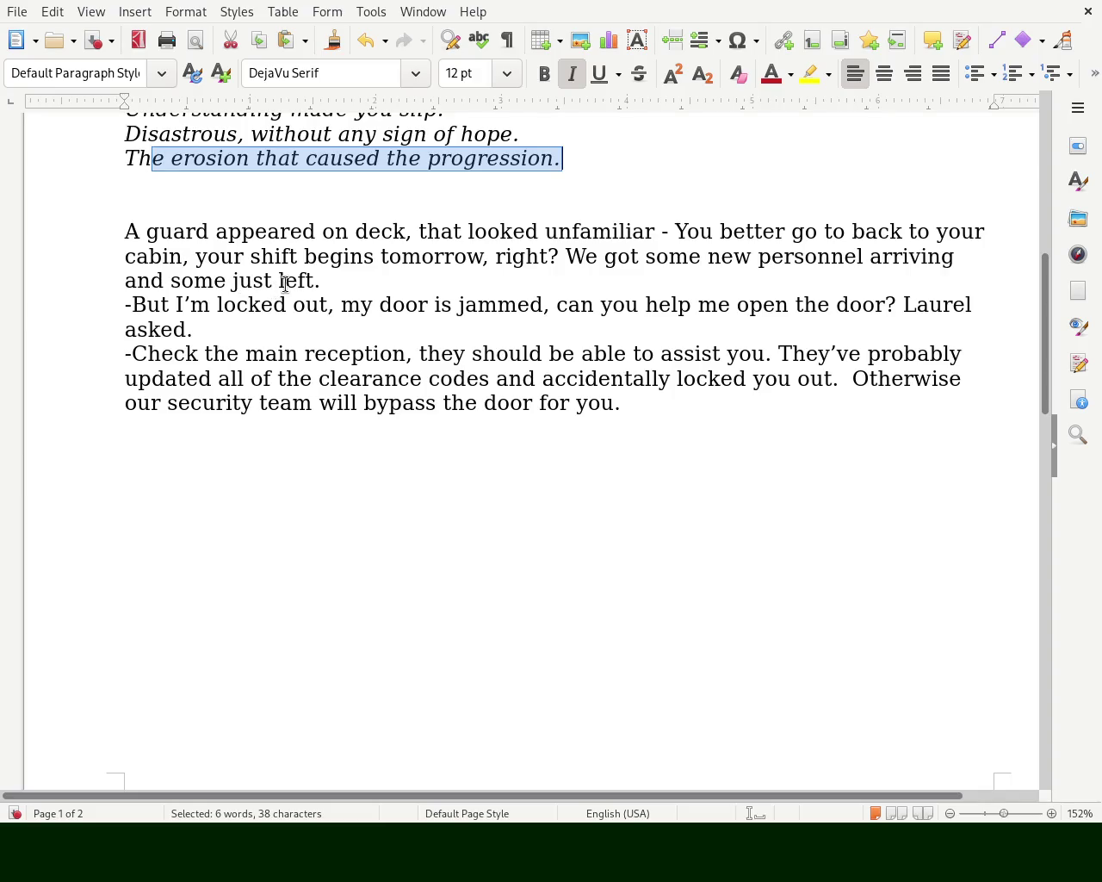
# - Select 'begins' in the guard's line, then scroll down to the 2nd chapter on page 2
pyautogui.click(339, 267)
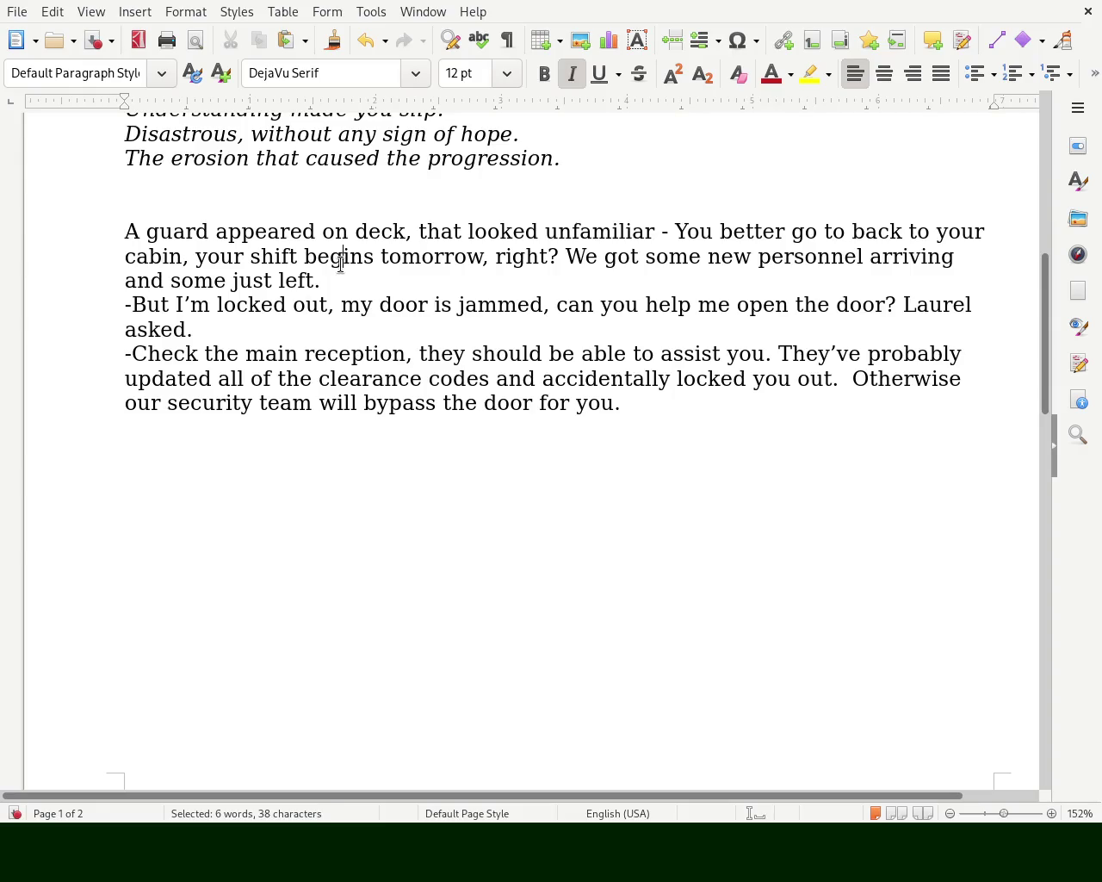
pyautogui.doubleClick(340, 265)
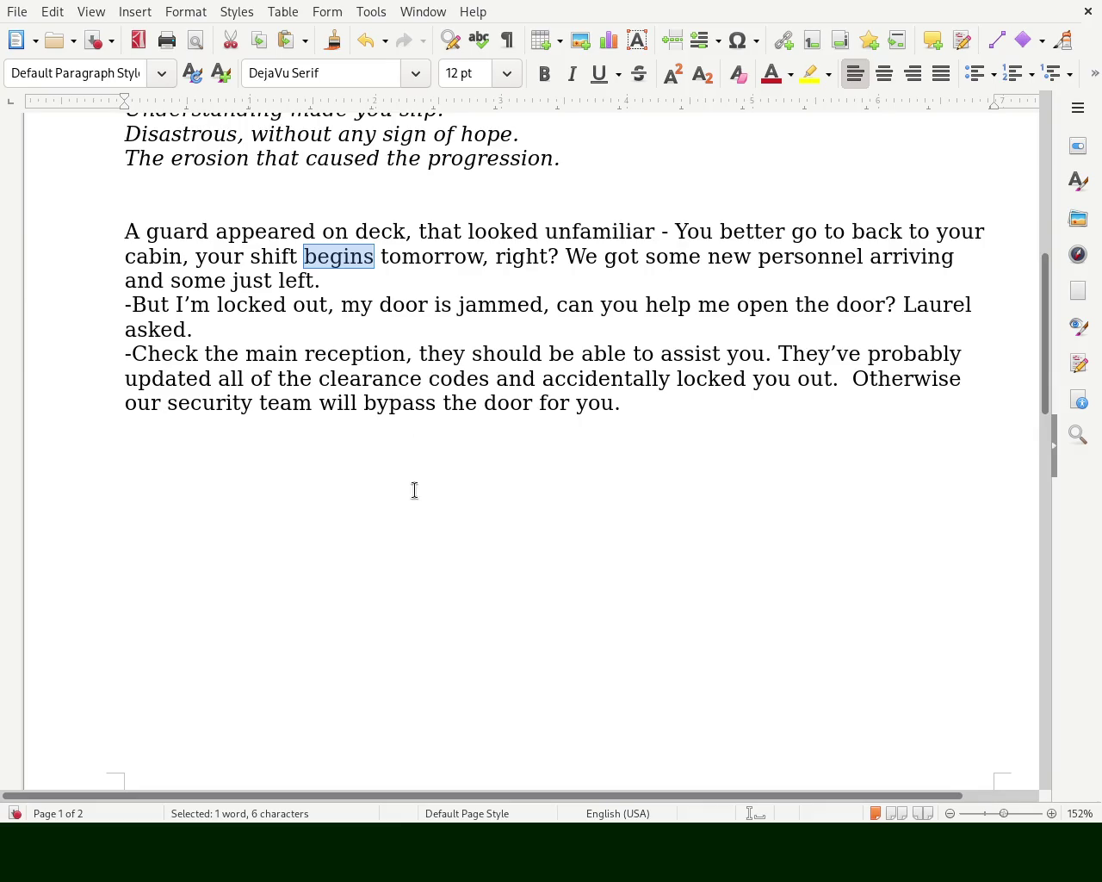
pyautogui.moveTo(1044, 315); pyautogui.dragTo(1040, 531)
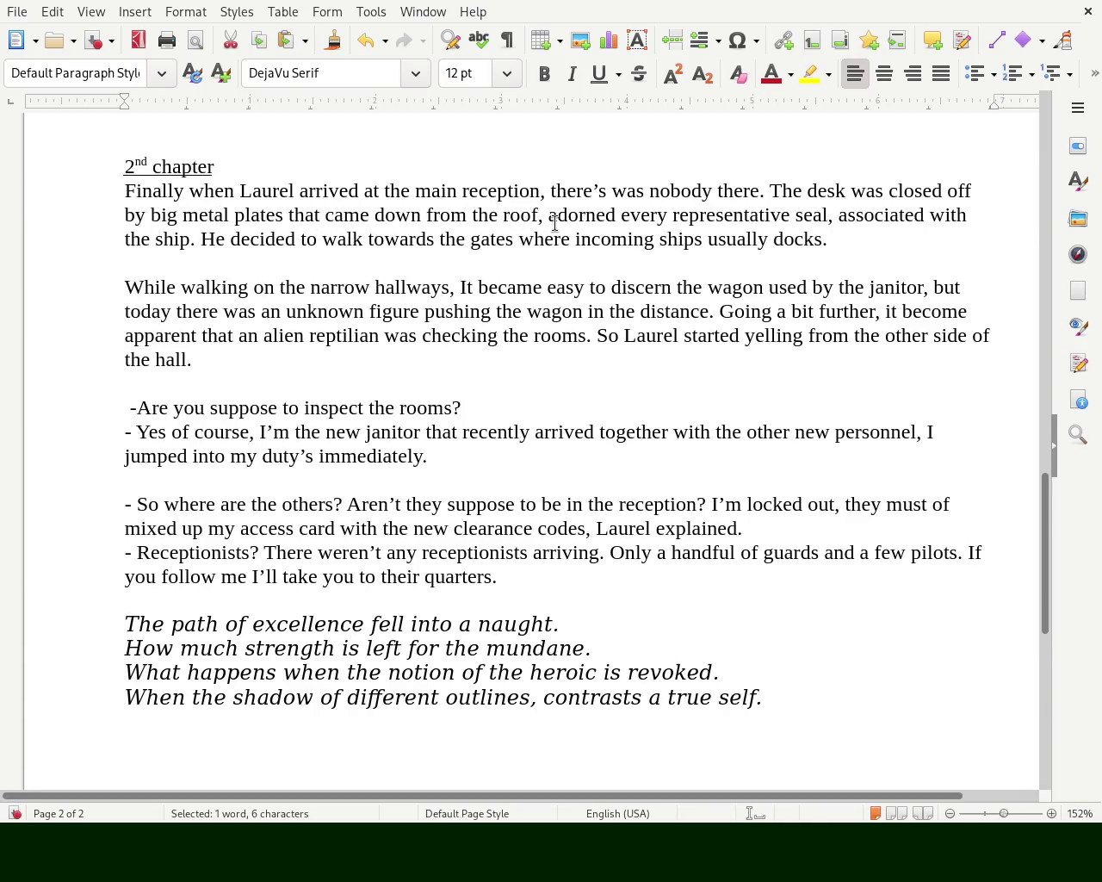
# - Change 'adorned every' to 'with every' in the metal-plates sentence opening the 2nd chapter
pyautogui.doubleClick(629, 214)
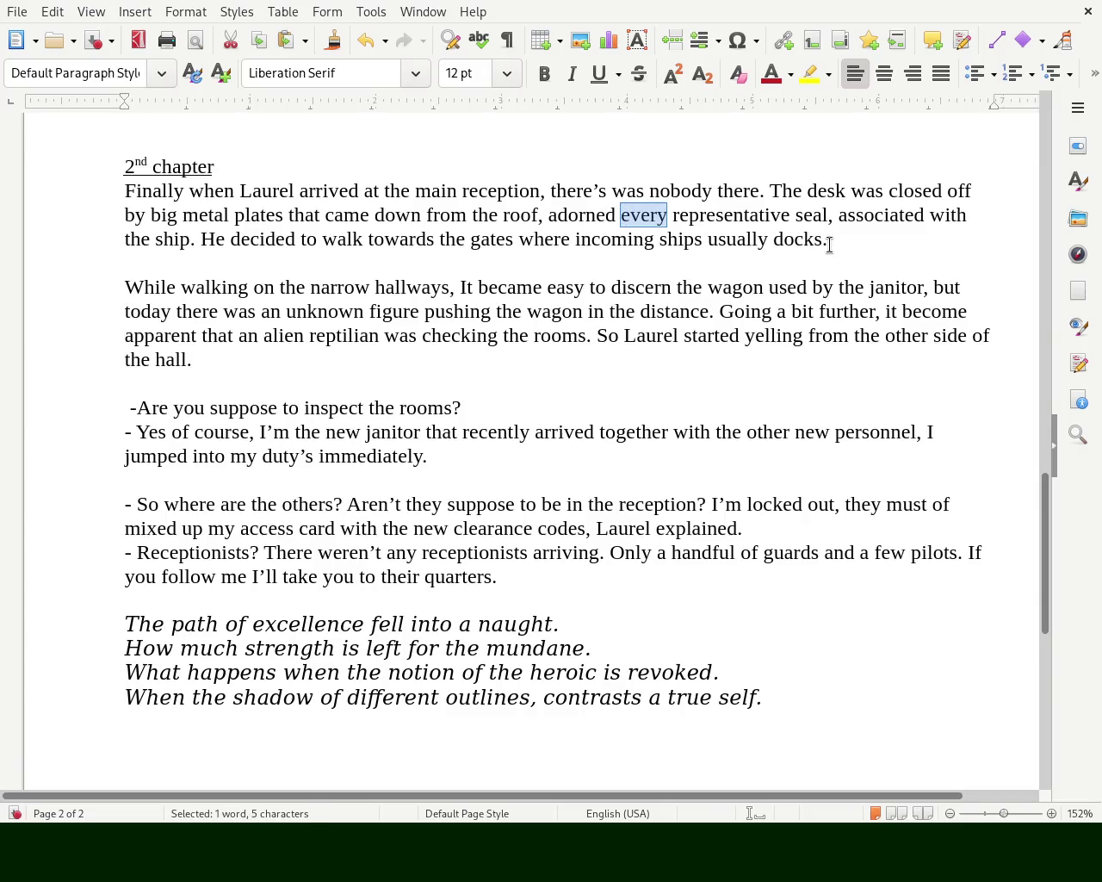
pyautogui.press('BackSpace')
pyautogui.press('BackSpace')
pyautogui.press('BackSpace')
pyautogui.press('BackSpace')
pyautogui.press('BackSpace')
pyautogui.press('BackSpace')
pyautogui.press('BackSpace')
pyautogui.write('with every')
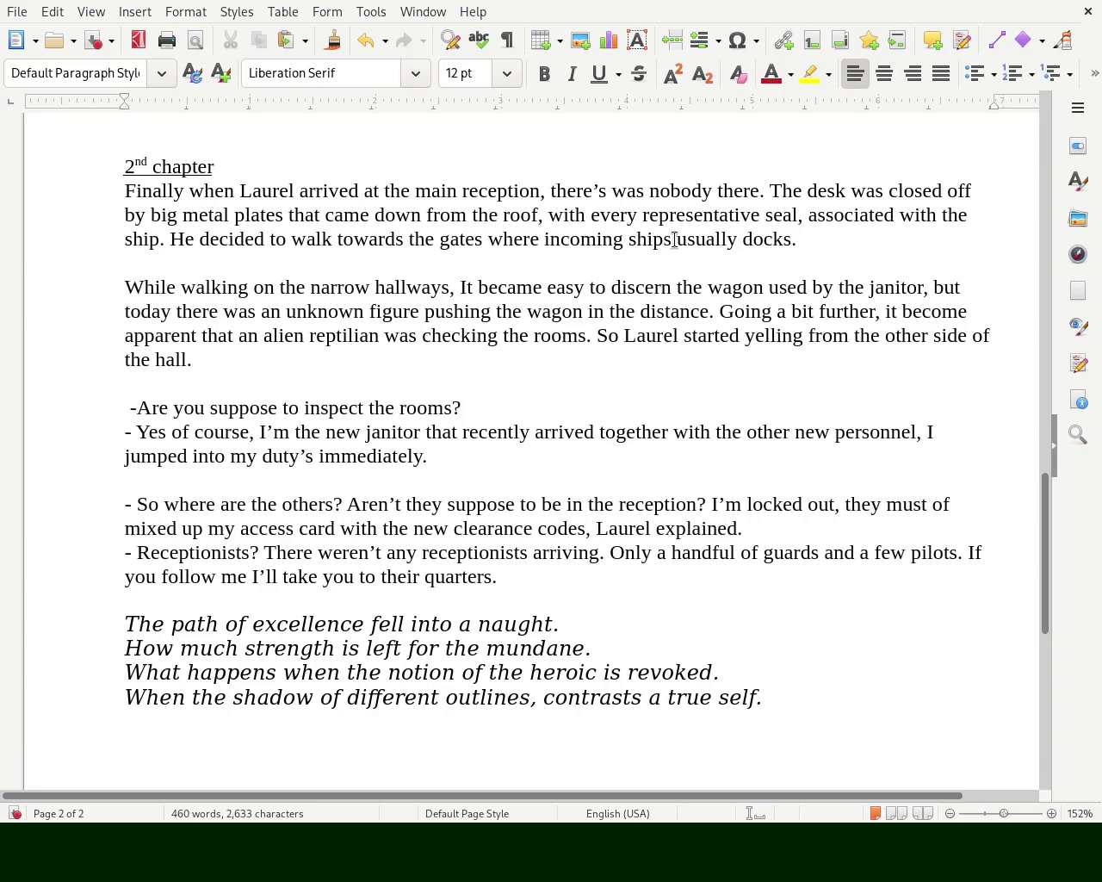
# - Place the cursor after 'docks.', scroll through the pages, and select the whole document with Ctrl+A
pyautogui.moveTo(746, 239); pyautogui.dragTo(832, 241)
pyautogui.click(832, 241)
pyautogui.moveTo(1049, 543)
pyautogui.mouseDown()
pyautogui.moveTo(1054, 558)
pyautogui.moveTo(1054, 168)
pyautogui.moveTo(1054, 227)
pyautogui.mouseUp()
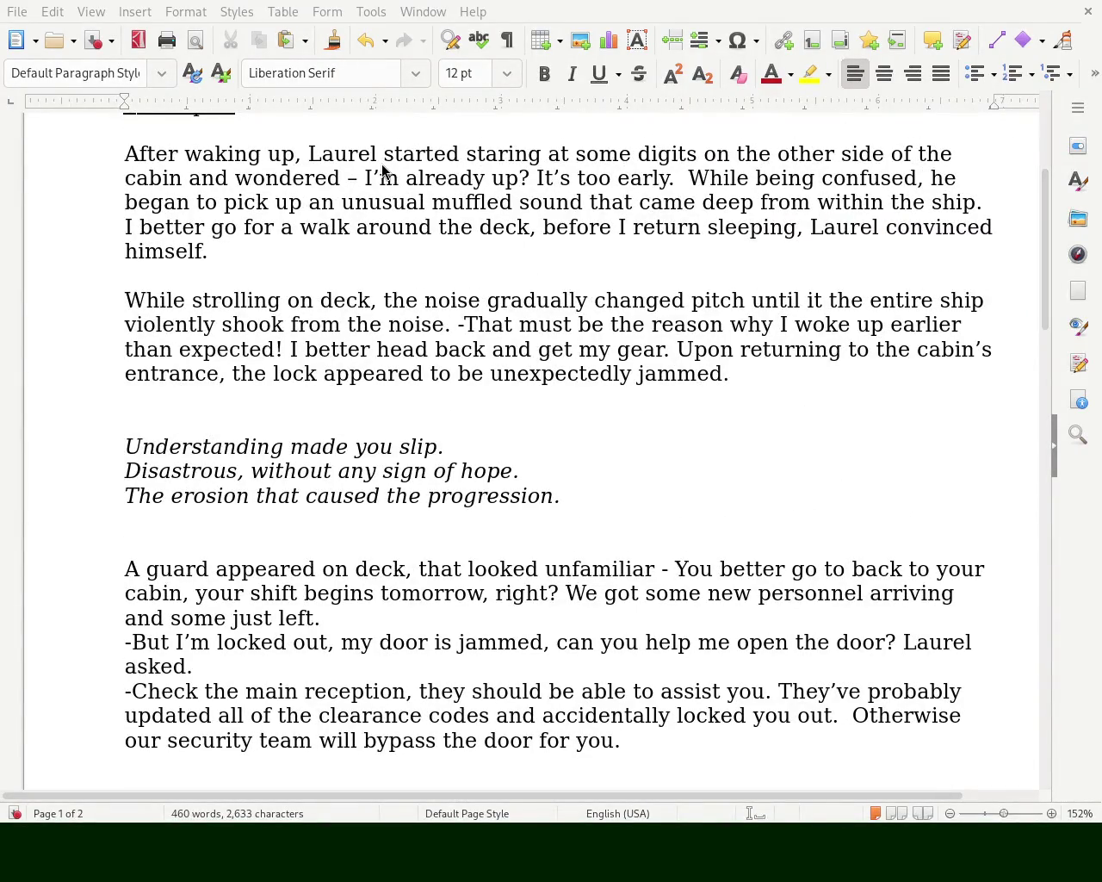
pyautogui.moveTo(1049, 258); pyautogui.dragTo(1047, 171)
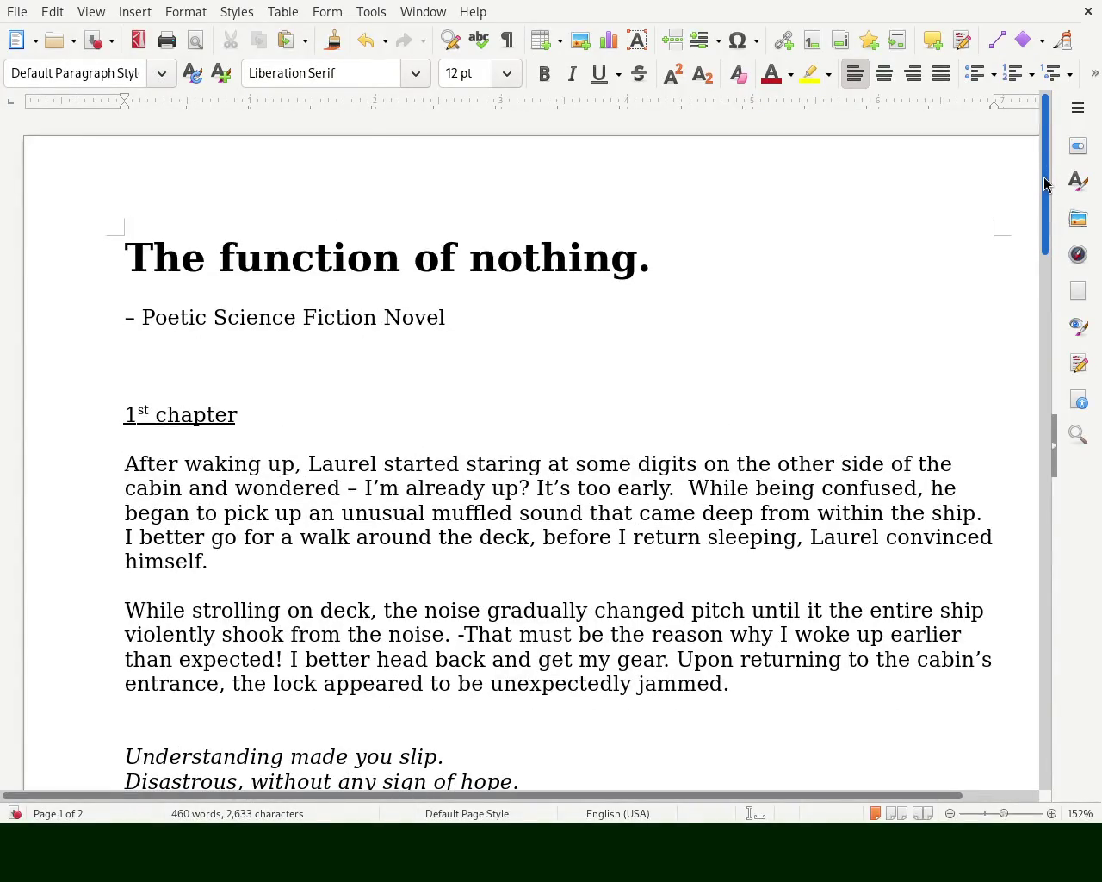
pyautogui.moveTo(1045, 182); pyautogui.dragTo(1045, 188)
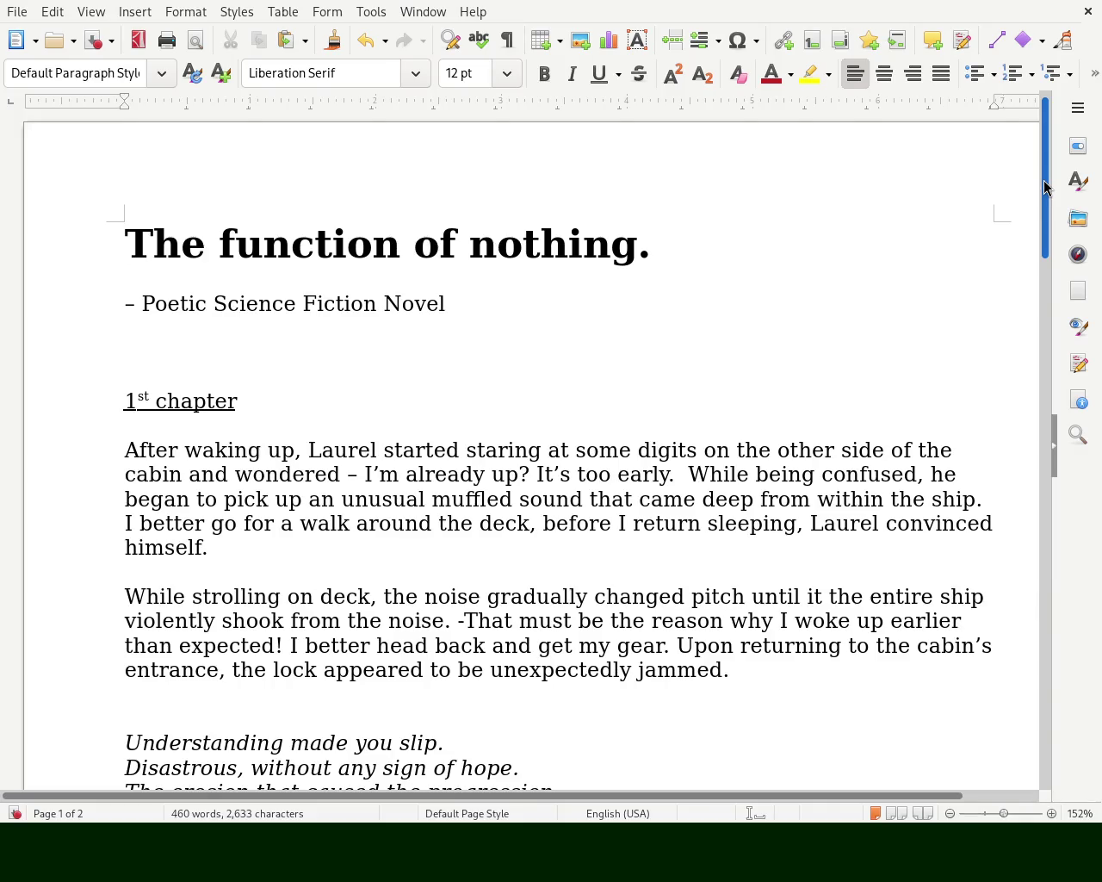
pyautogui.moveTo(1045, 188)
pyautogui.mouseDown()
pyautogui.moveTo(1001, 460)
pyautogui.moveTo(1002, 621)
pyautogui.moveTo(1012, 599)
pyautogui.moveTo(1011, 625)
pyautogui.moveTo(839, 649)
pyautogui.mouseUp()
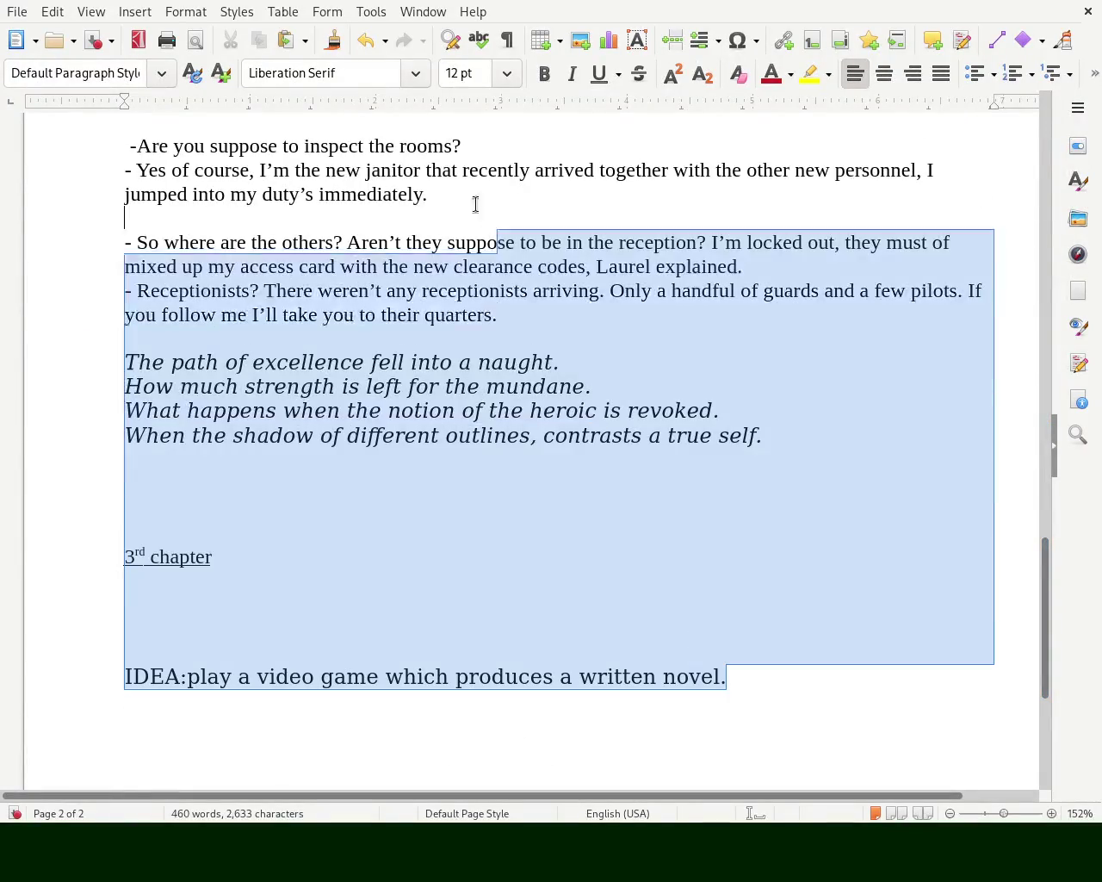
pyautogui.moveTo(772, 685); pyautogui.dragTo(428, 194)
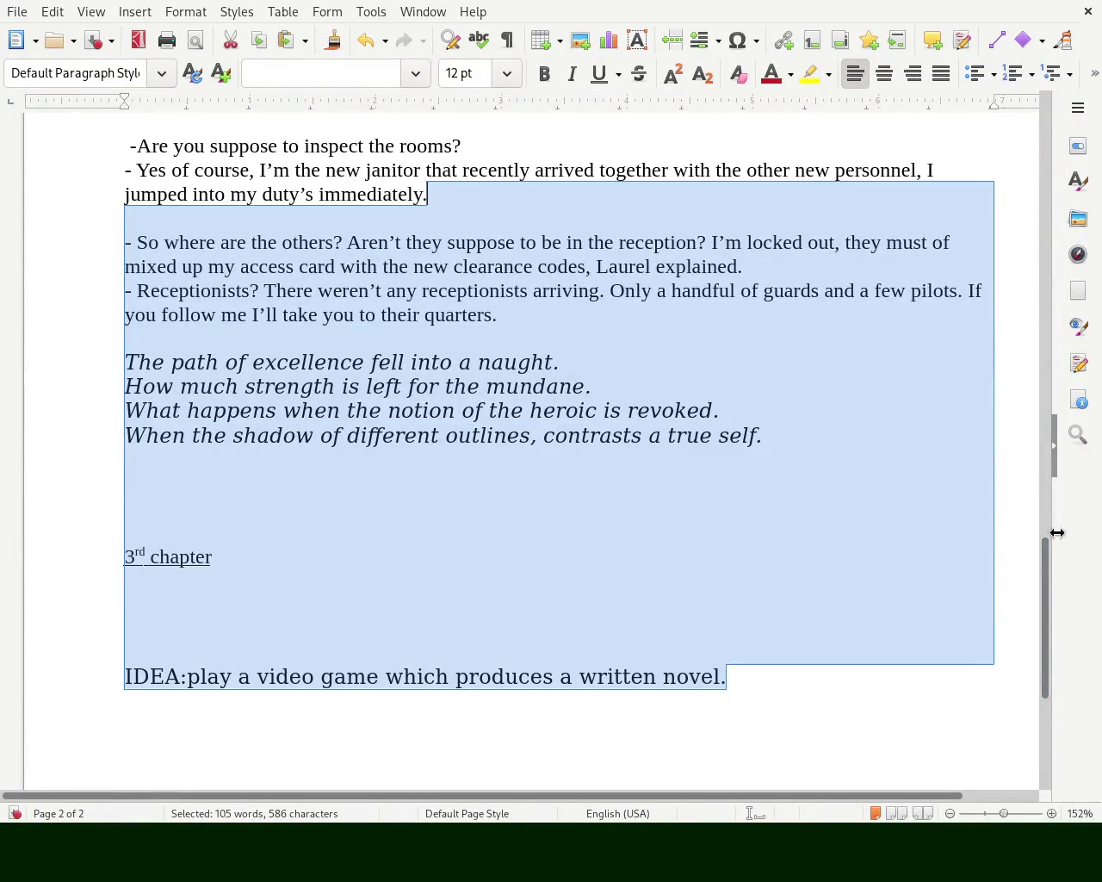
pyautogui.moveTo(1044, 597)
pyautogui.mouseDown()
pyautogui.moveTo(1017, 267)
pyautogui.moveTo(788, 87)
pyautogui.mouseUp()
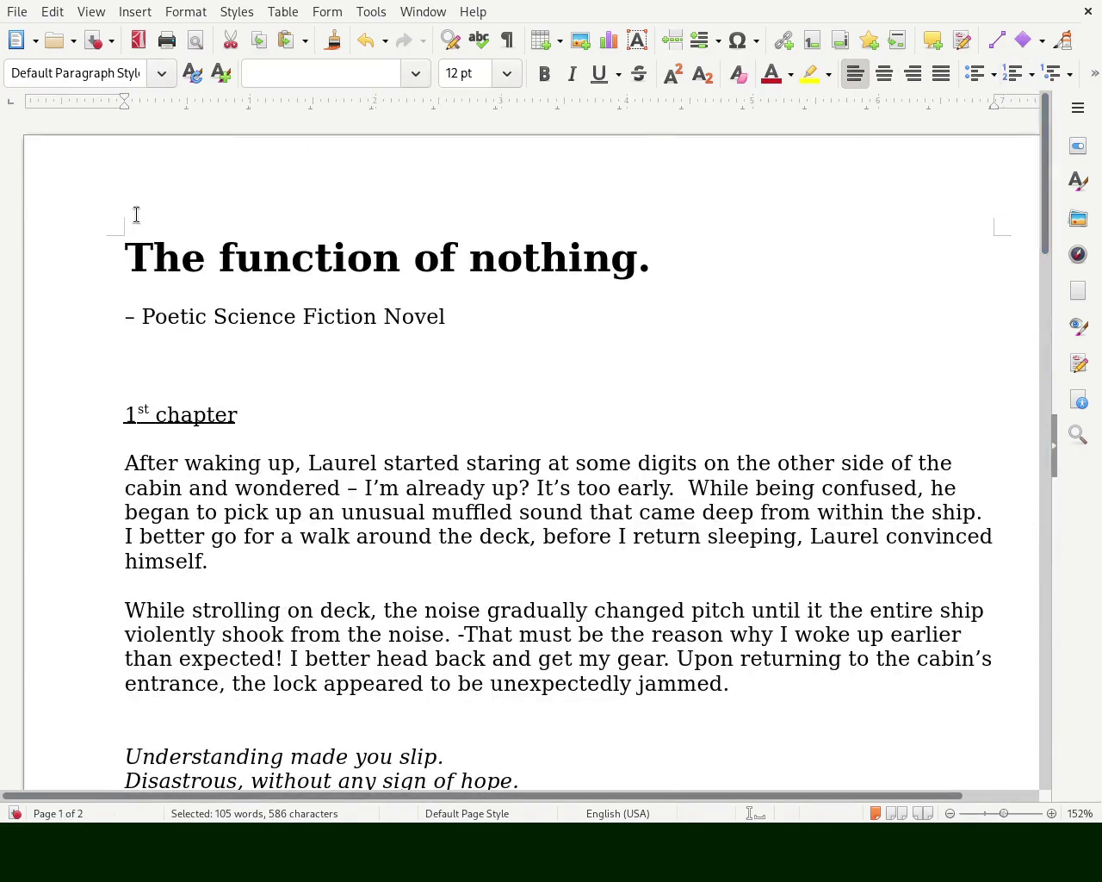
pyautogui.hotkey('ctrl', 'a')
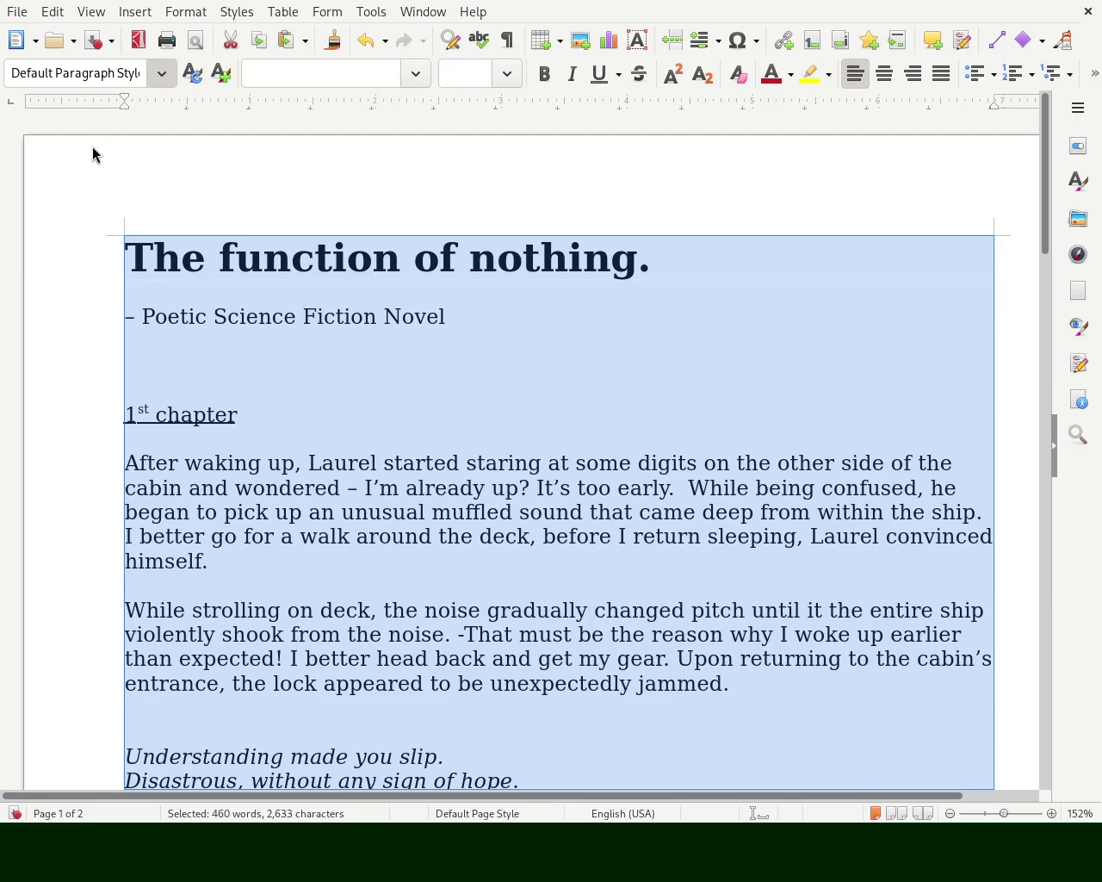
# - Clear all direct formatting and apply the Title style to 'The function of nothing.'
pyautogui.hotkey('ctrl', 'm')
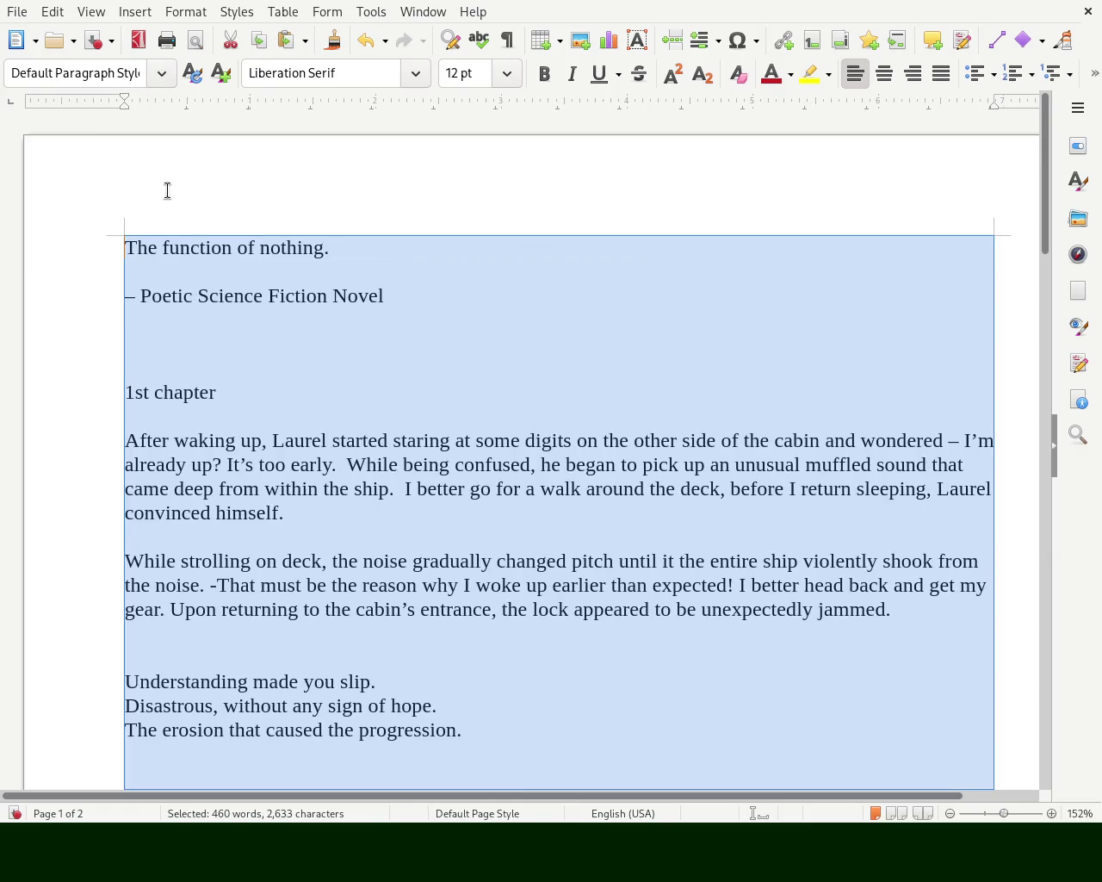
pyautogui.tripleClick(206, 256)
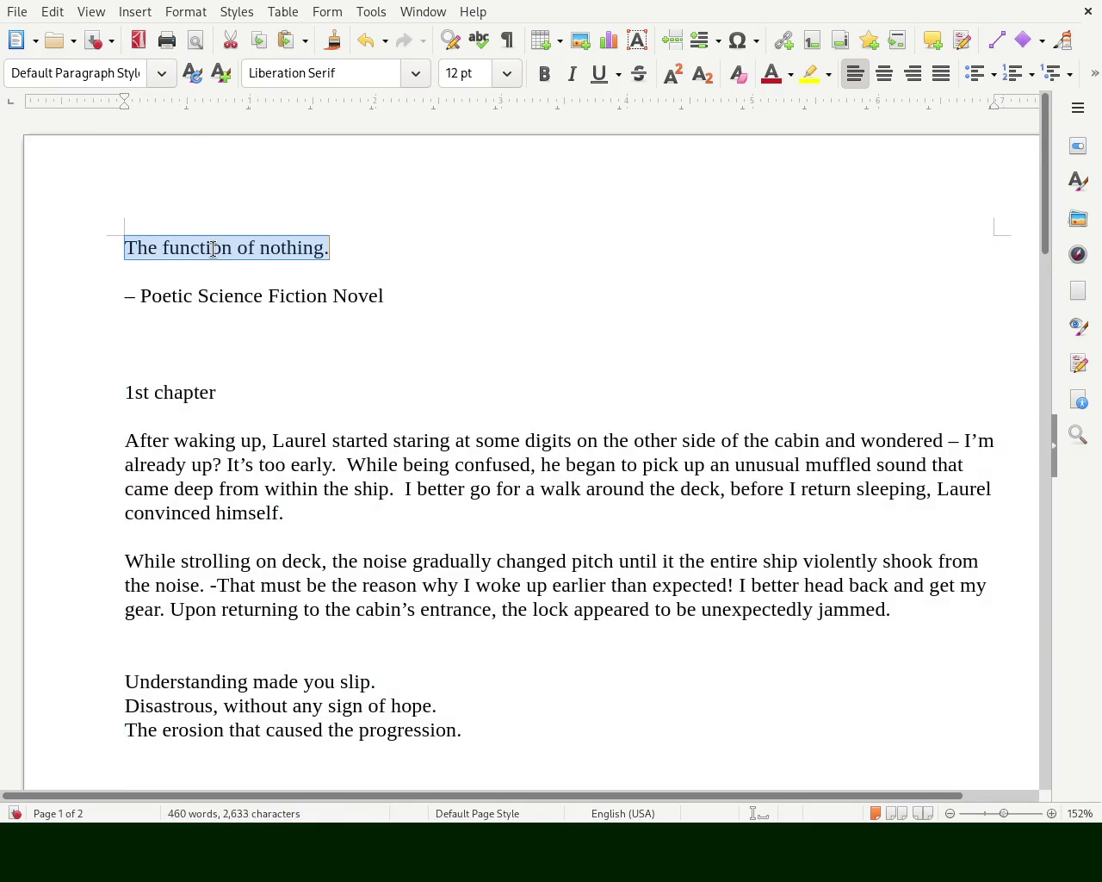
pyautogui.hotkey('ctrl', '1')
pyautogui.click(348, 328)
pyautogui.moveTo(441, 333); pyautogui.dragTo(5, 306)
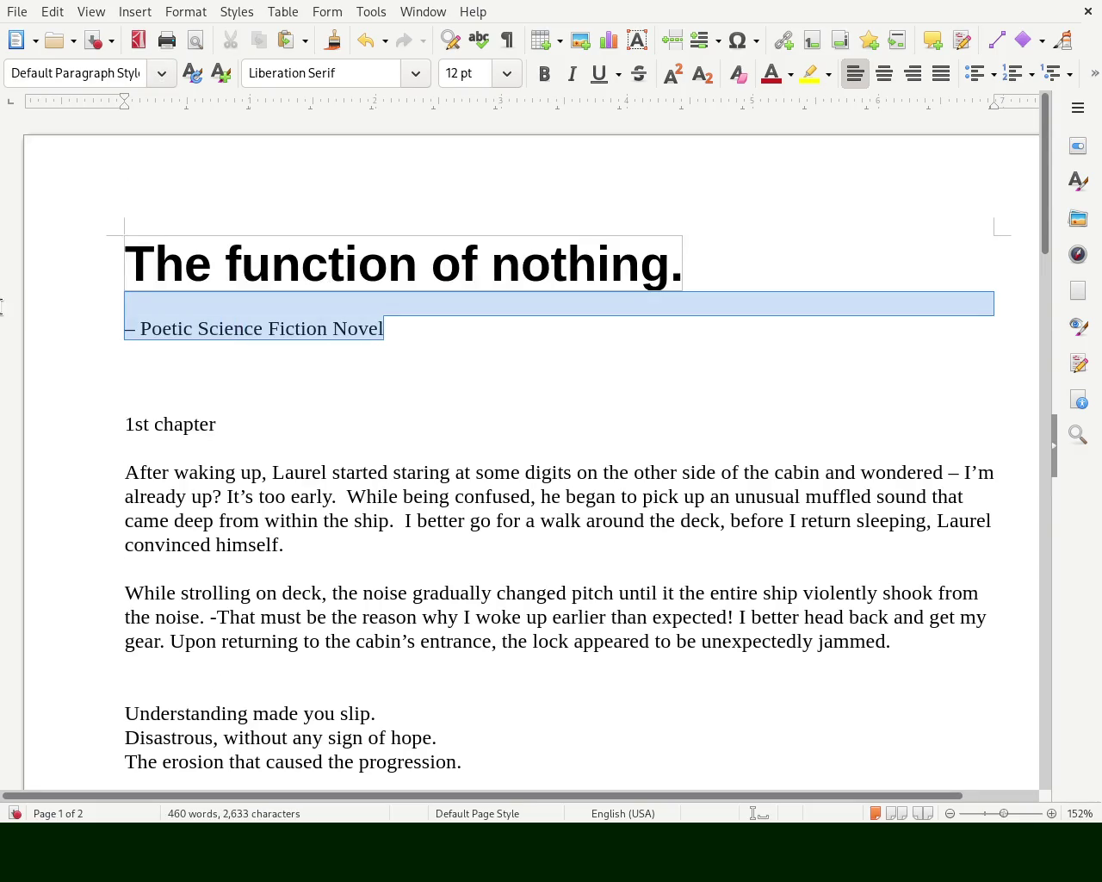
pyautogui.click(231, 348)
pyautogui.click(131, 327)
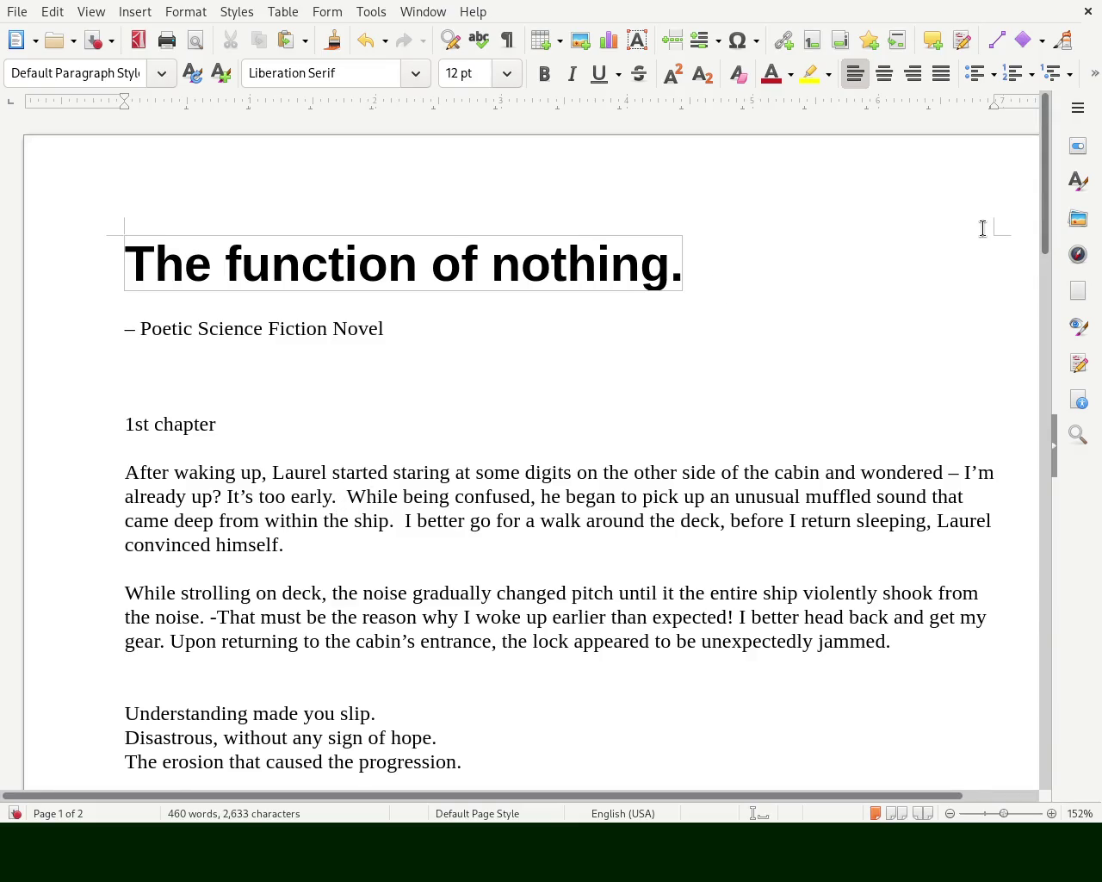
pyautogui.moveTo(1047, 178)
pyautogui.mouseDown()
pyautogui.moveTo(1029, 669)
pyautogui.moveTo(1013, 345)
pyautogui.moveTo(1016, 247)
pyautogui.moveTo(1034, 180)
pyautogui.mouseUp()
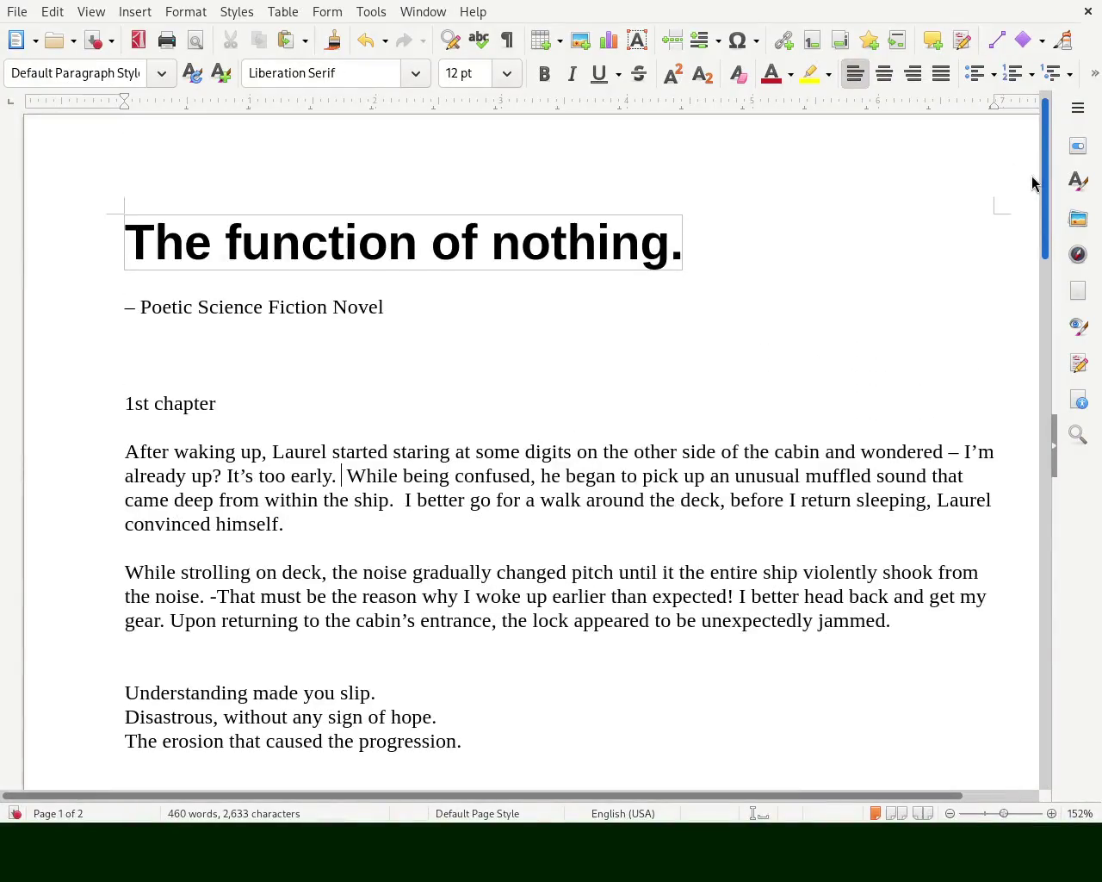
# - Apply the Subtitle style to '1st chapter' and Heading 3 to the subtitle line
pyautogui.doubleClick(177, 398)
pyautogui.click(177, 398)
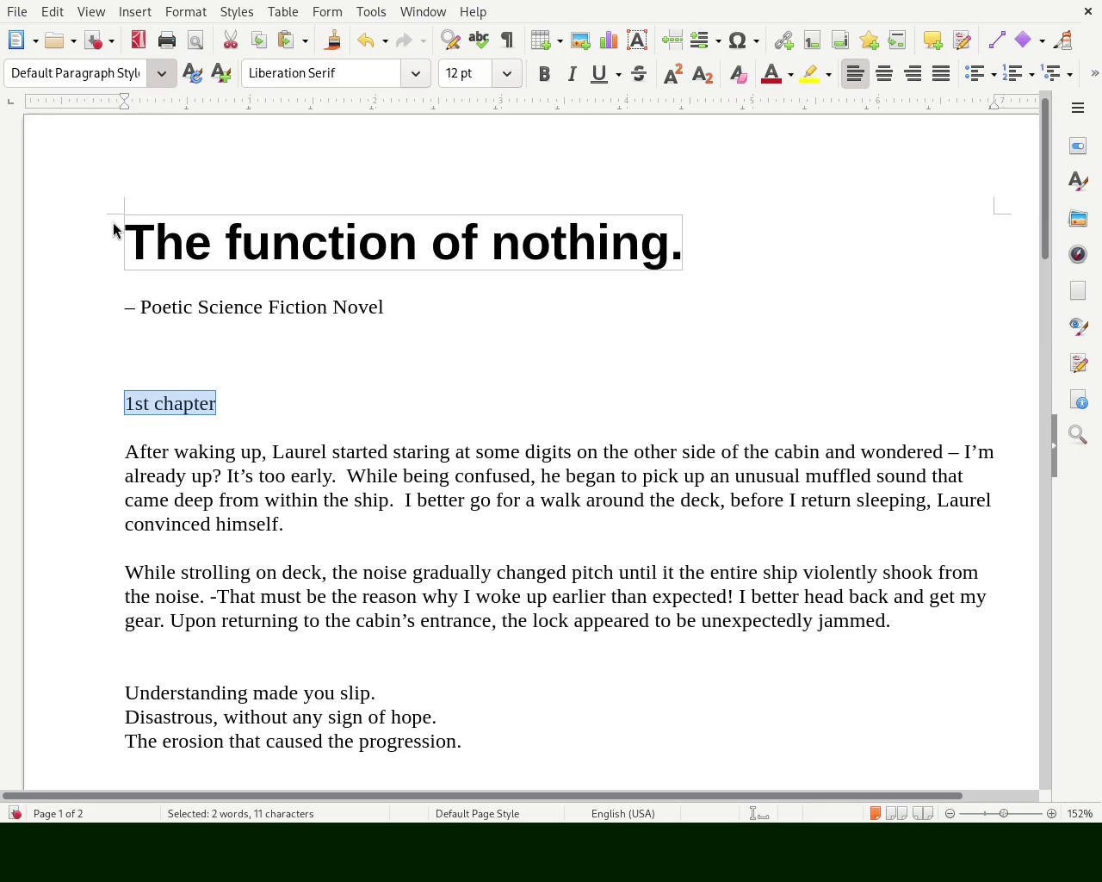
pyautogui.write('Subtitle')
pyautogui.press('Return')
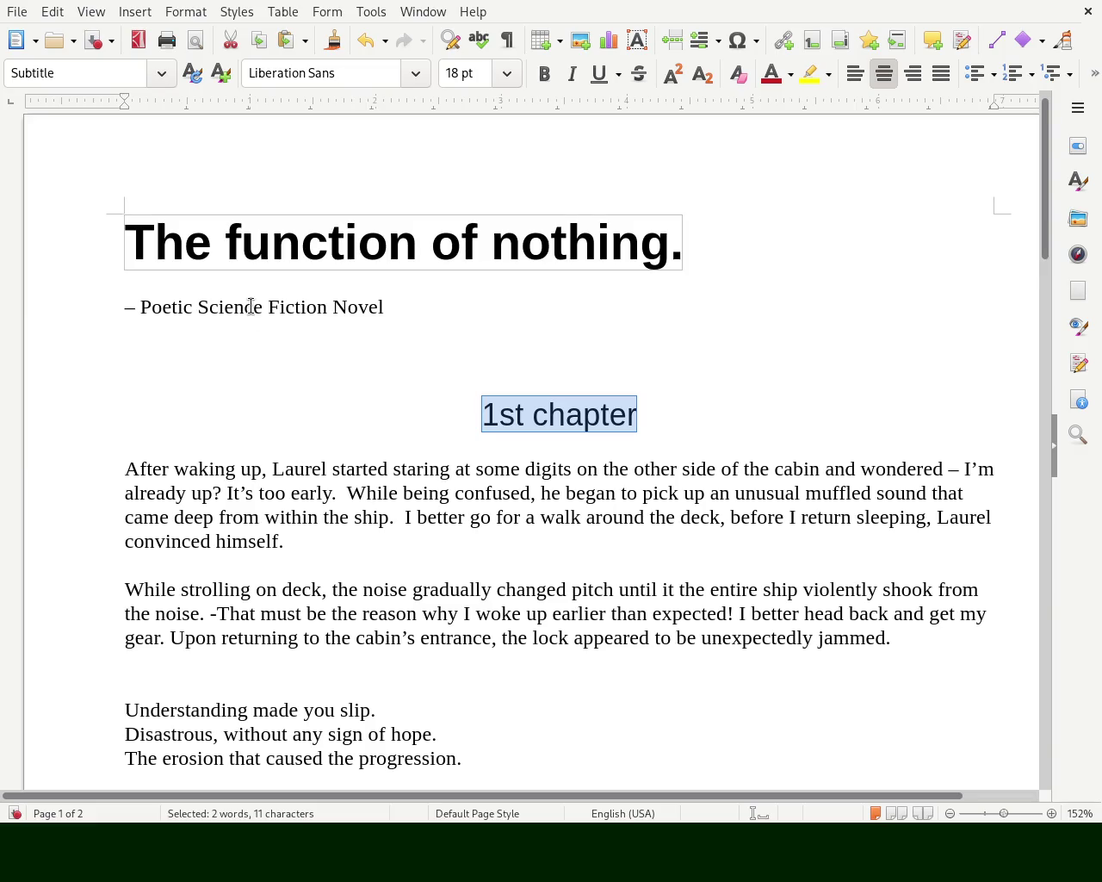
pyautogui.tripleClick(251, 307)
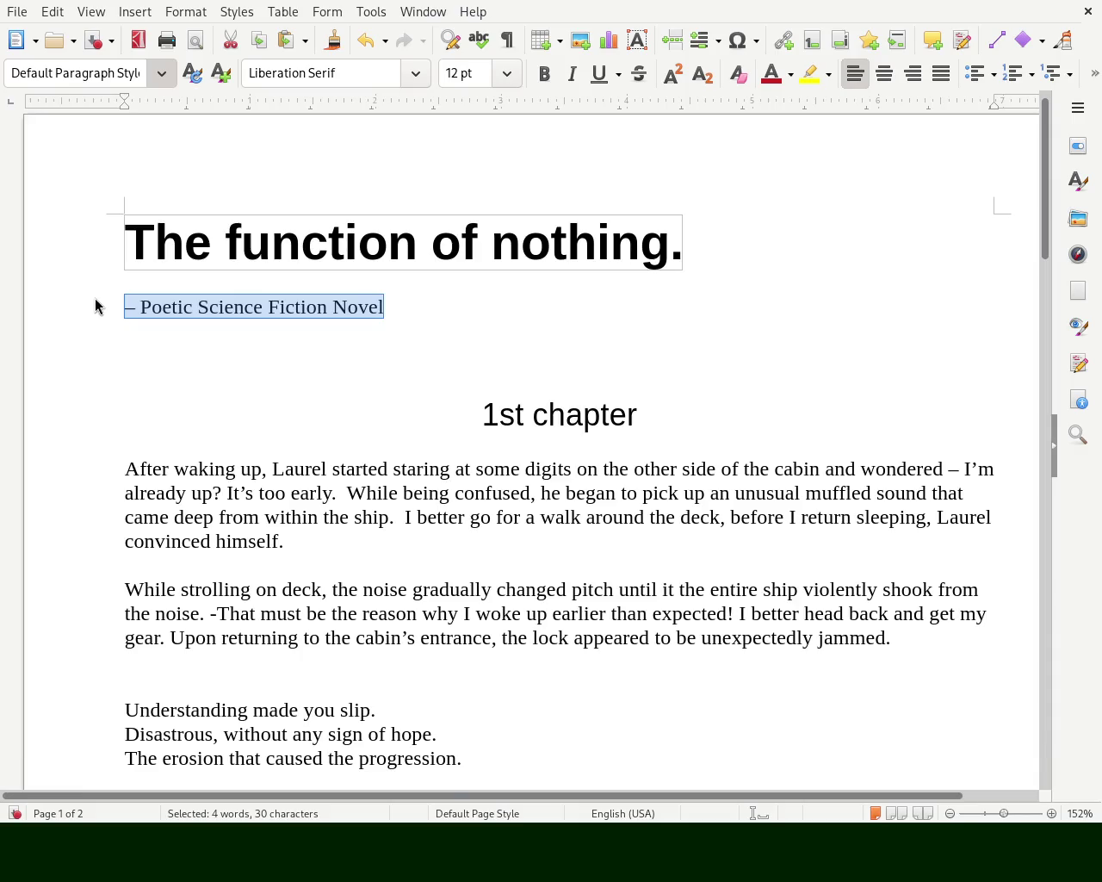
pyautogui.hotkey('ctrl', '3')
pyautogui.click(536, 373)
pyautogui.click(559, 460)
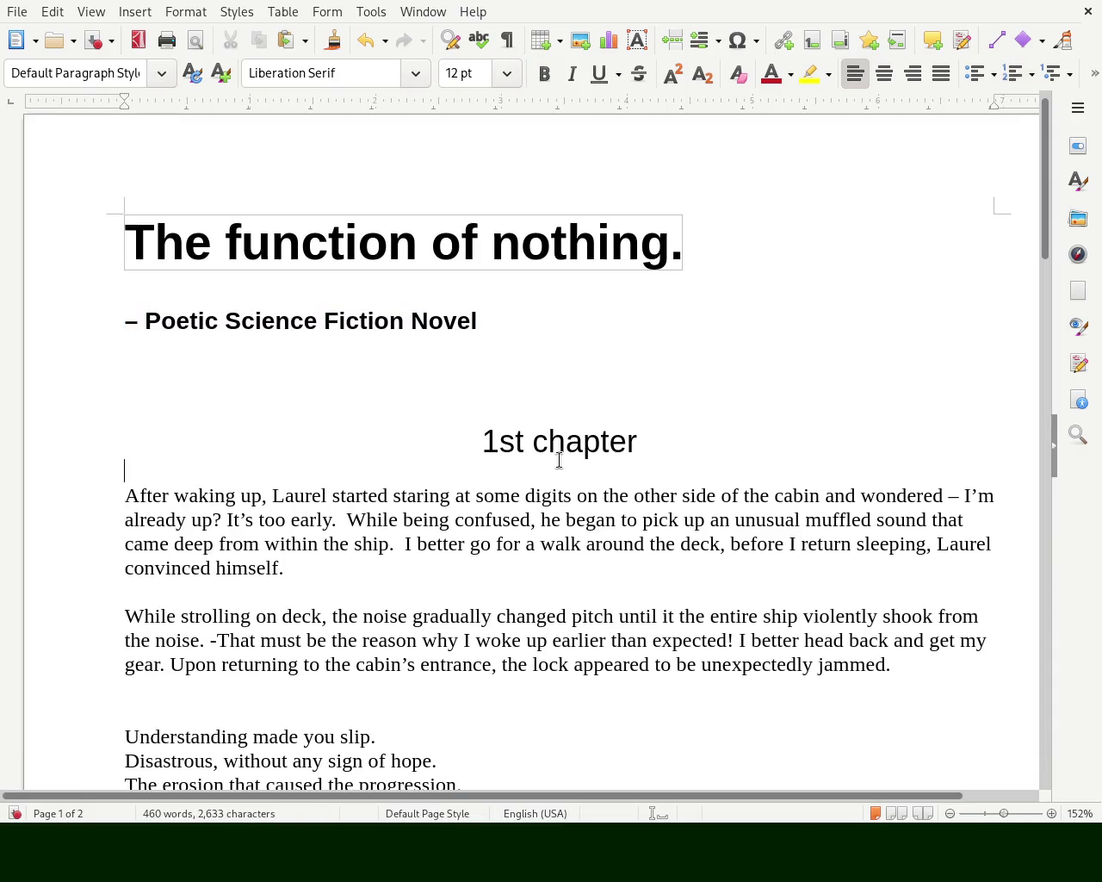
# - Reset '1st chapter' to Default Paragraph Style, make it Heading 3, and replace the subtitle's dash with 'A'
pyautogui.tripleClick(559, 460)
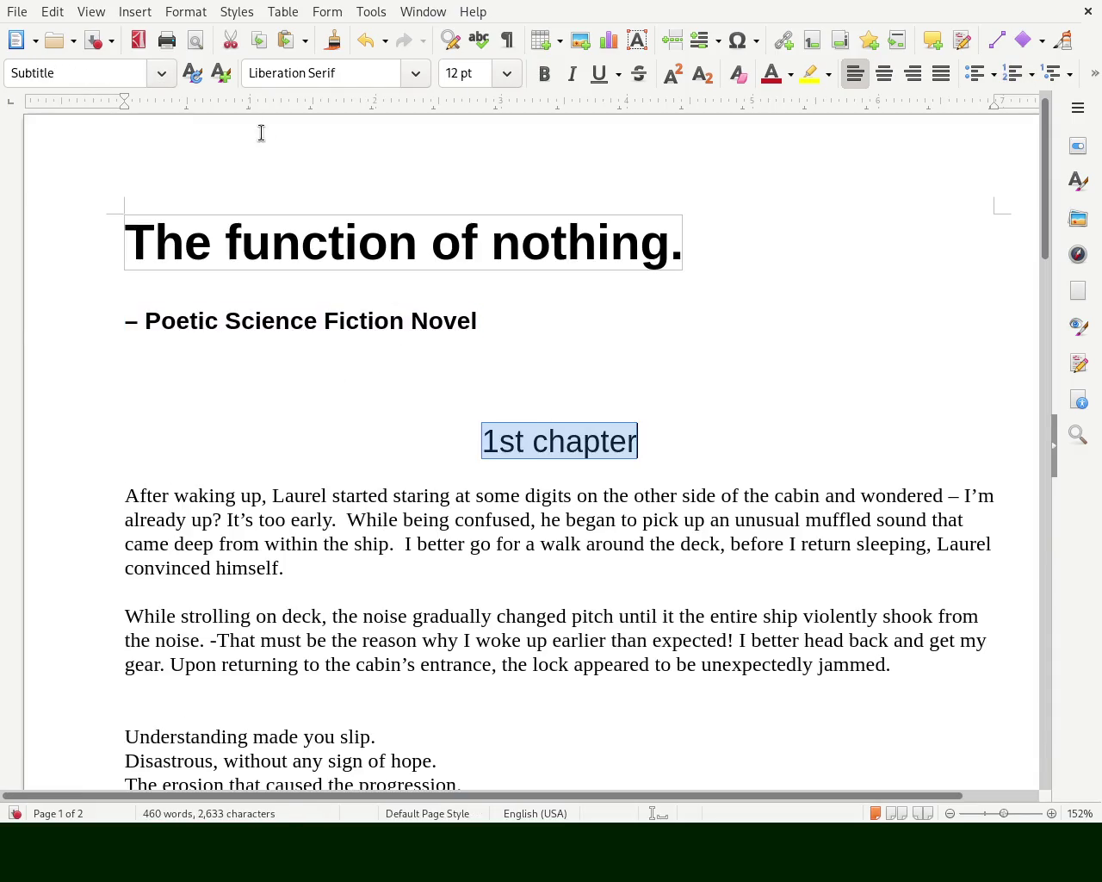
pyautogui.click(163, 82)
pyautogui.click(140, 104)
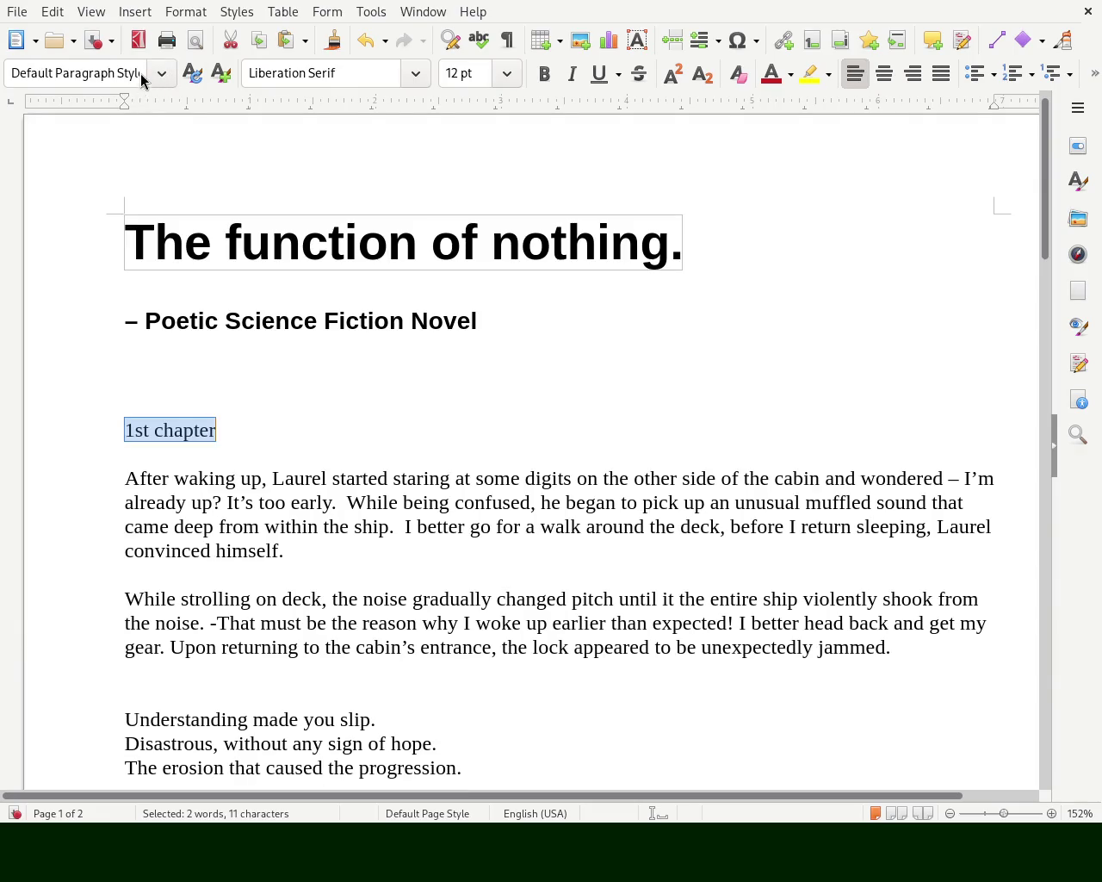
pyautogui.hotkey('ctrl', '3')
pyautogui.press('Up')
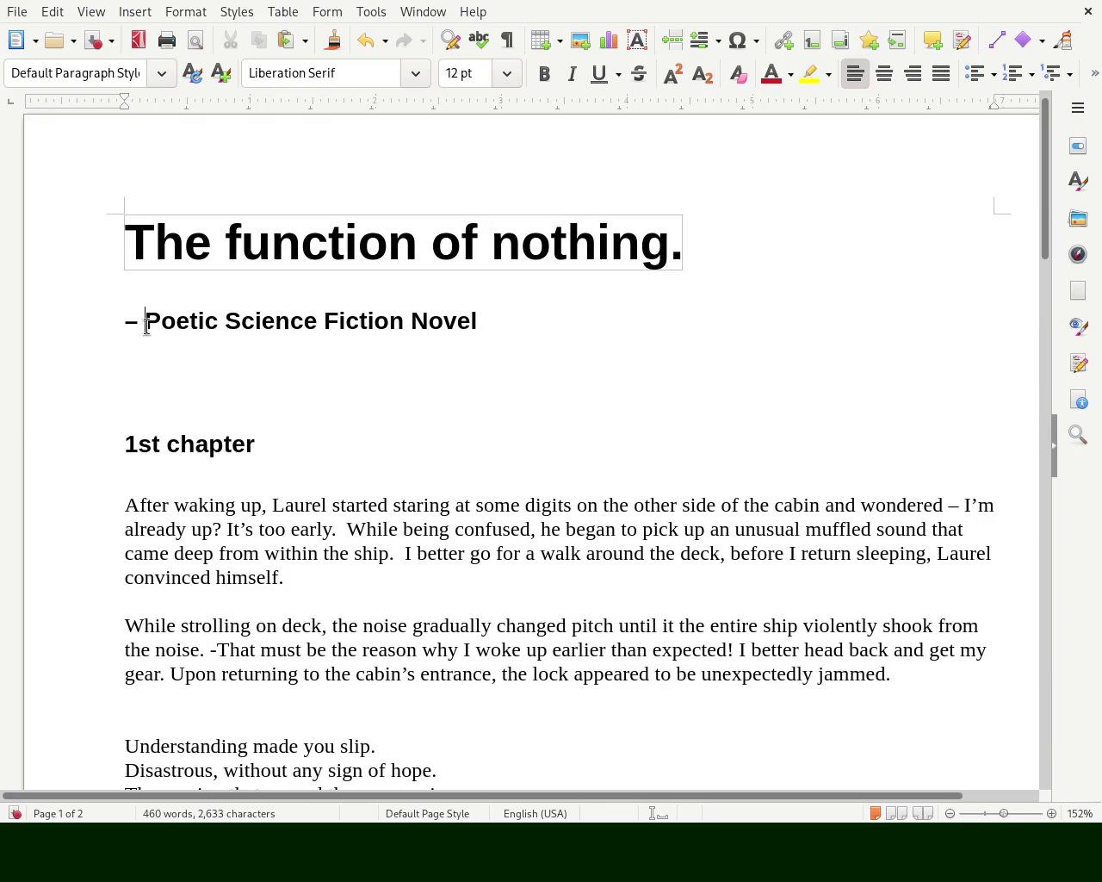
pyautogui.hotkey('ctrl', '3')
pyautogui.press('BackSpace')
pyautogui.press('BackSpace')
pyautogui.write('A')
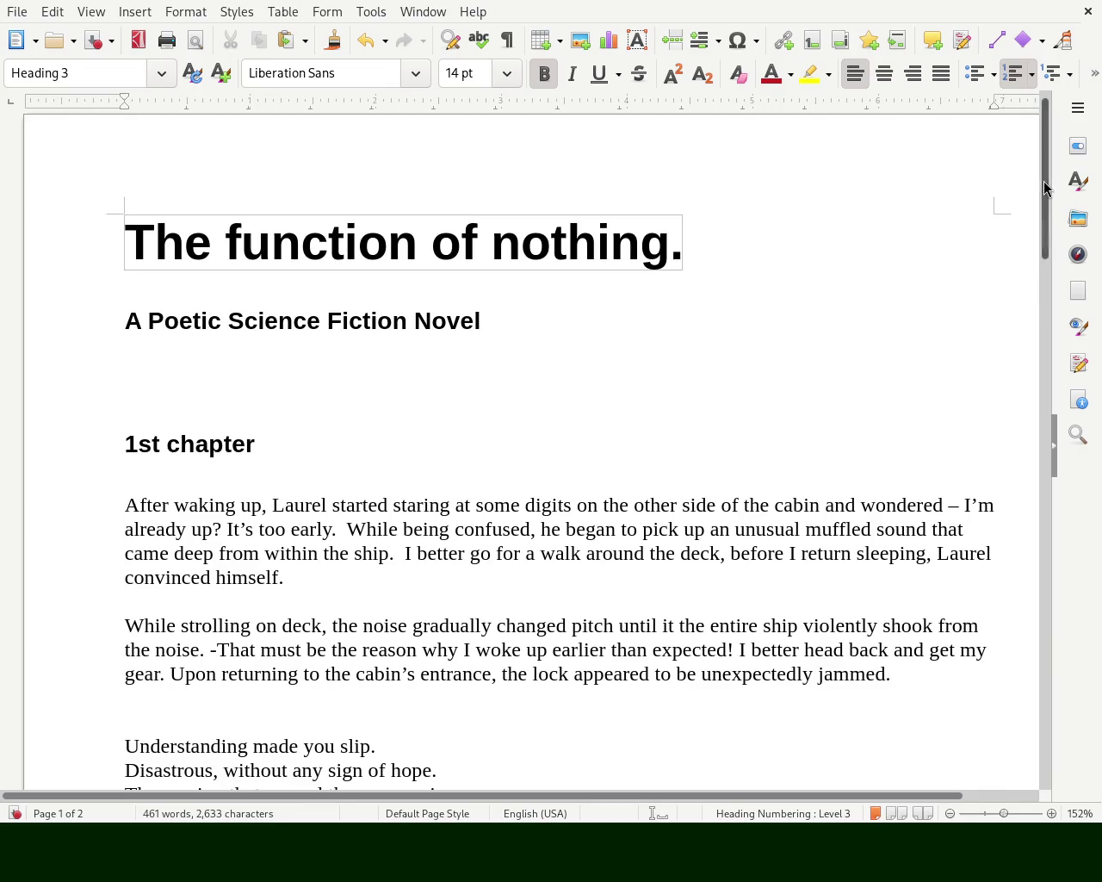
pyautogui.moveTo(1044, 187)
pyautogui.mouseDown()
pyautogui.moveTo(1040, 293)
pyautogui.moveTo(1047, 234)
pyautogui.moveTo(1047, 259)
pyautogui.mouseUp()
# - Apply the Body Text style (Ctrl+0) to chapter one's three poem lines, then deselect them
pyautogui.moveTo(473, 483)
pyautogui.mouseDown()
pyautogui.moveTo(67, 458)
pyautogui.moveTo(61, 436)
pyautogui.mouseUp()
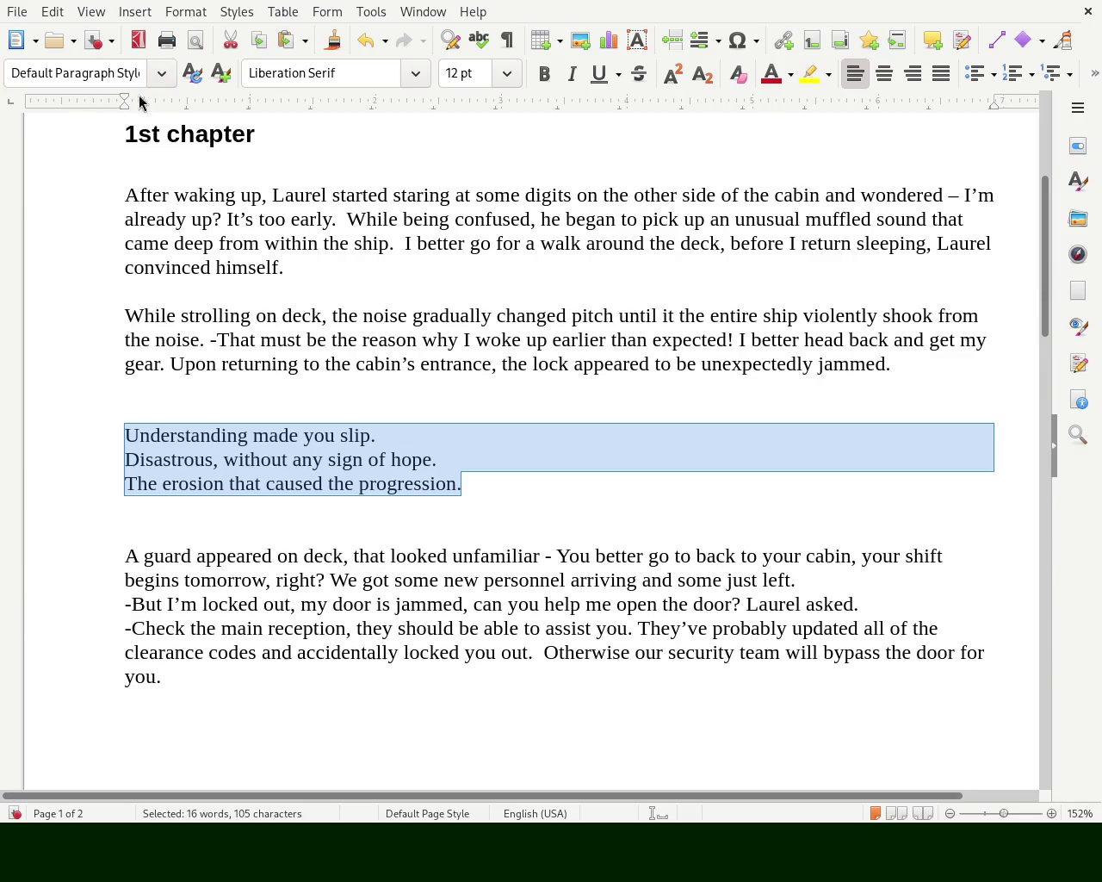
pyautogui.hotkey('ctrl', '0')
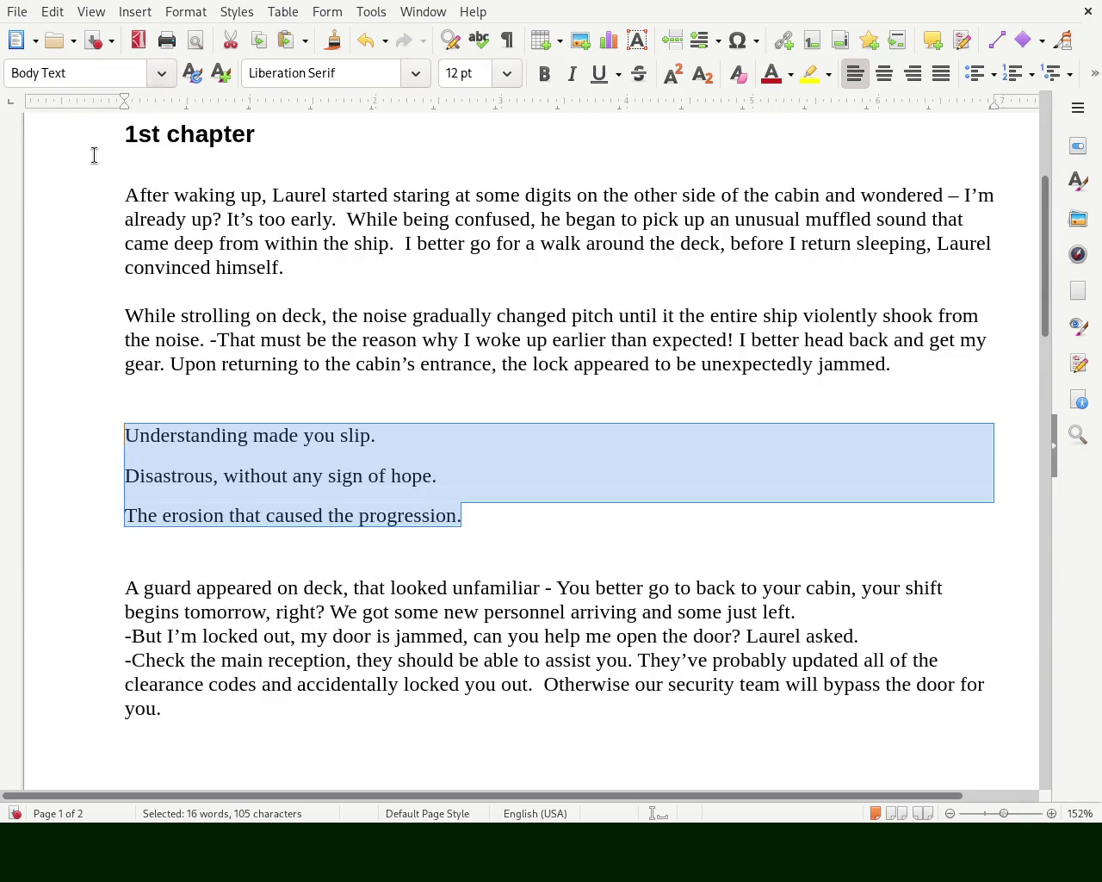
pyautogui.click(218, 336)
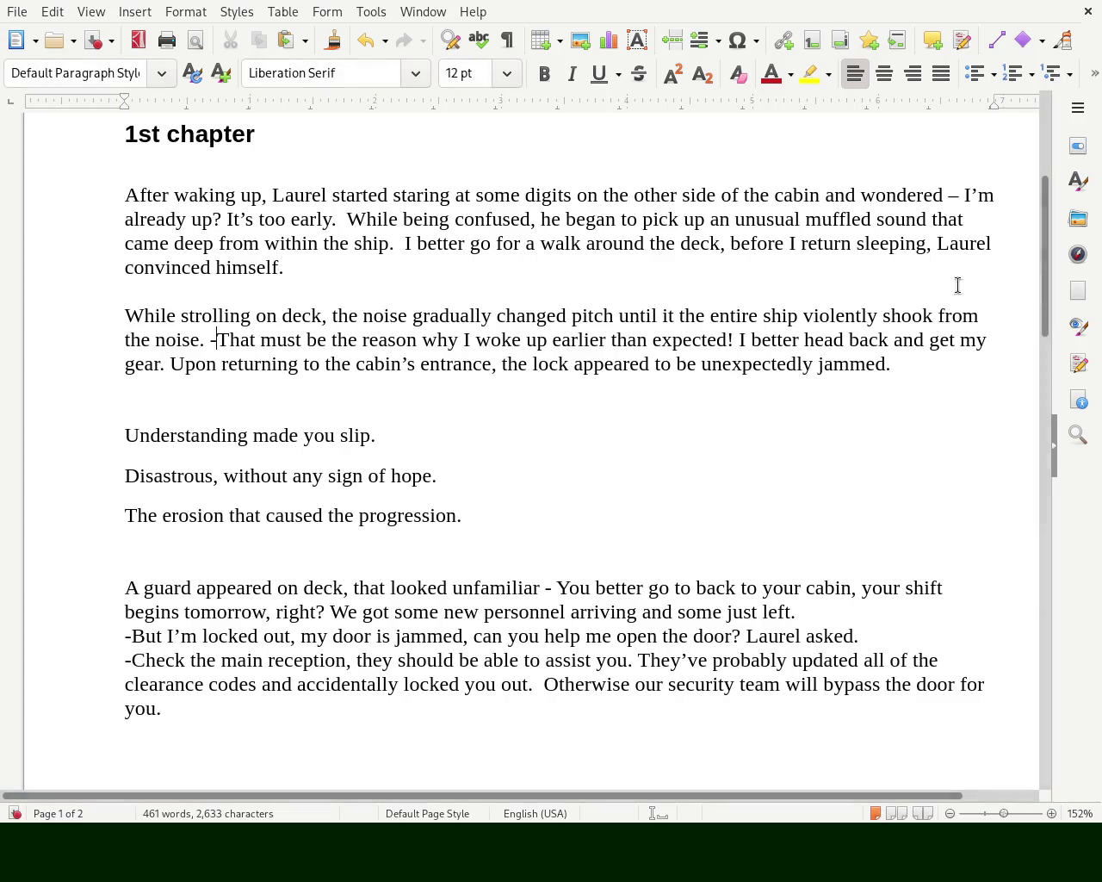
pyautogui.moveTo(1043, 291); pyautogui.dragTo(1051, 191)
pyautogui.scroll(-3, 1051, 198)
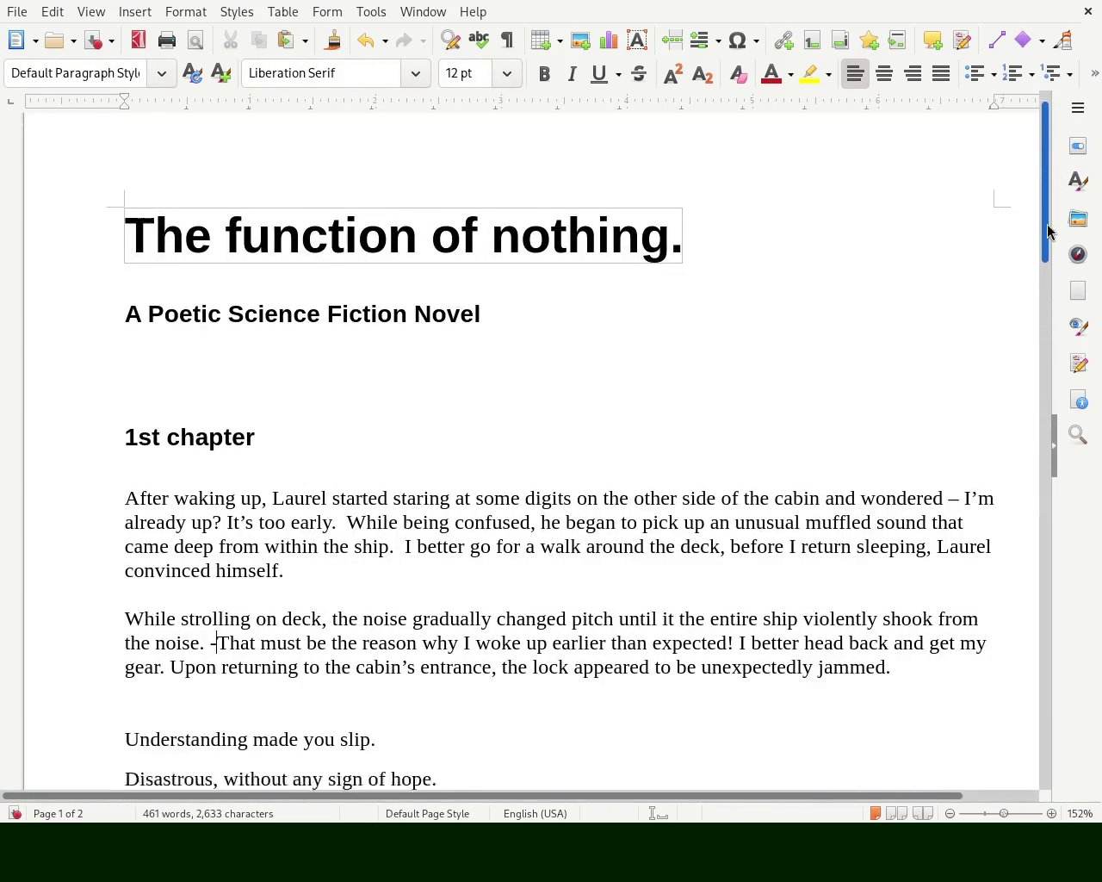
# - Apply Body Text (Ctrl+0) to the paragraphs from 'After waking up' through 'jammed.'
pyautogui.doubleClick(427, 419)
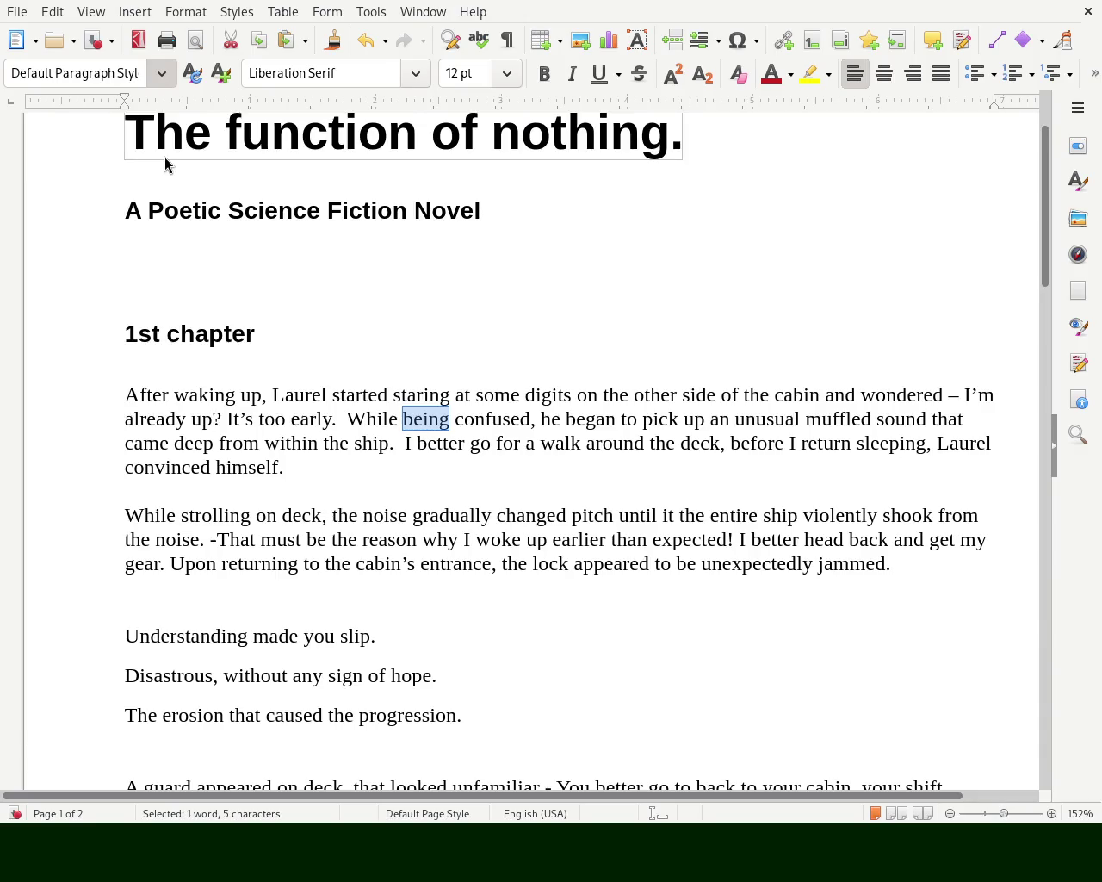
pyautogui.click(400, 675)
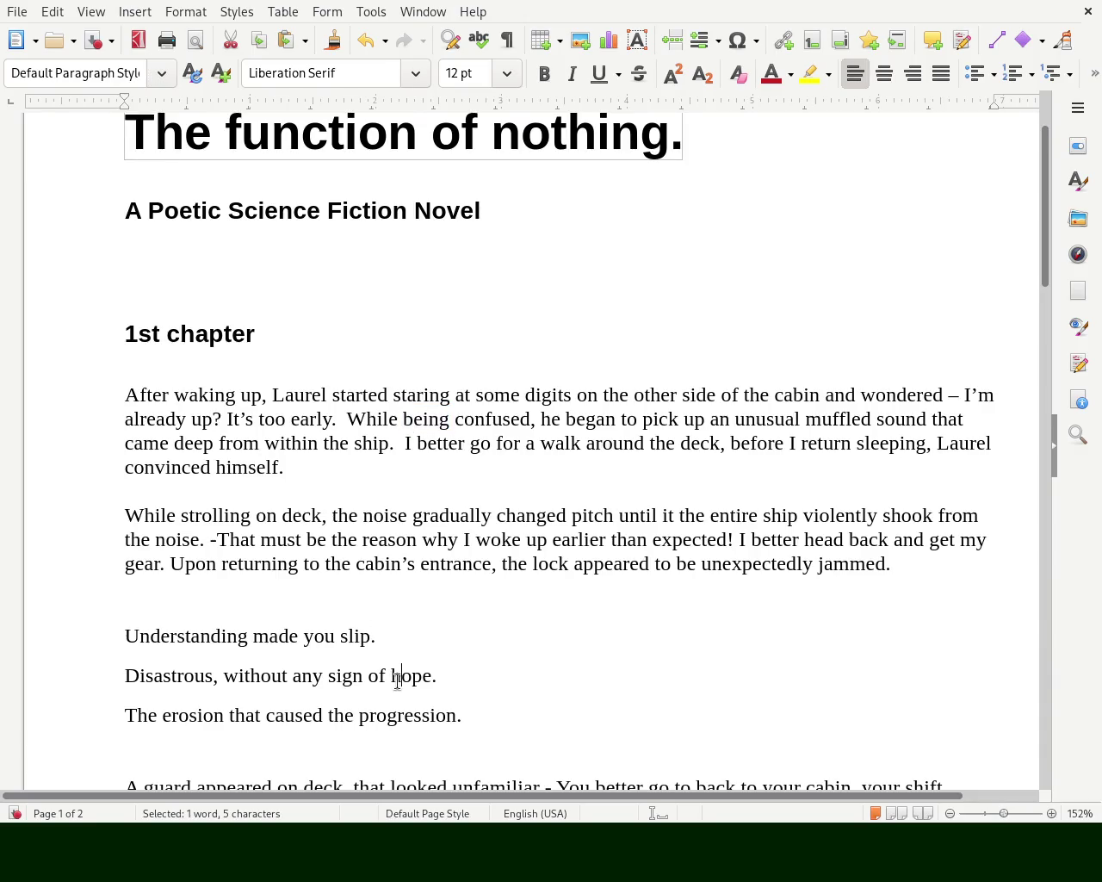
pyautogui.moveTo(918, 563)
pyautogui.mouseDown()
pyautogui.moveTo(12, 504)
pyautogui.moveTo(32, 499)
pyautogui.moveTo(25, 509)
pyautogui.mouseUp()
pyautogui.click(463, 540)
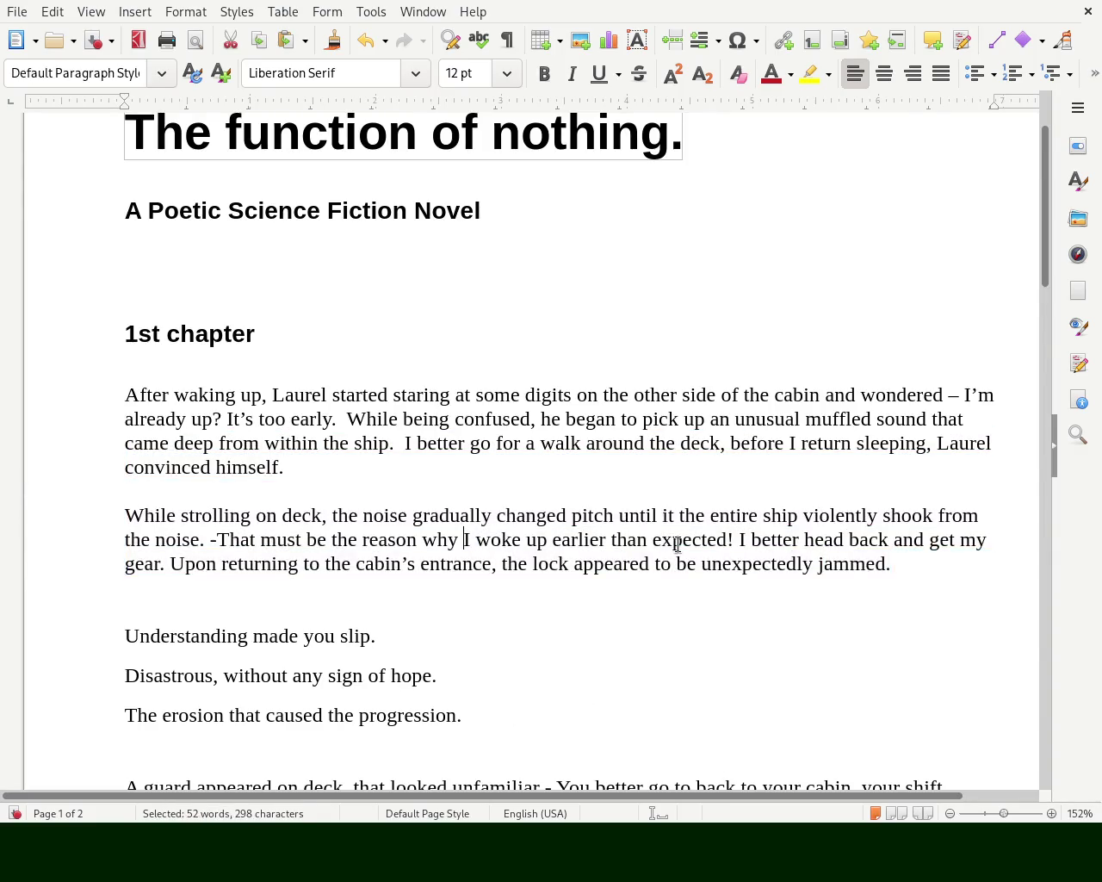
pyautogui.moveTo(959, 568); pyautogui.dragTo(76, 397)
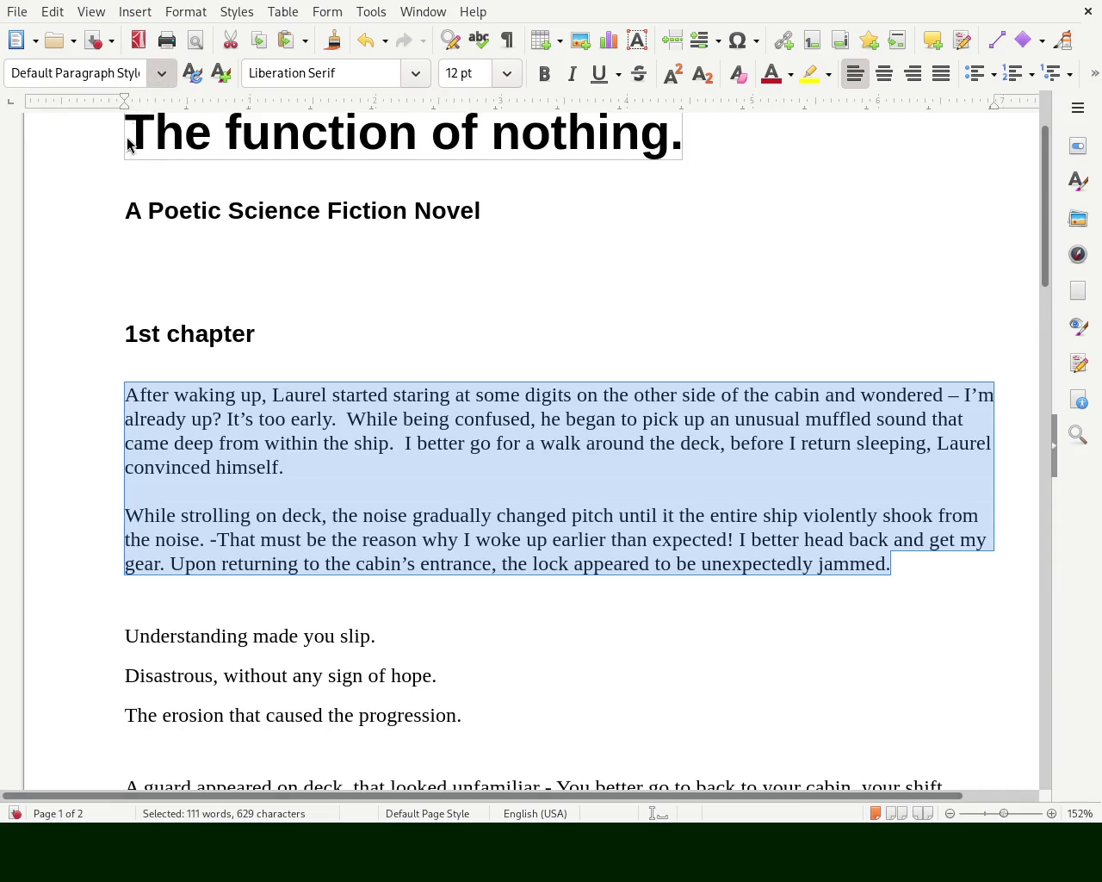
pyautogui.hotkey('ctrl', '0')
pyautogui.click(252, 394)
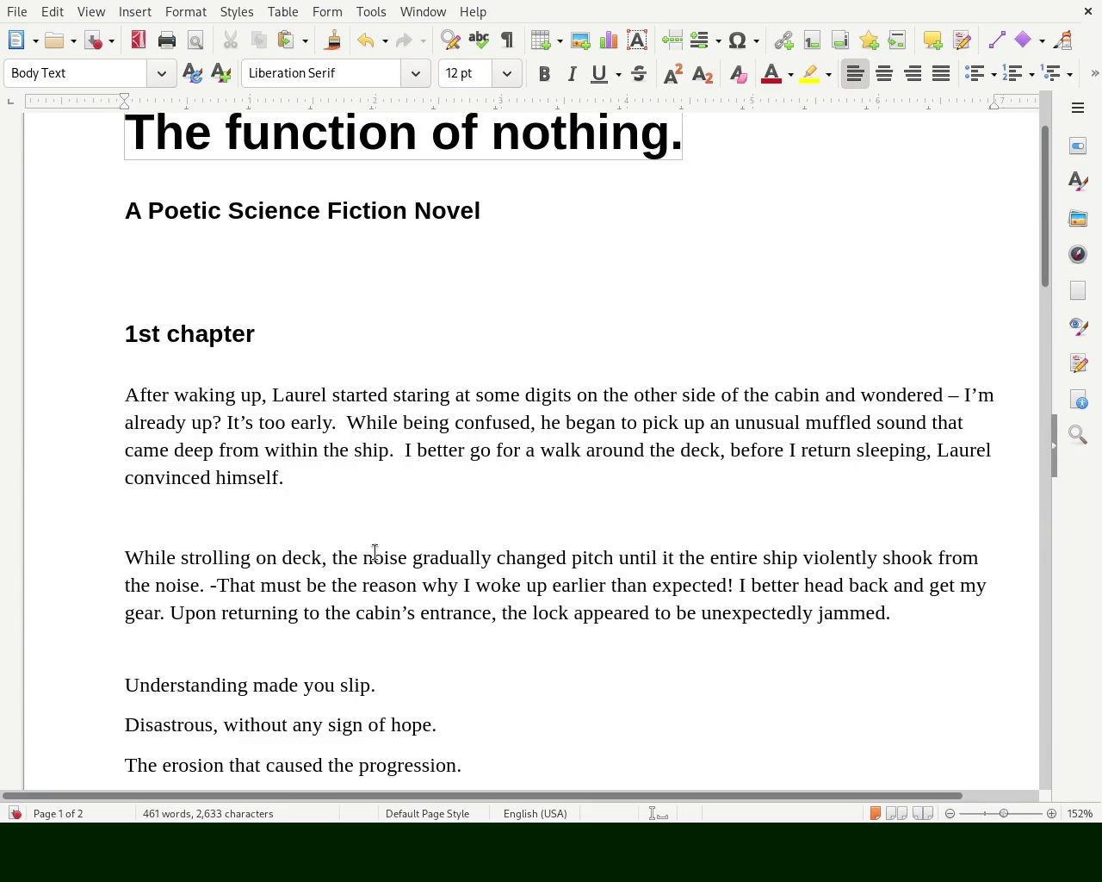
pyautogui.click(310, 551)
# - Delete the empty lines below '1st chapter' and after the first paragraph
pyautogui.click(231, 504)
pyautogui.click(626, 587)
pyautogui.moveTo(1050, 243); pyautogui.dragTo(1051, 286)
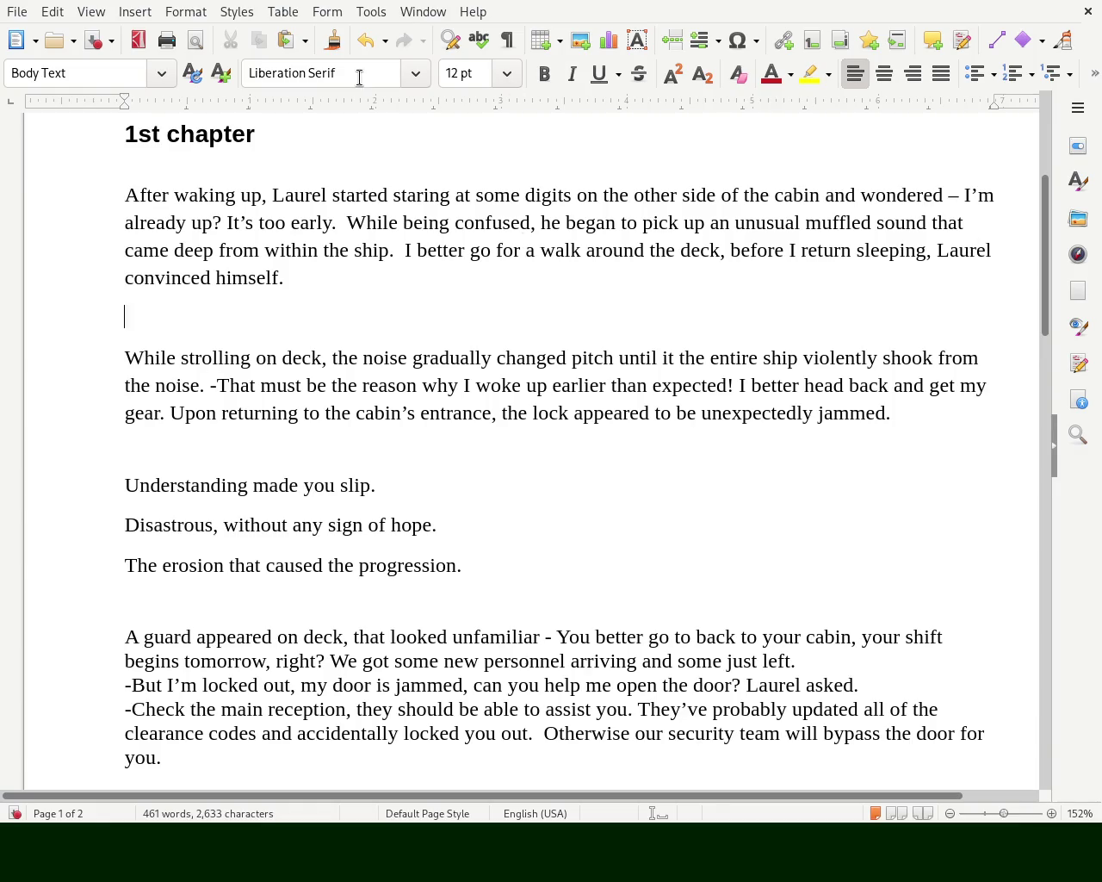
pyautogui.click(205, 179)
pyautogui.press('BackSpace')
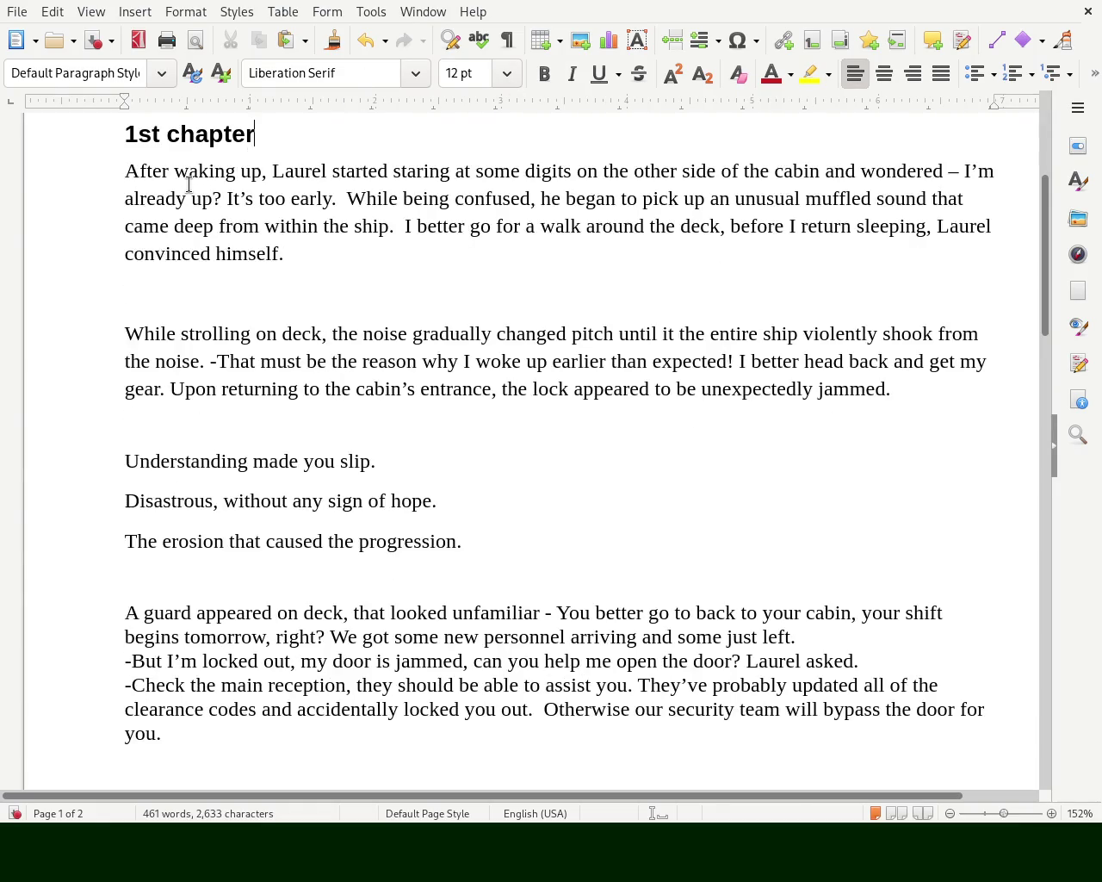
pyautogui.press('Down')
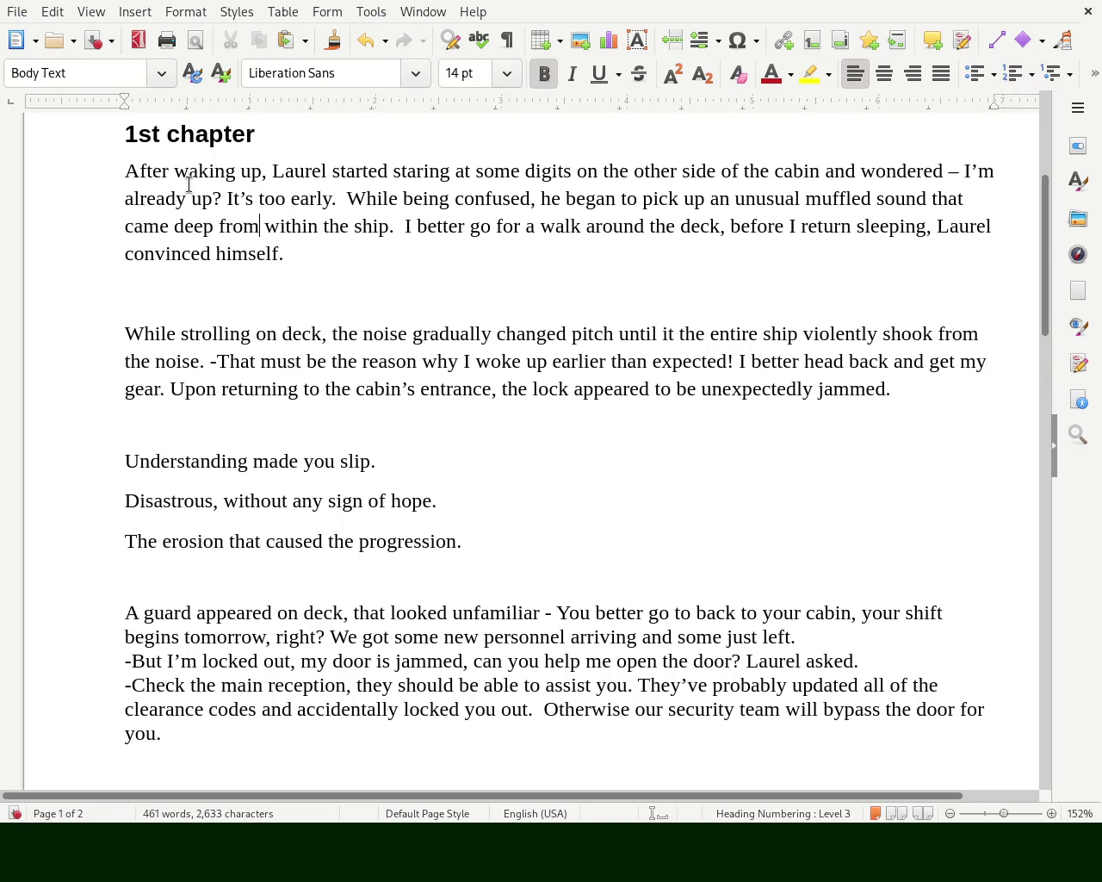
pyautogui.press('Down')
pyautogui.press('BackSpace')
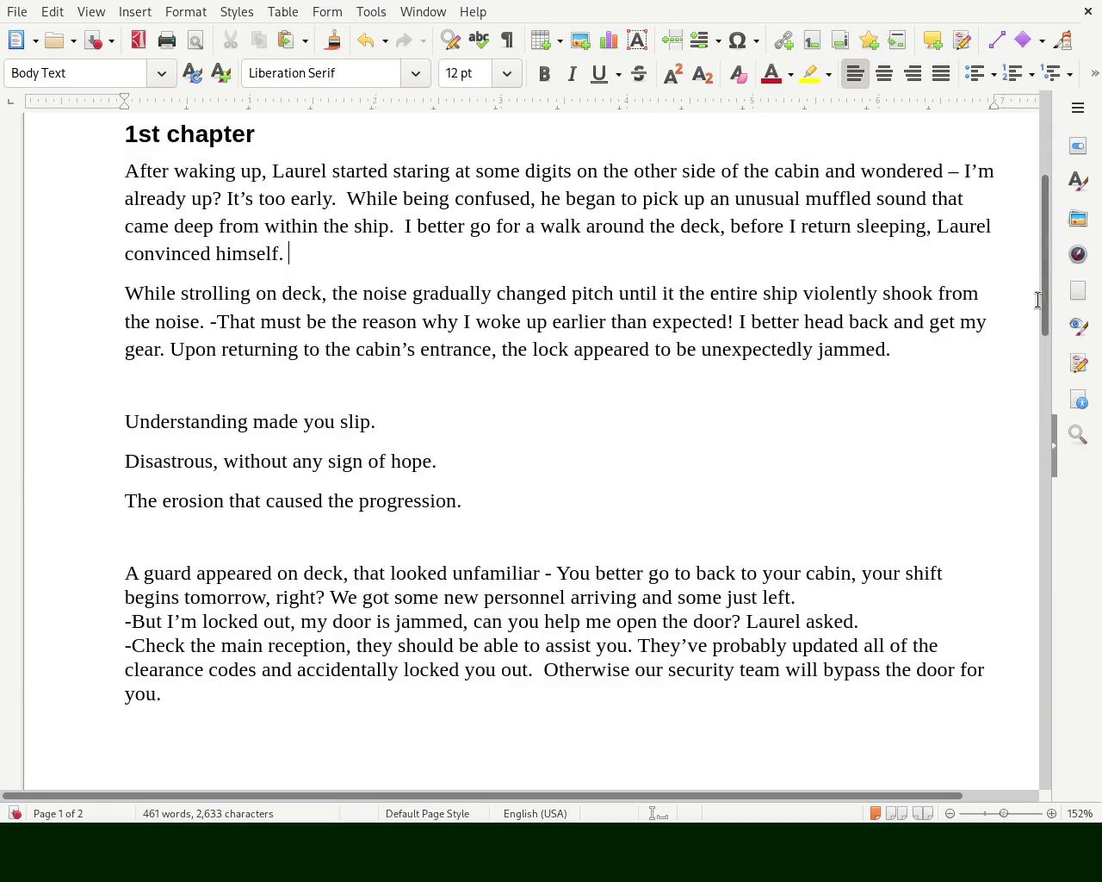
# - Remove the empty lines under the subtitle, keeping '1st chapter' on its own line
pyautogui.moveTo(1047, 280); pyautogui.dragTo(1047, 197)
pyautogui.click(307, 383)
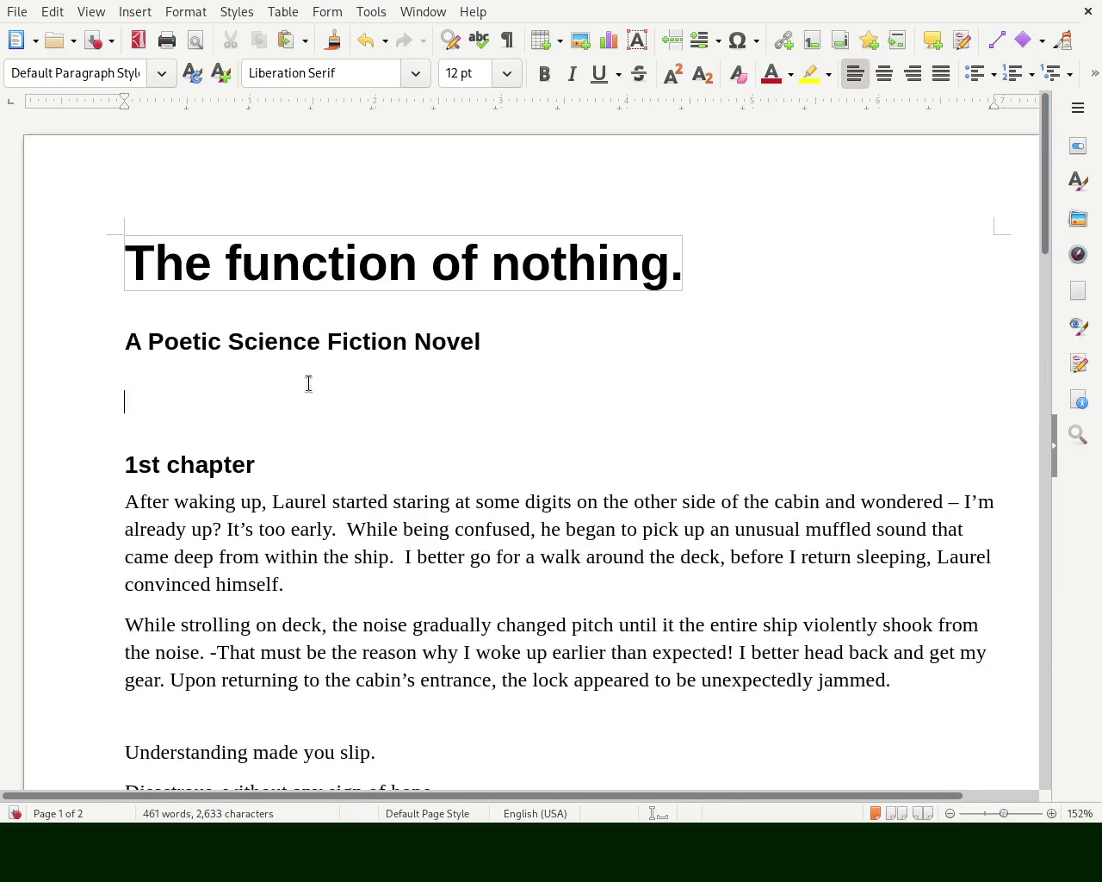
pyautogui.press('Delete')
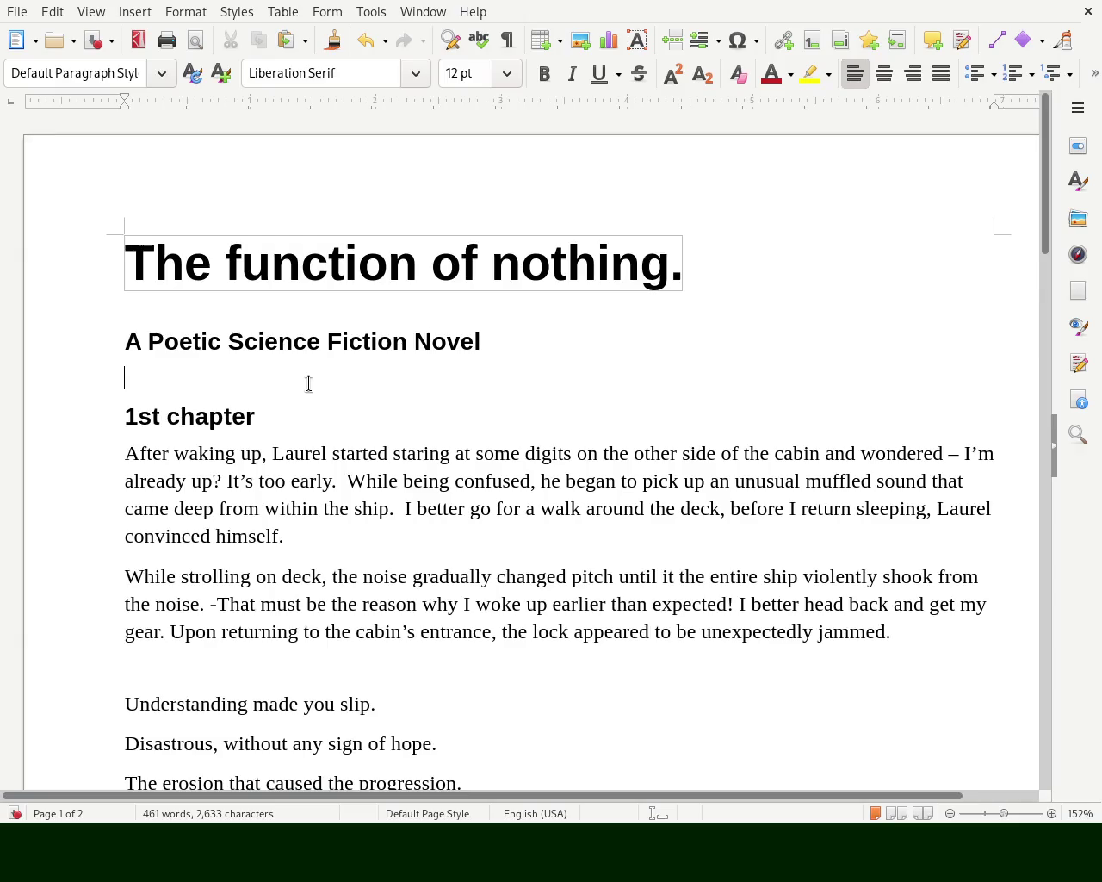
pyautogui.press('BackSpace')
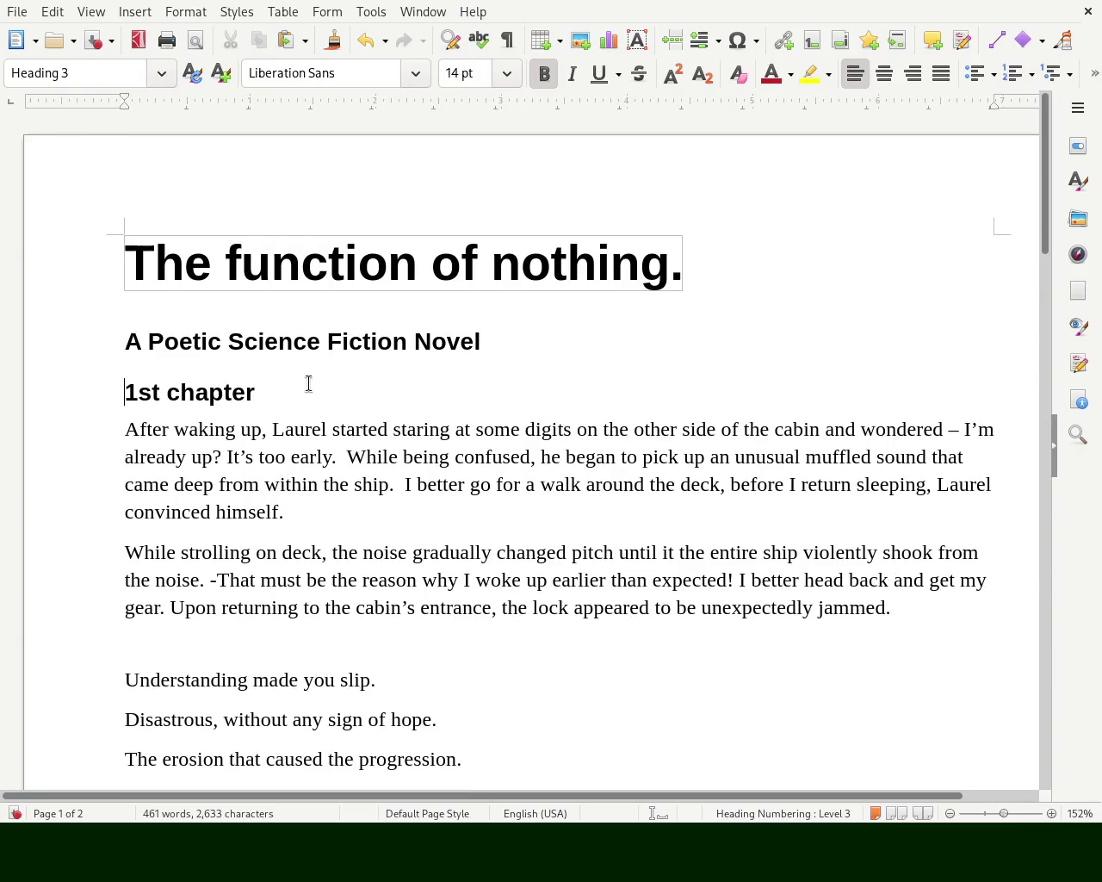
pyautogui.press('BackSpace')
pyautogui.press('Return')
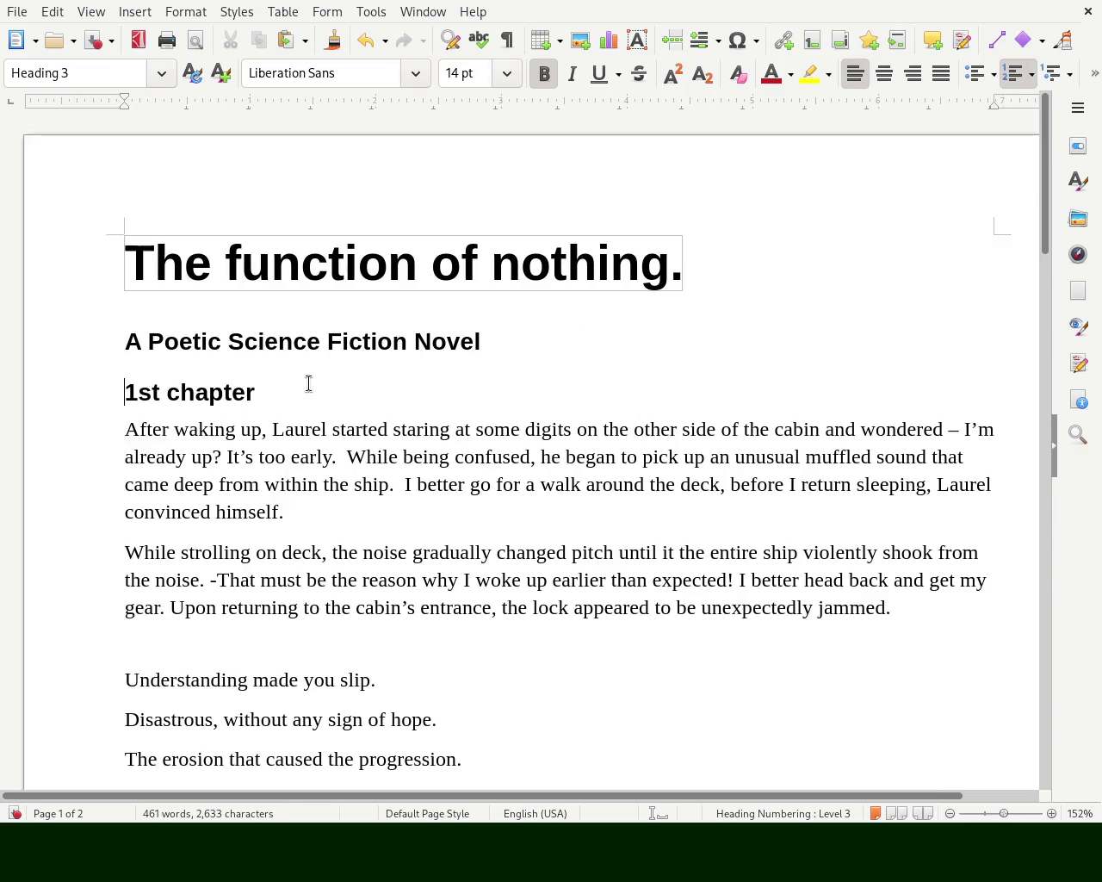
# - Start the subtitle with a dash and add an empty paragraph after it
pyautogui.click(320, 340)
pyautogui.press('Home')
pyautogui.write('-')
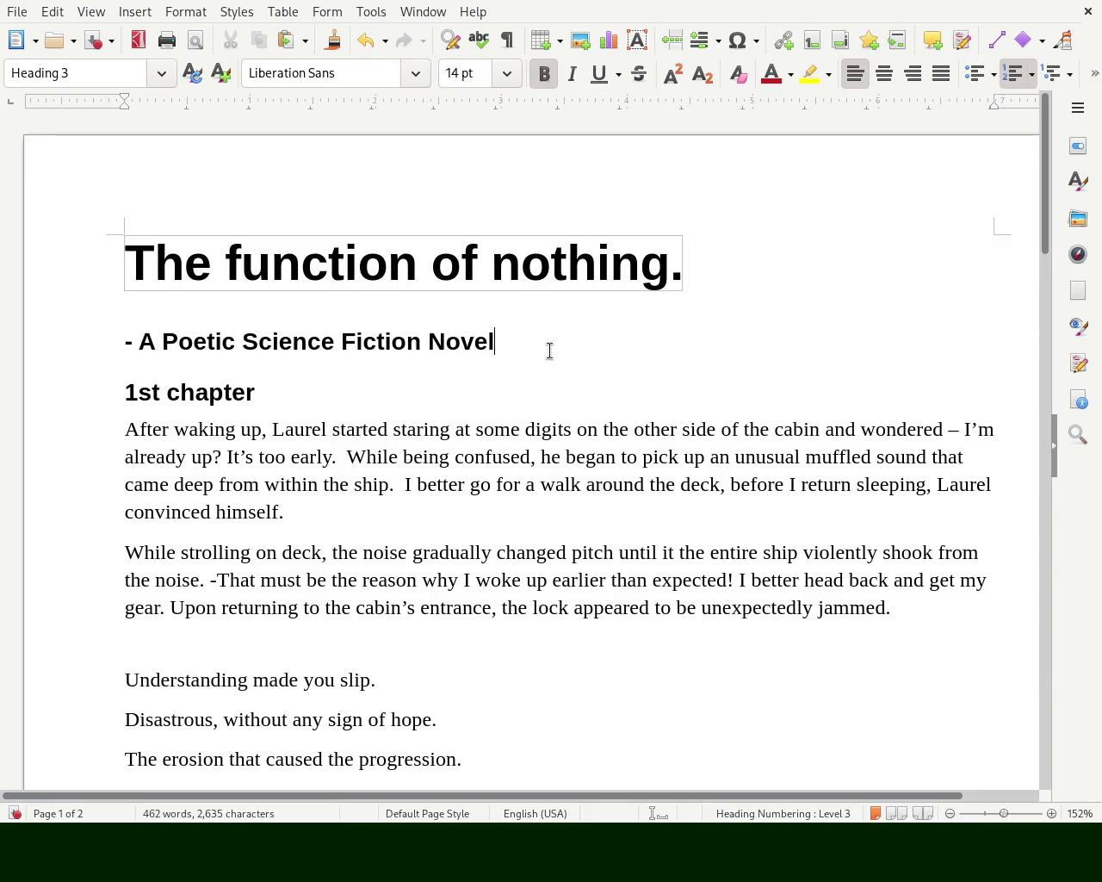
pyautogui.press('Return')
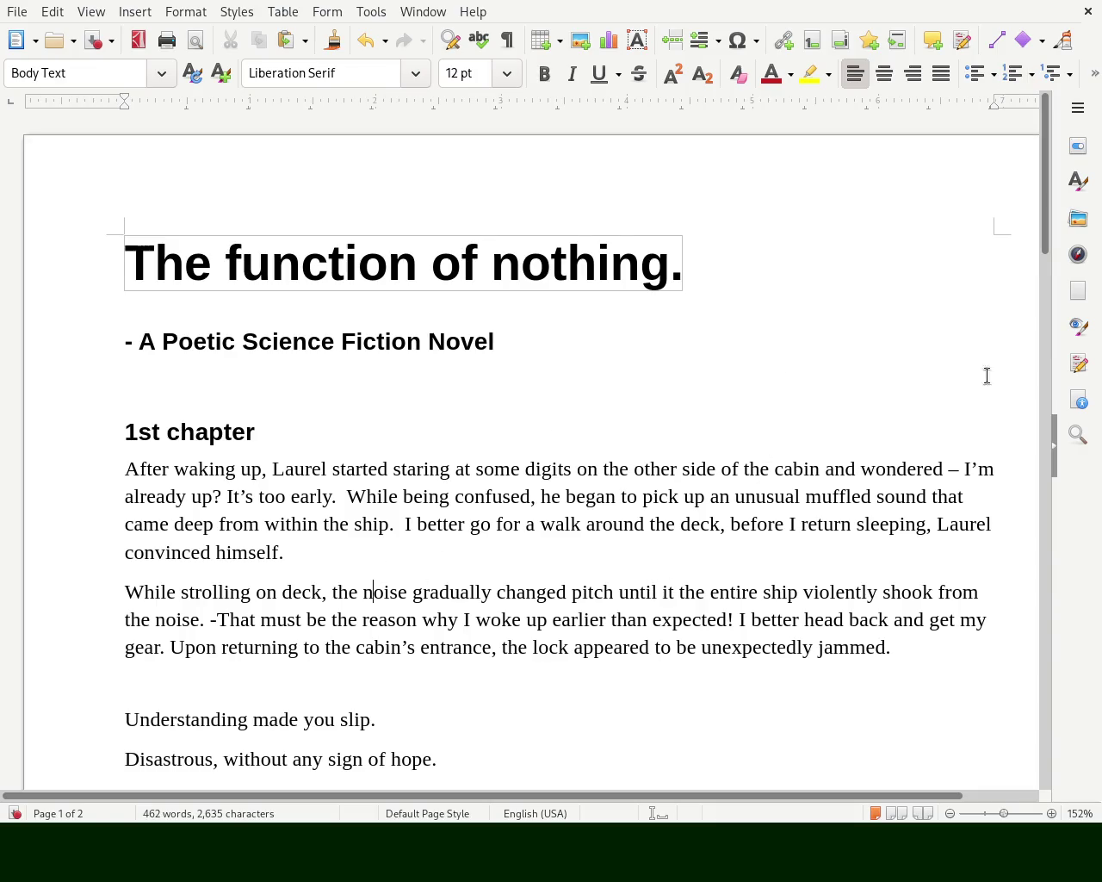
pyautogui.moveTo(1048, 222); pyautogui.dragTo(1046, 273)
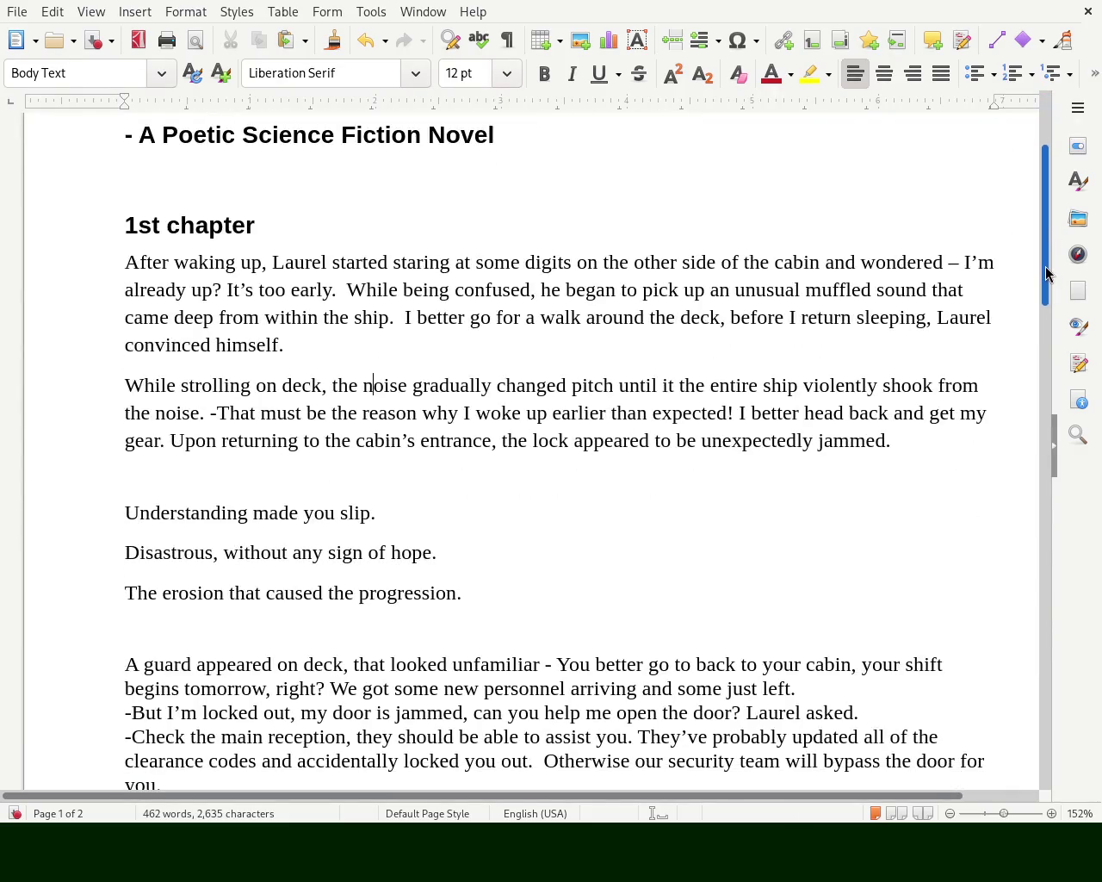
pyautogui.moveTo(1047, 274); pyautogui.dragTo(1042, 258)
pyautogui.click(460, 560)
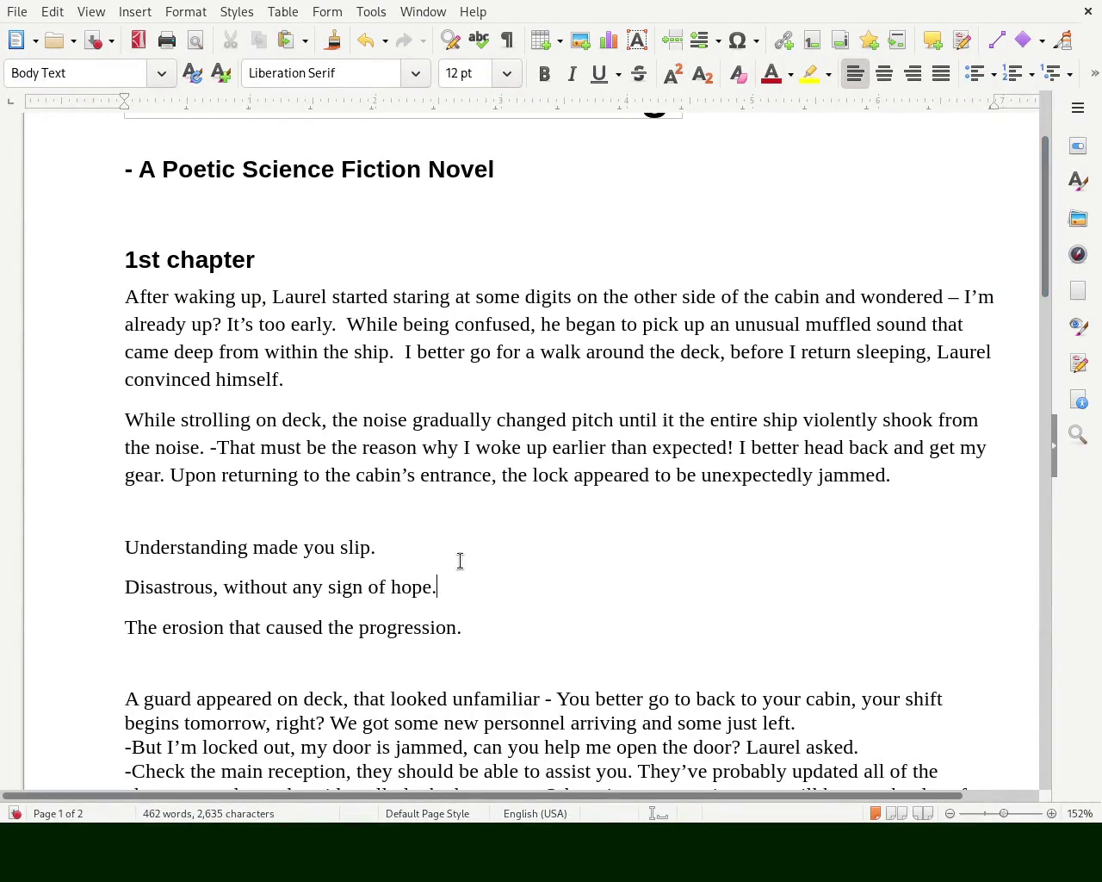
pyautogui.write('a')
pyautogui.hotkey('ctrl', 'z')
# - Select the whole manuscript from the end up to the title
pyautogui.tripleClick(188, 260)
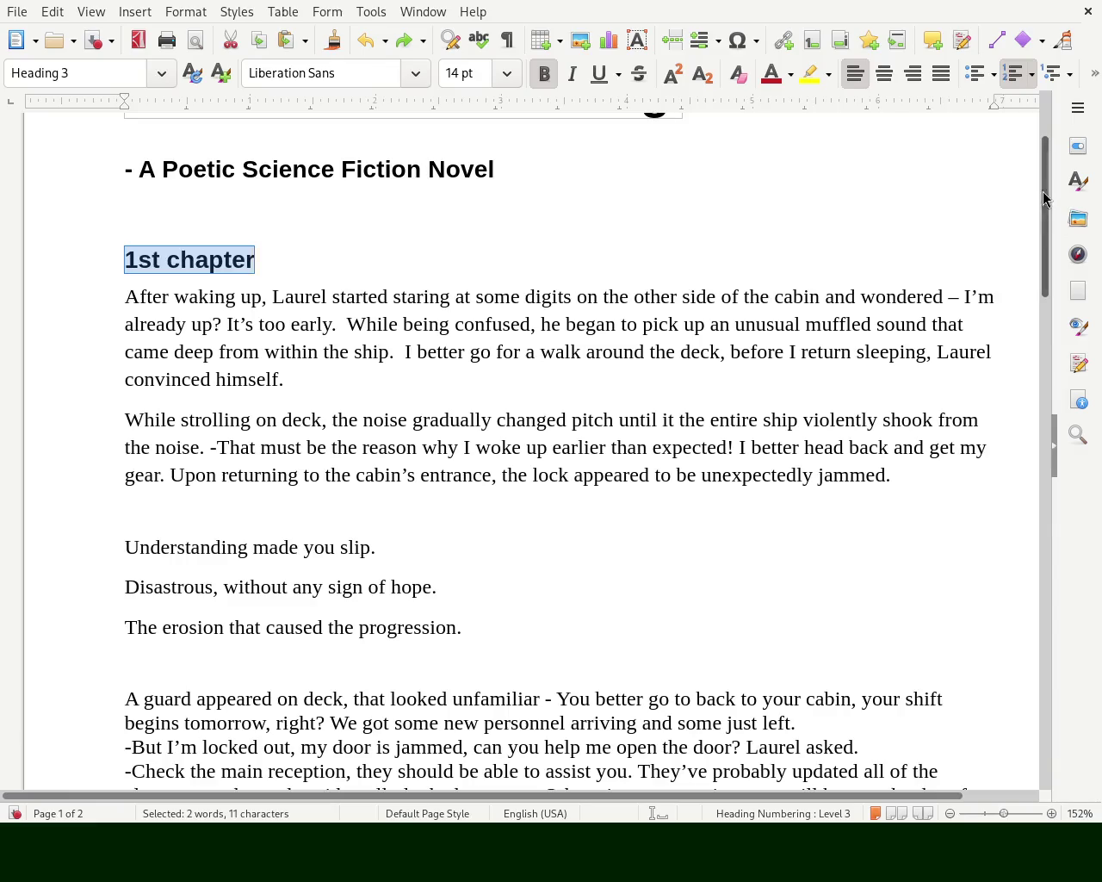
pyautogui.moveTo(1046, 202); pyautogui.dragTo(1043, 634)
pyautogui.click(729, 514)
pyautogui.hotkey('shift', 'pageup')
pyautogui.hotkey('ctrl', 'shift', 'Home')
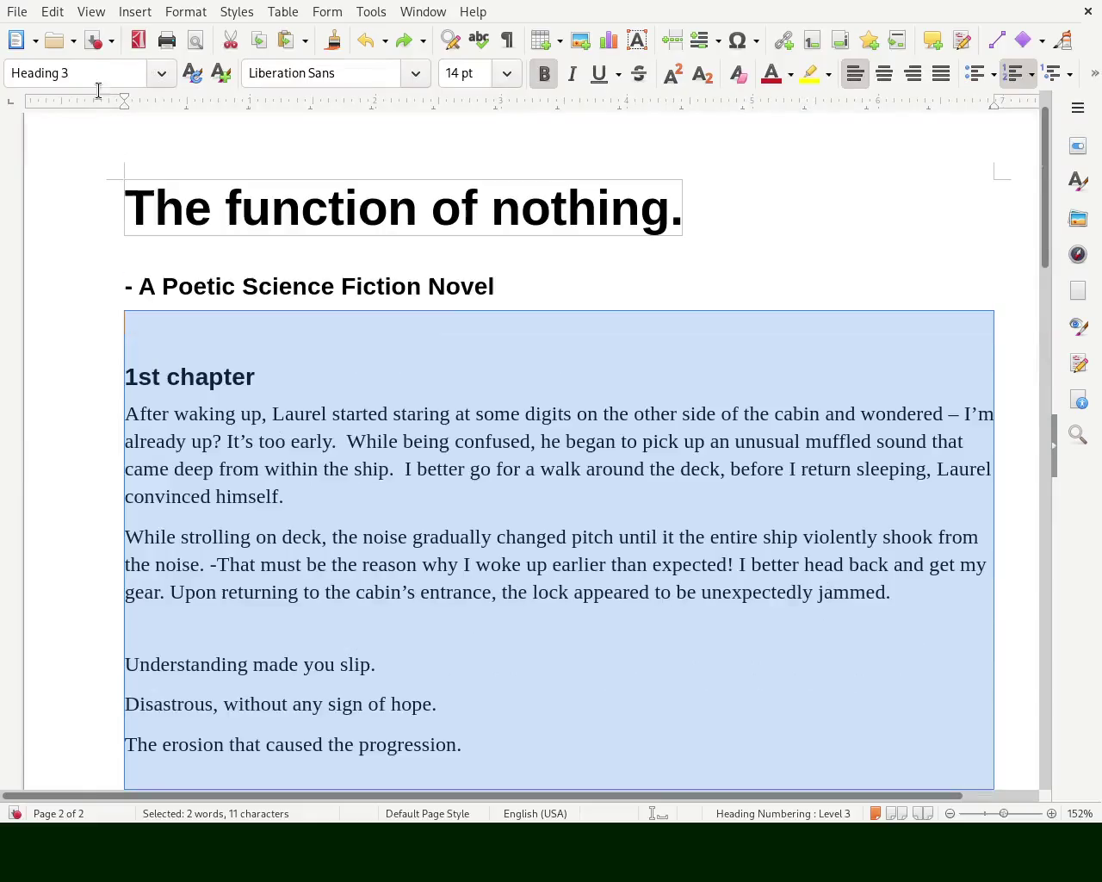
# - Reset all text to Default Paragraph Style and add a blank line after 'convinced himself.'
pyautogui.click(161, 73)
pyautogui.click(127, 101)
pyautogui.click(250, 326)
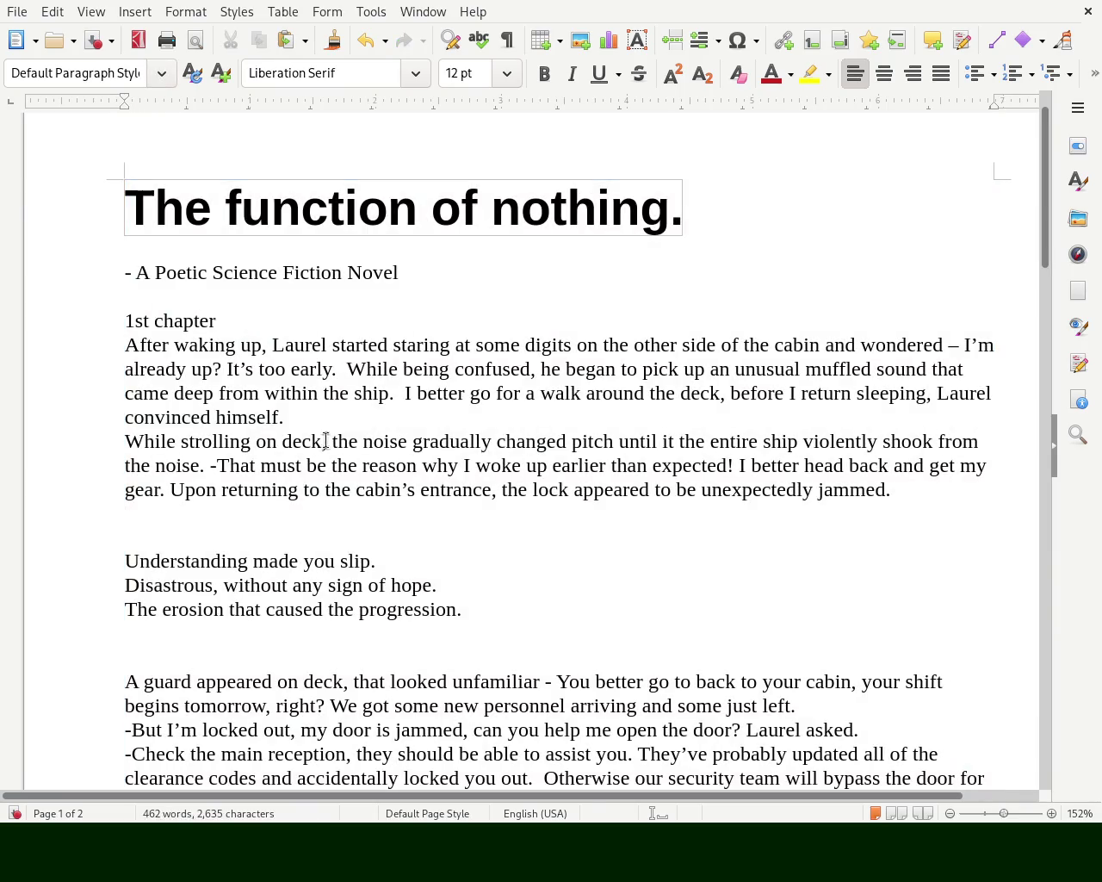
pyautogui.click(306, 420)
pyautogui.press('Return')
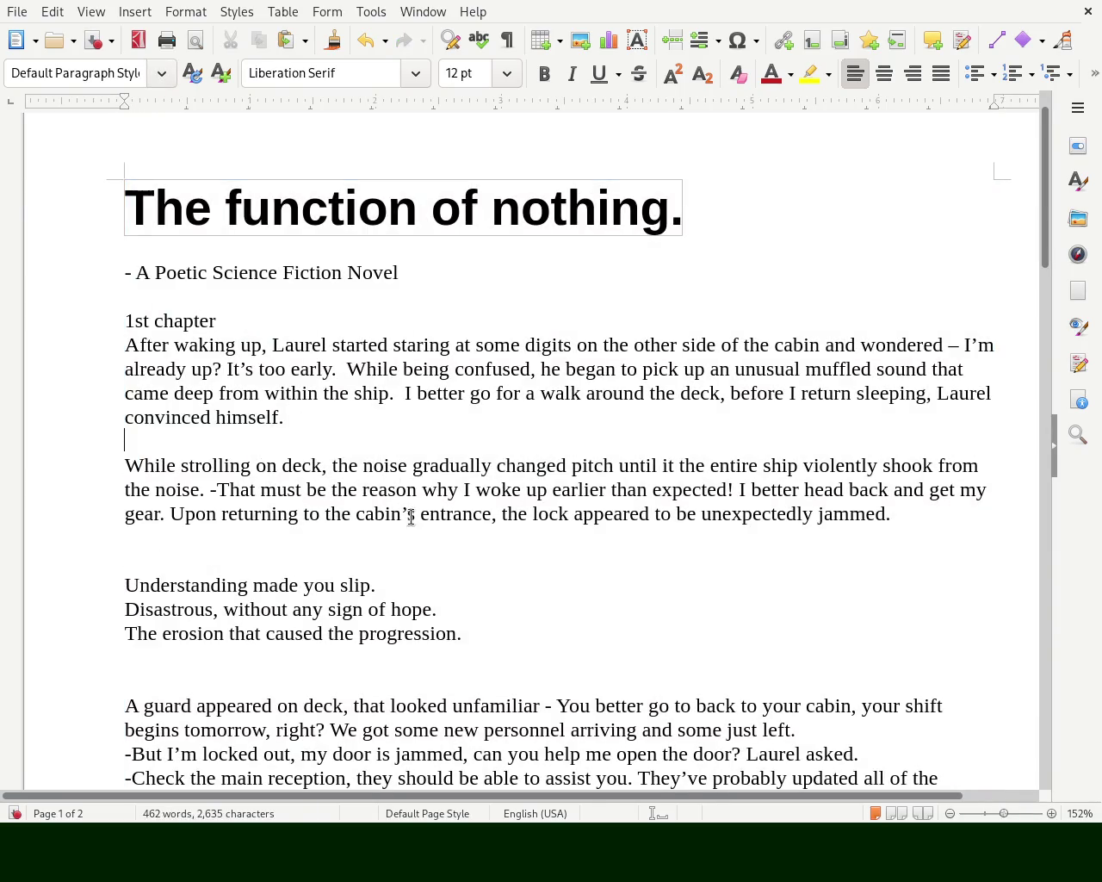
pyautogui.tripleClick(318, 217)
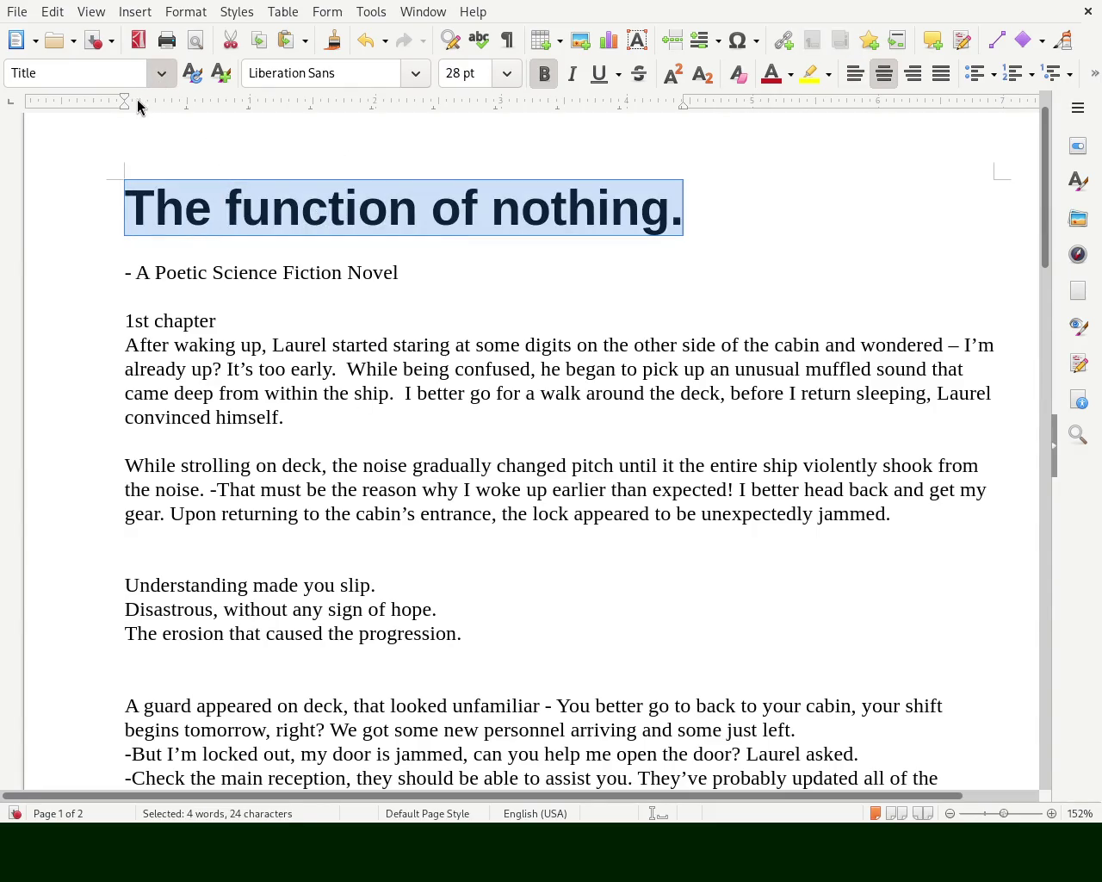
pyautogui.hotkey('ctrl', '0')
# - Retype the title as 'The function of nothing' without the full stop
pyautogui.click(272, 215)
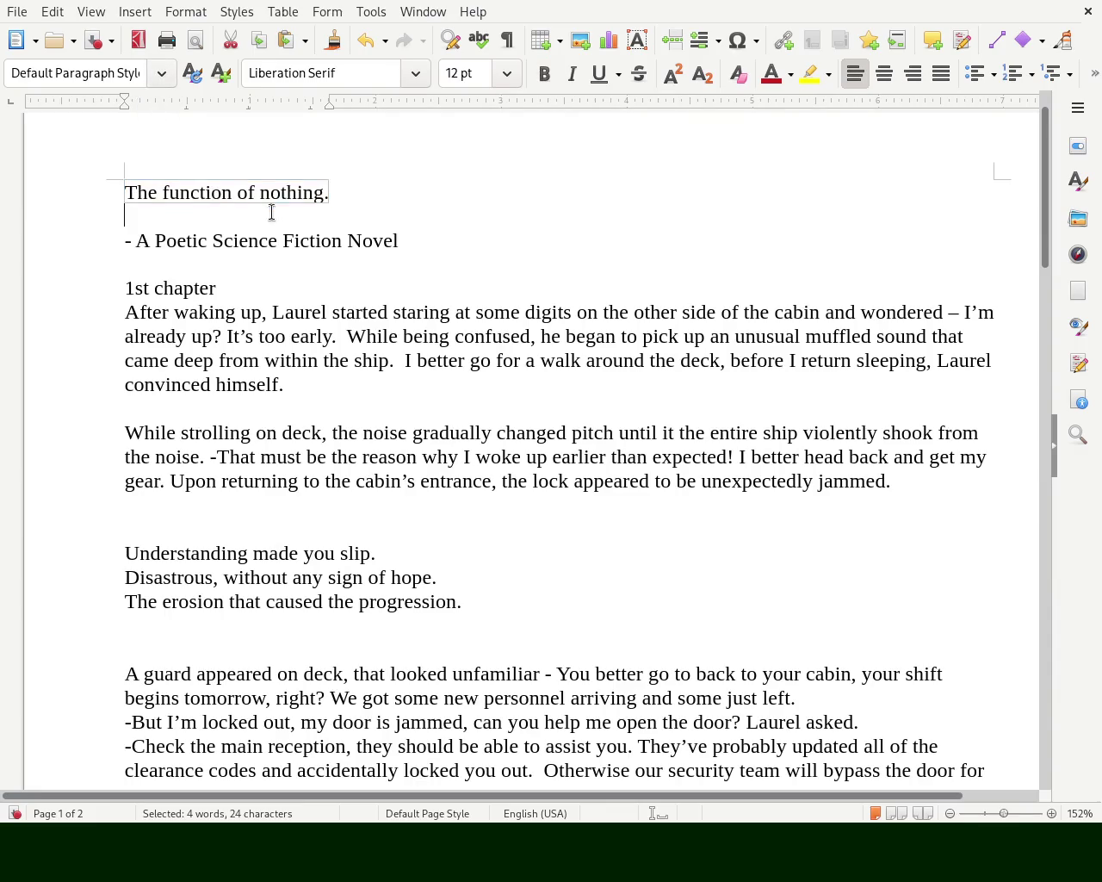
pyautogui.click(341, 193)
pyautogui.hotkey('shift', 'Home')
pyautogui.press('BackSpace')
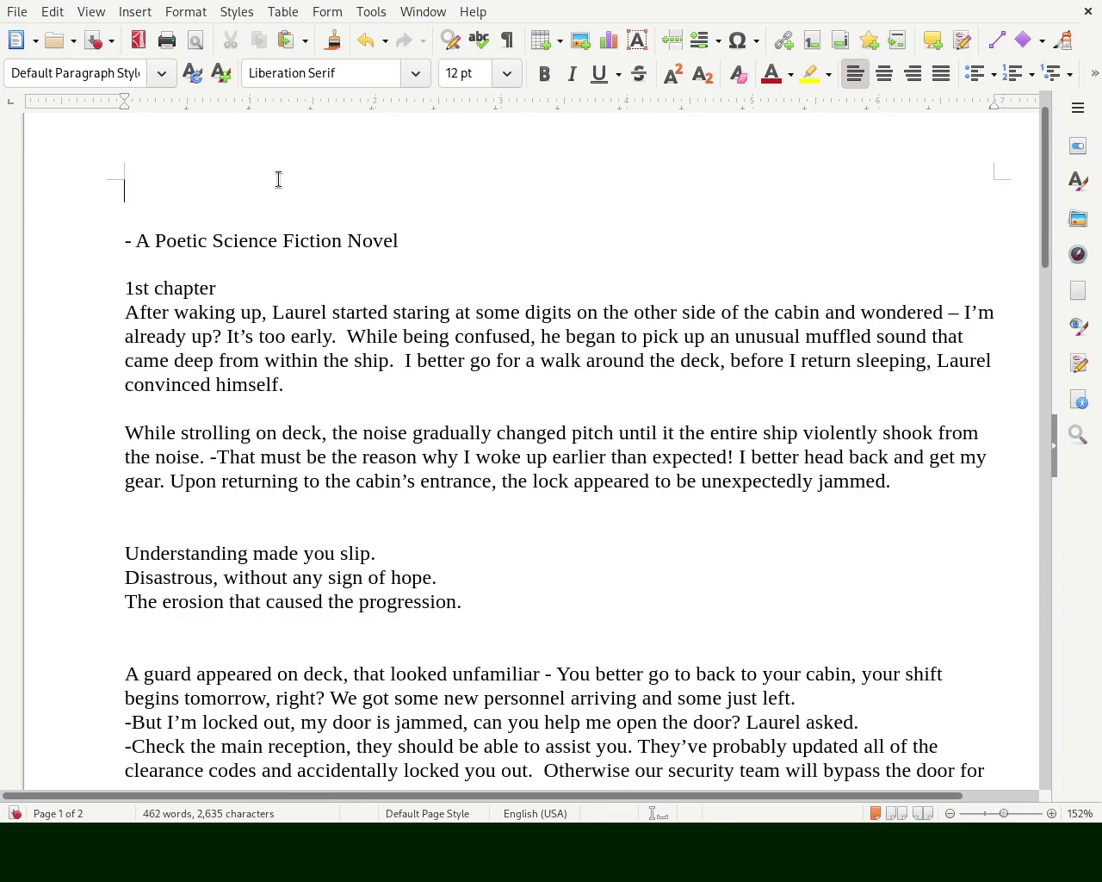
pyautogui.hotkey('ctrl', 'z')
pyautogui.click(343, 189)
pyautogui.hotkey('shift', 'Home')
pyautogui.press('BackSpace')
pyautogui.hotkey('ctrl', 'z')
pyautogui.press('BackSpace')
pyautogui.write('The func')
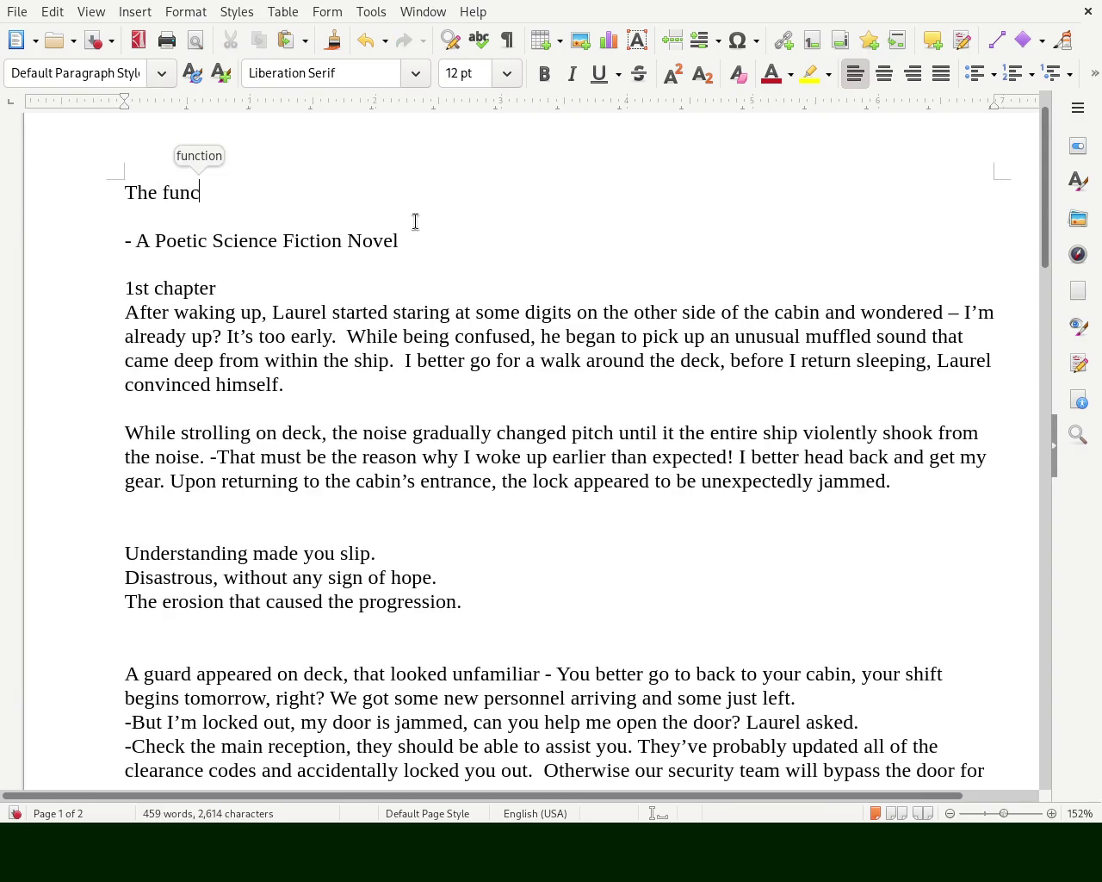
pyautogui.write('tion of nothing')
# - Apply the heading style to the retyped title with Ctrl+1
pyautogui.tripleClick(181, 191)
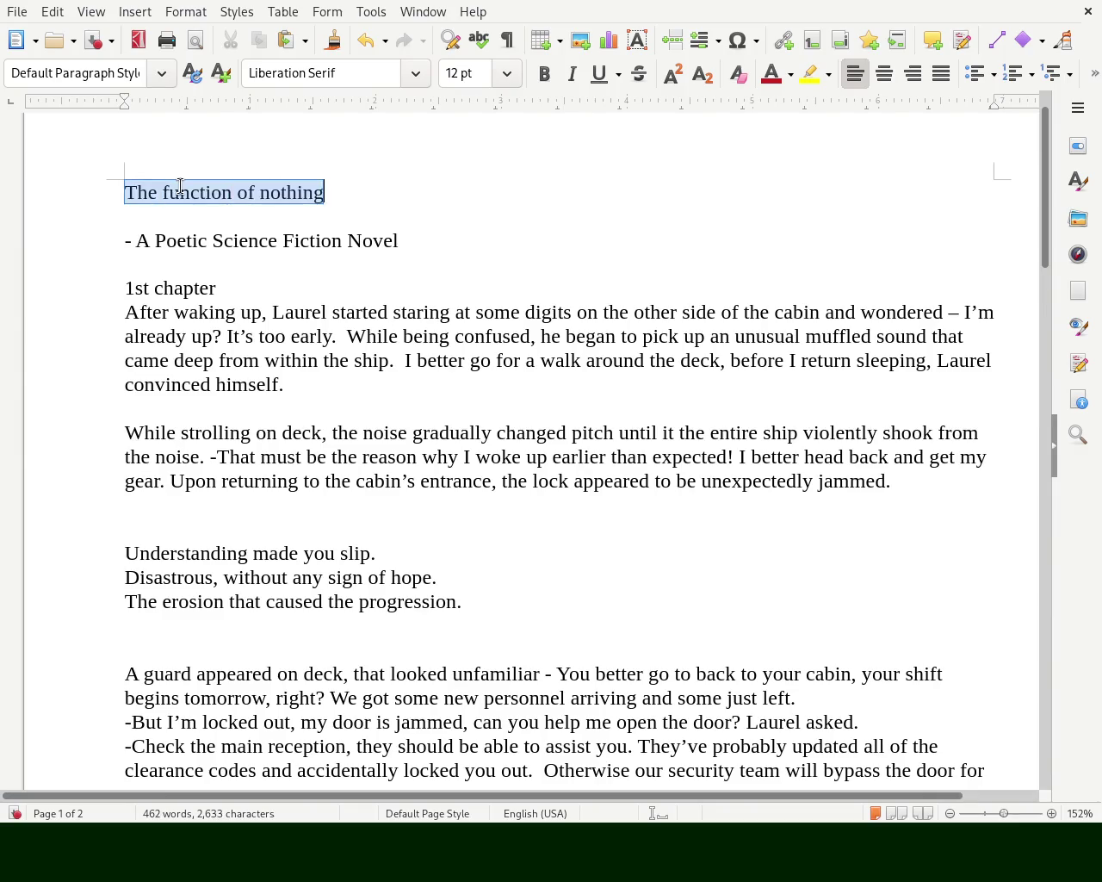
pyautogui.click(81, 202)
pyautogui.hotkey('ctrl', '1')
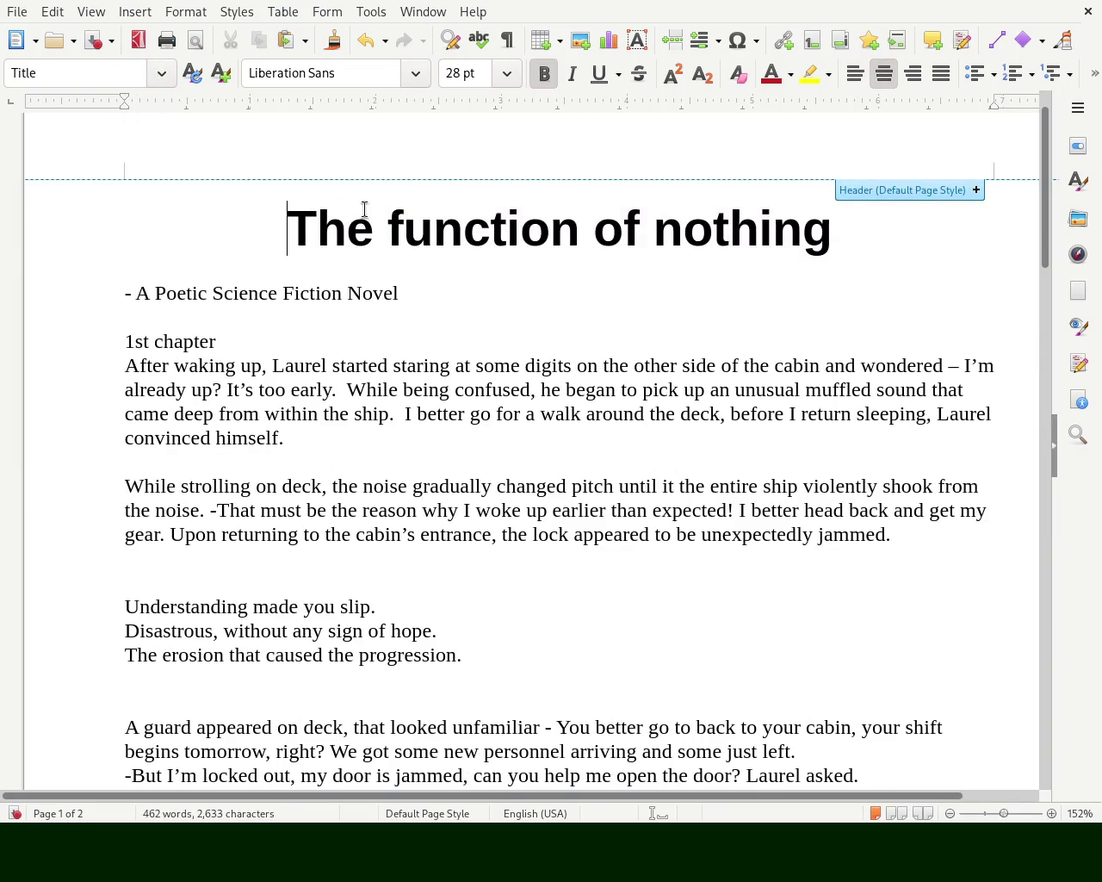
# - Make the title 'The function of nothing' a Heading 1
pyautogui.tripleClick(461, 227)
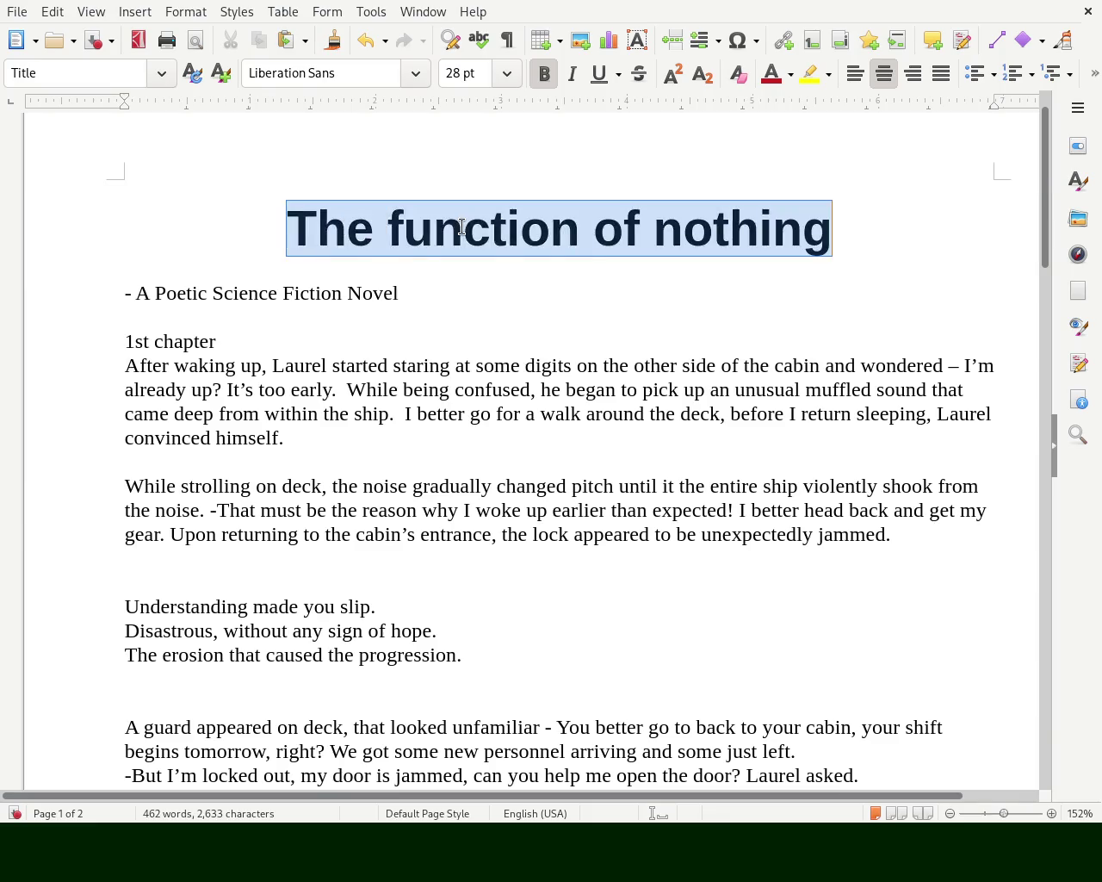
pyautogui.tripleClick(271, 289)
pyautogui.doubleClick(341, 226)
pyautogui.tripleClick(341, 226)
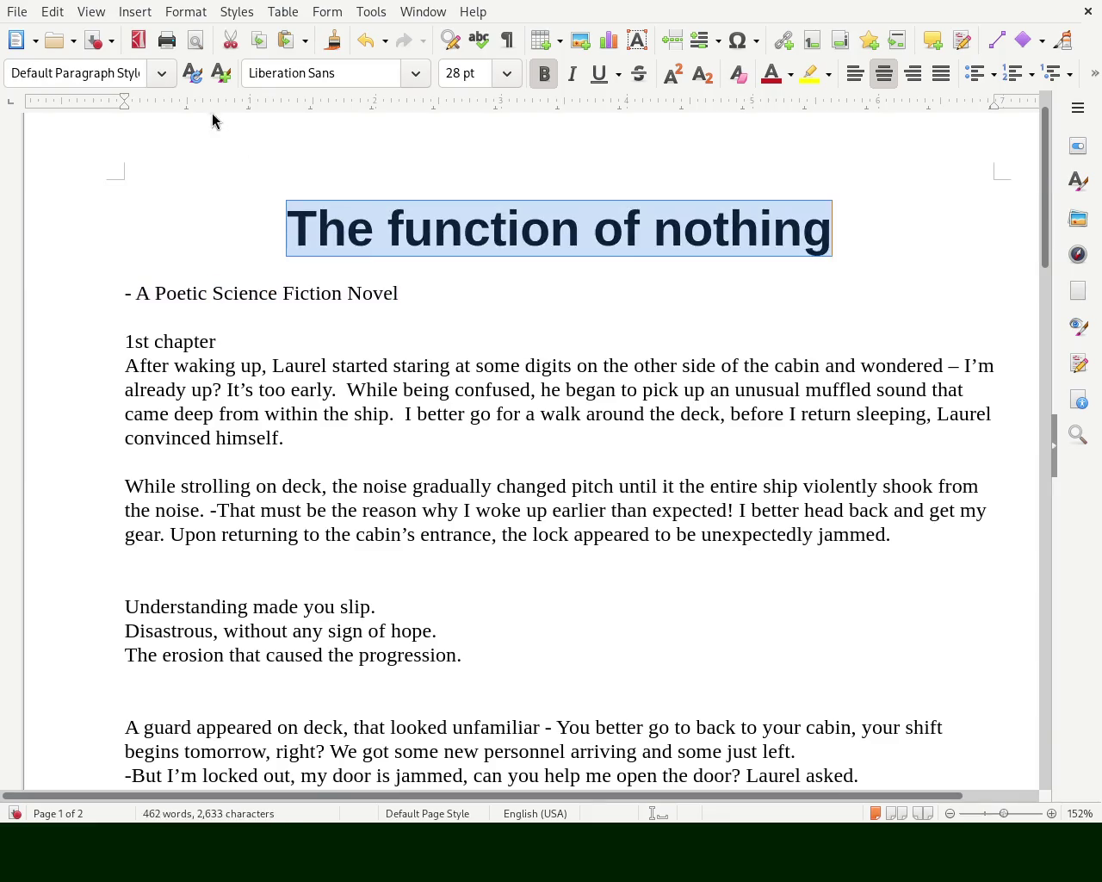
pyautogui.hotkey('ctrl', '1')
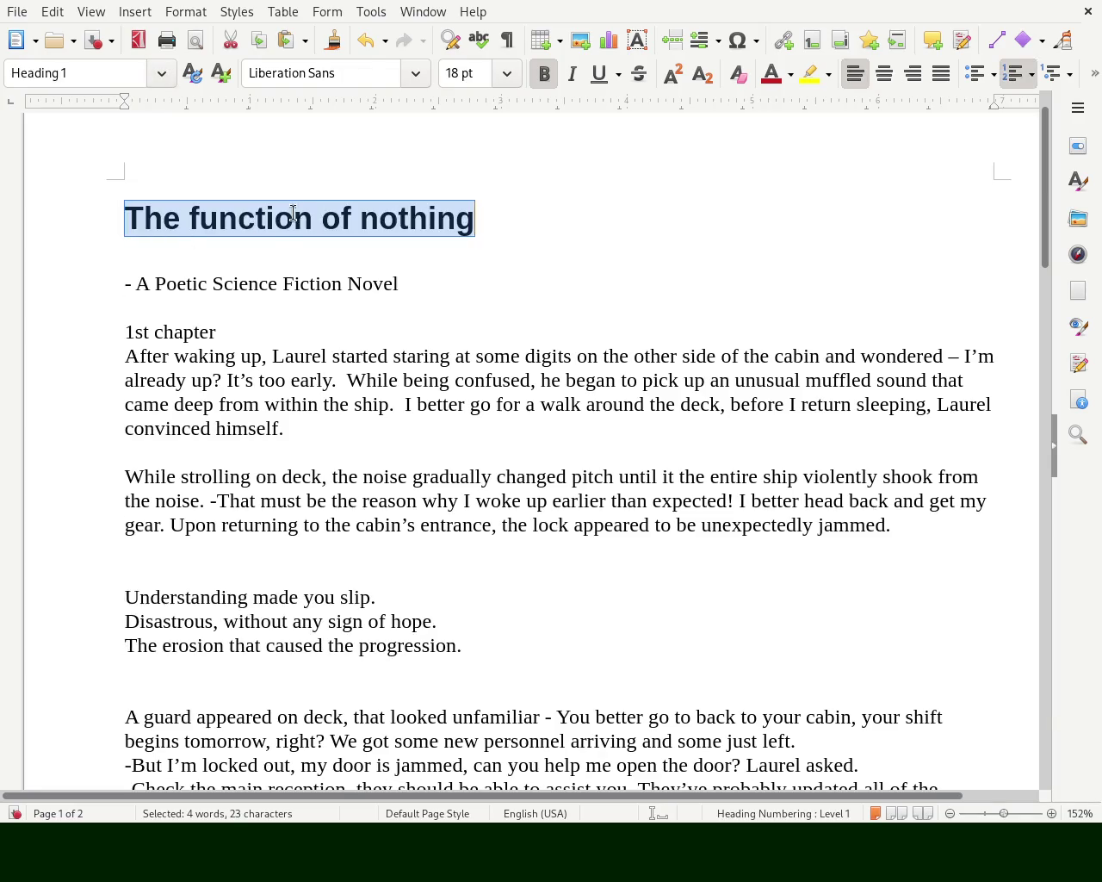
# - Make the subtitle '- A Poetic Science Fiction Novel' a Heading 3
pyautogui.tripleClick(270, 284)
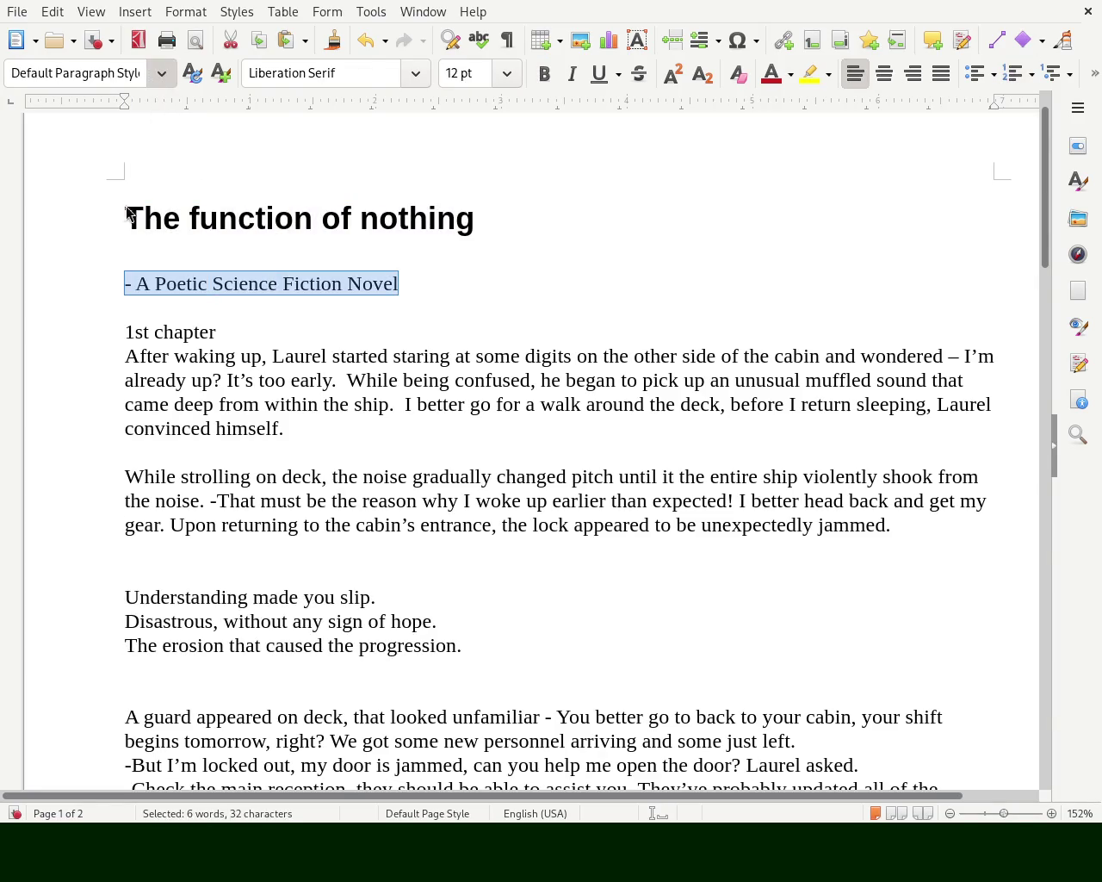
pyautogui.hotkey('ctrl', '2')
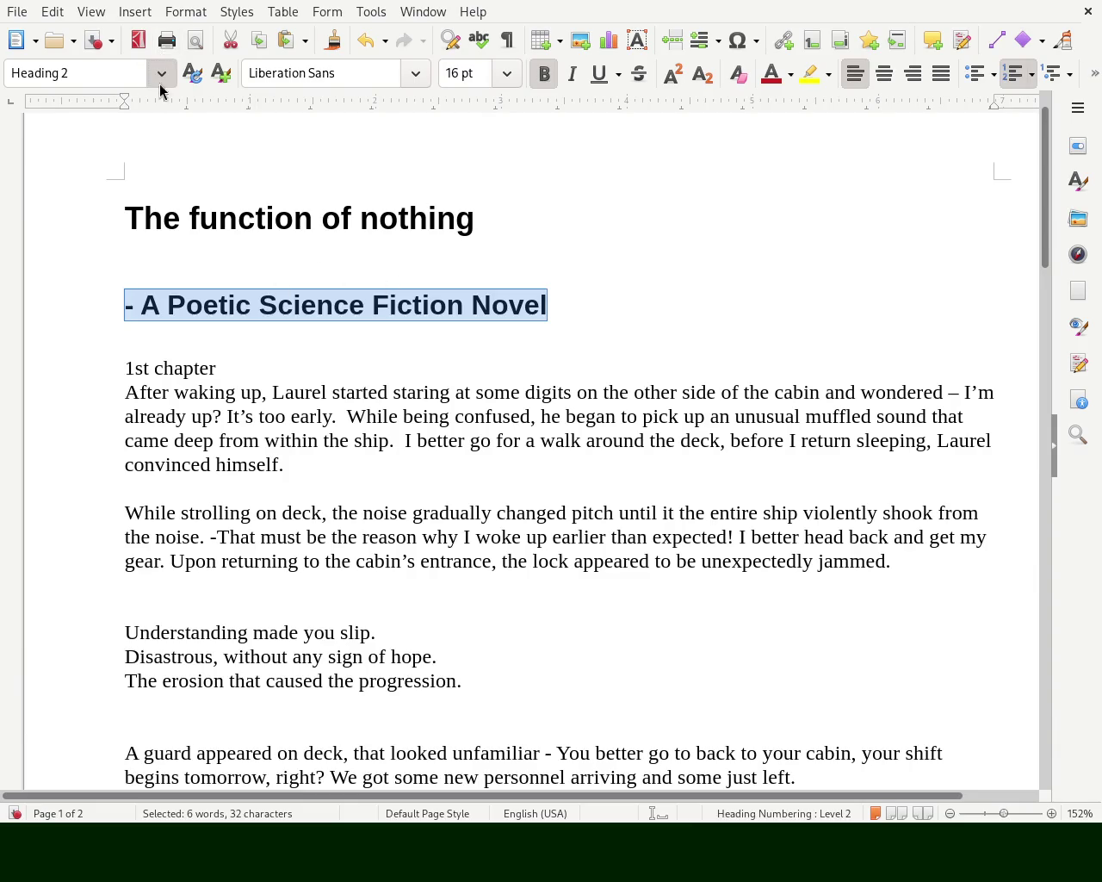
pyautogui.hotkey('ctrl', '3')
pyautogui.click(489, 297)
# - Make the words '1st chapter' bold
pyautogui.moveTo(216, 359); pyautogui.dragTo(125, 359)
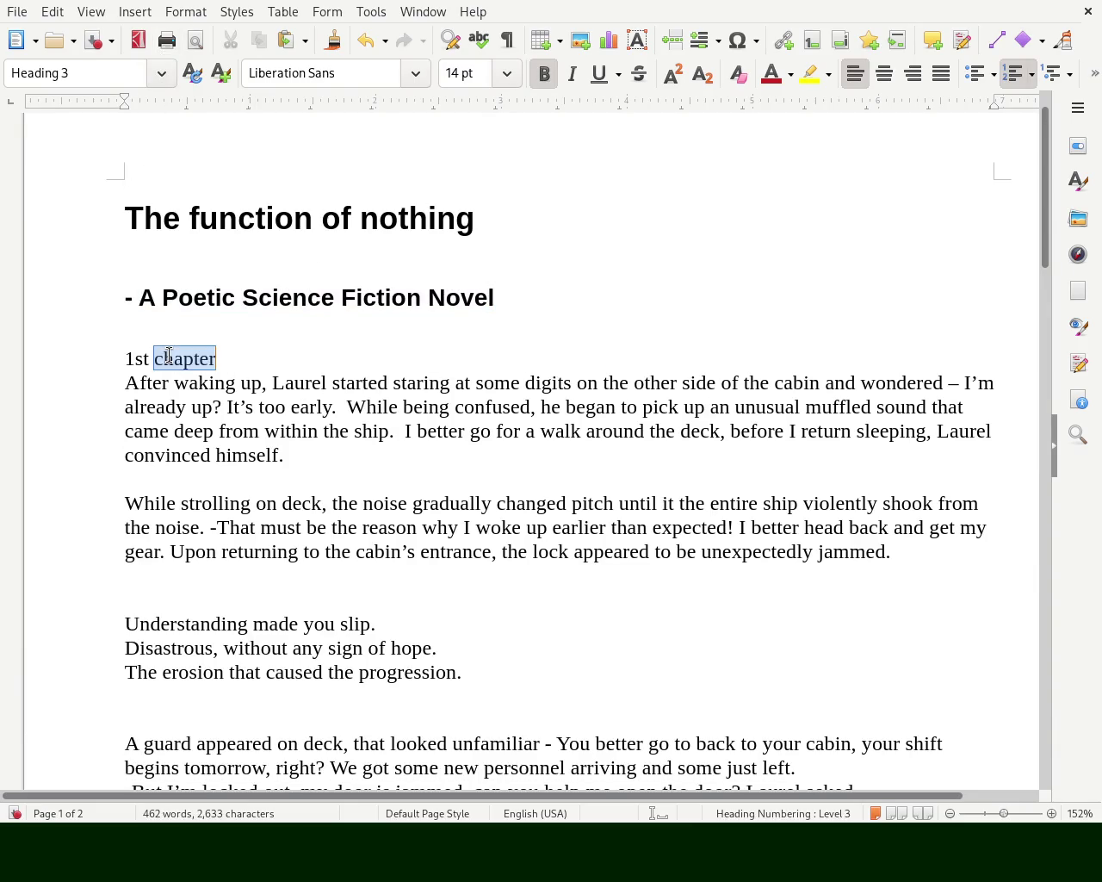
pyautogui.click(544, 74)
pyautogui.click(514, 295)
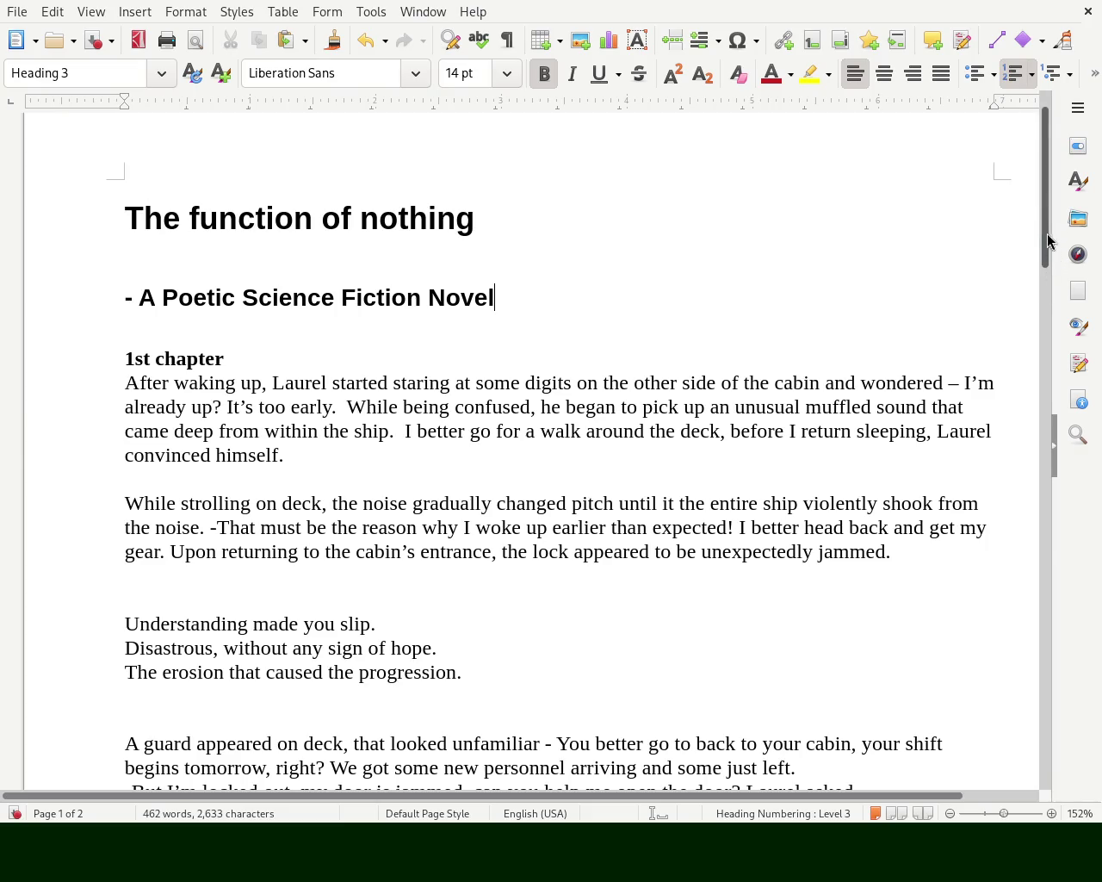
pyautogui.scroll(-3, 1047, 260)
# - Remove the extra blank line above and below the three-line poem
pyautogui.moveTo(471, 543)
pyautogui.mouseDown()
pyautogui.moveTo(49, 514)
pyautogui.moveTo(32, 493)
pyautogui.mouseUp()
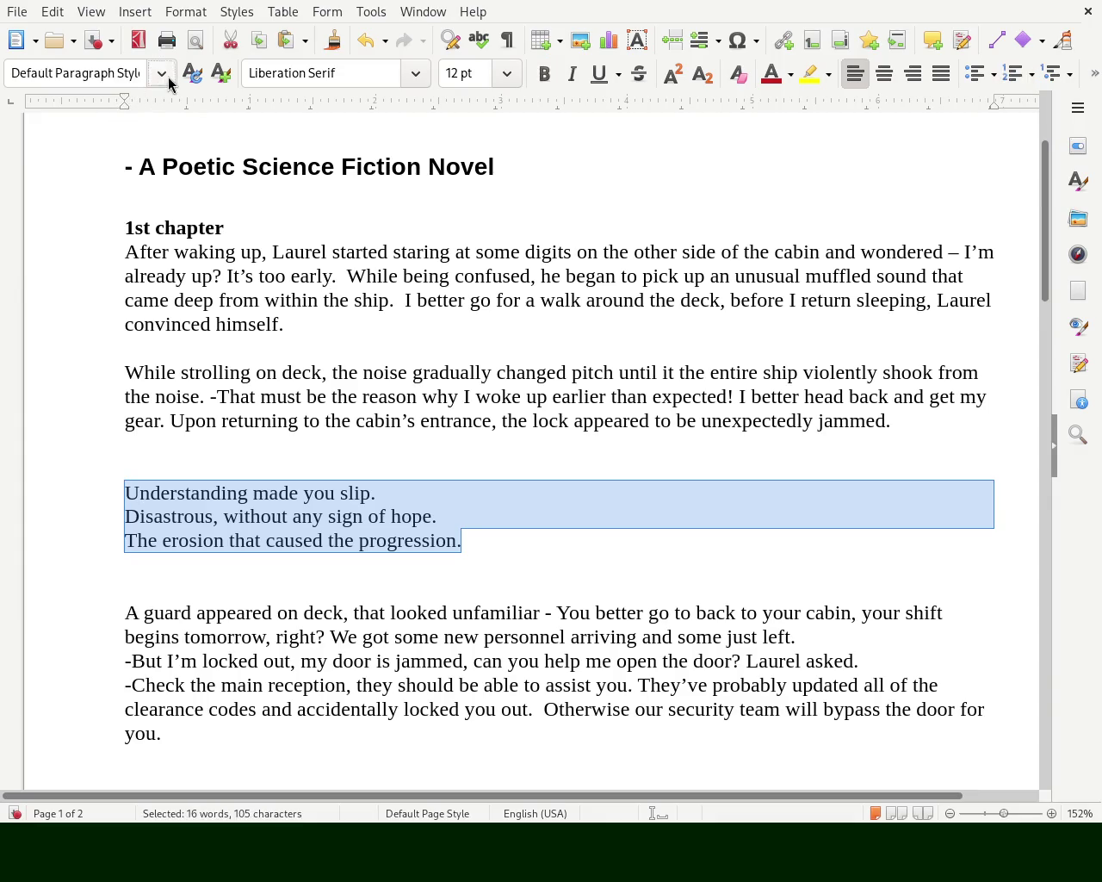
pyautogui.hotkey('ctrl', '0')
pyautogui.click(371, 433)
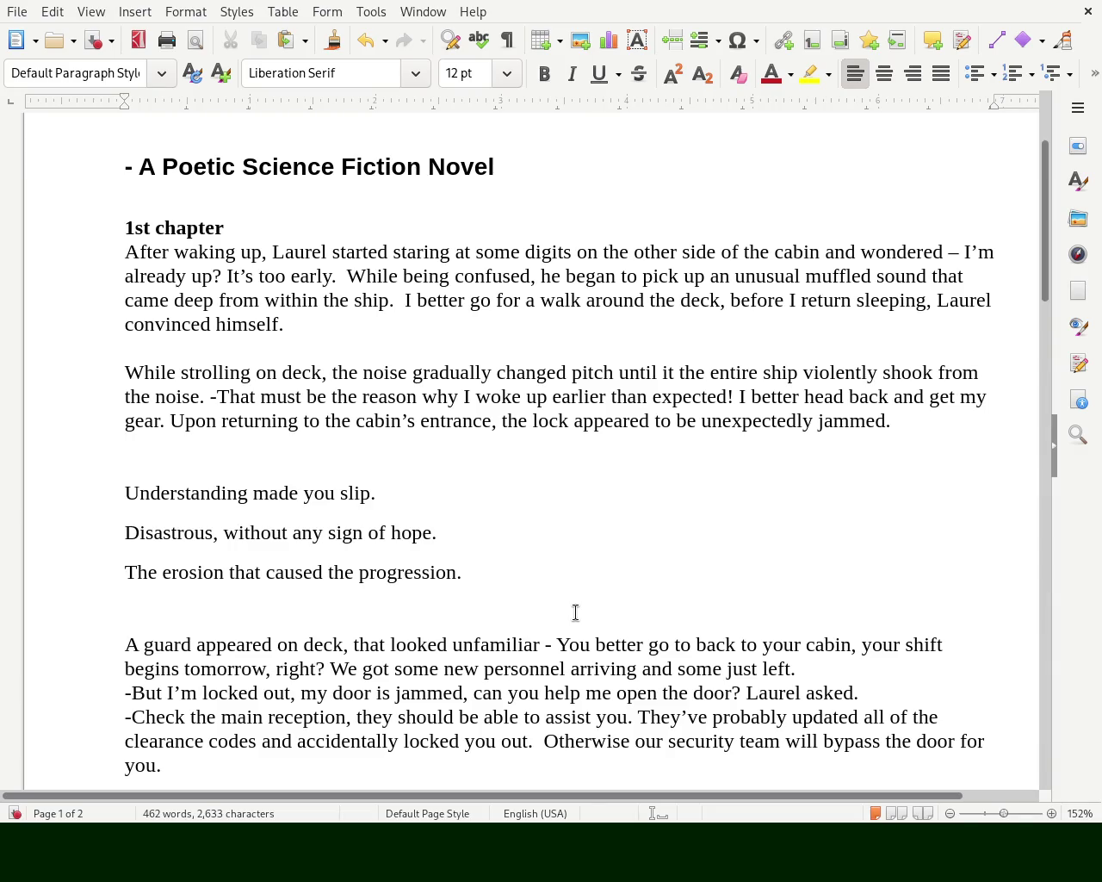
pyautogui.hotkey('ctrl', 'z')
pyautogui.click(549, 562)
pyautogui.click(229, 443)
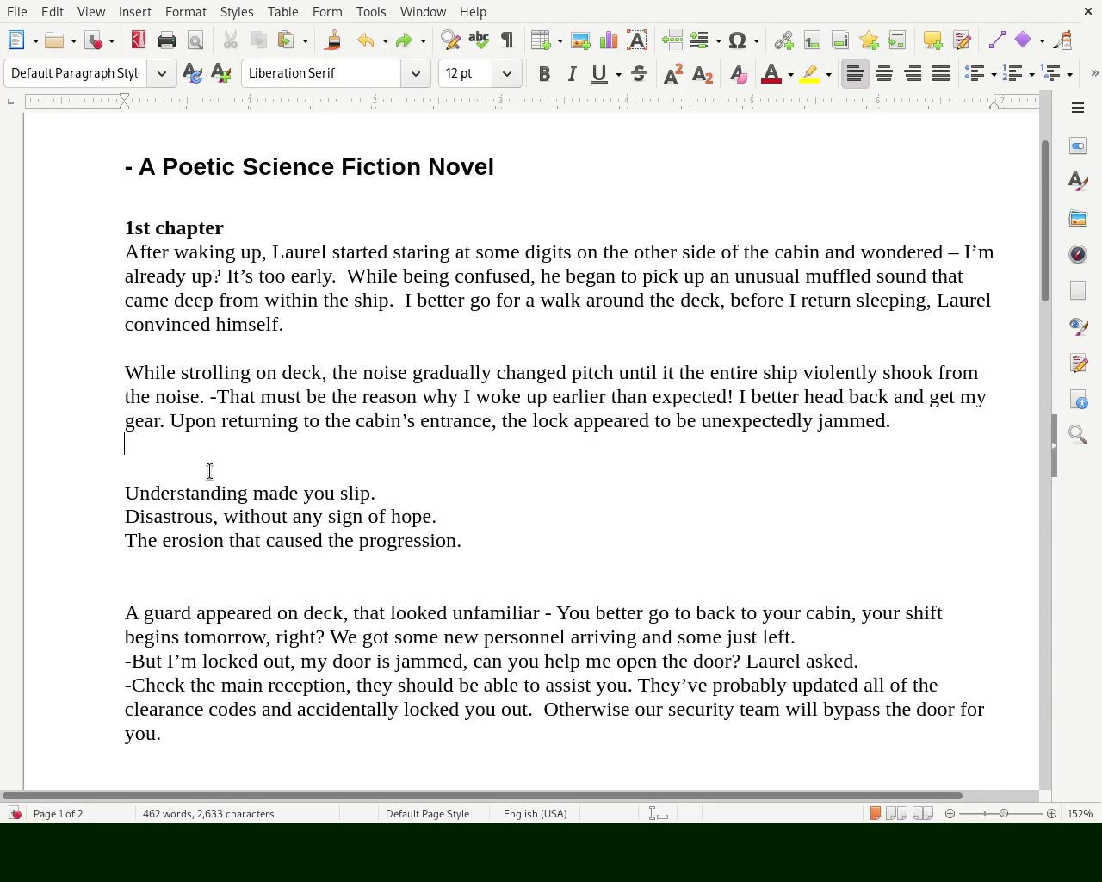
pyautogui.press('Delete')
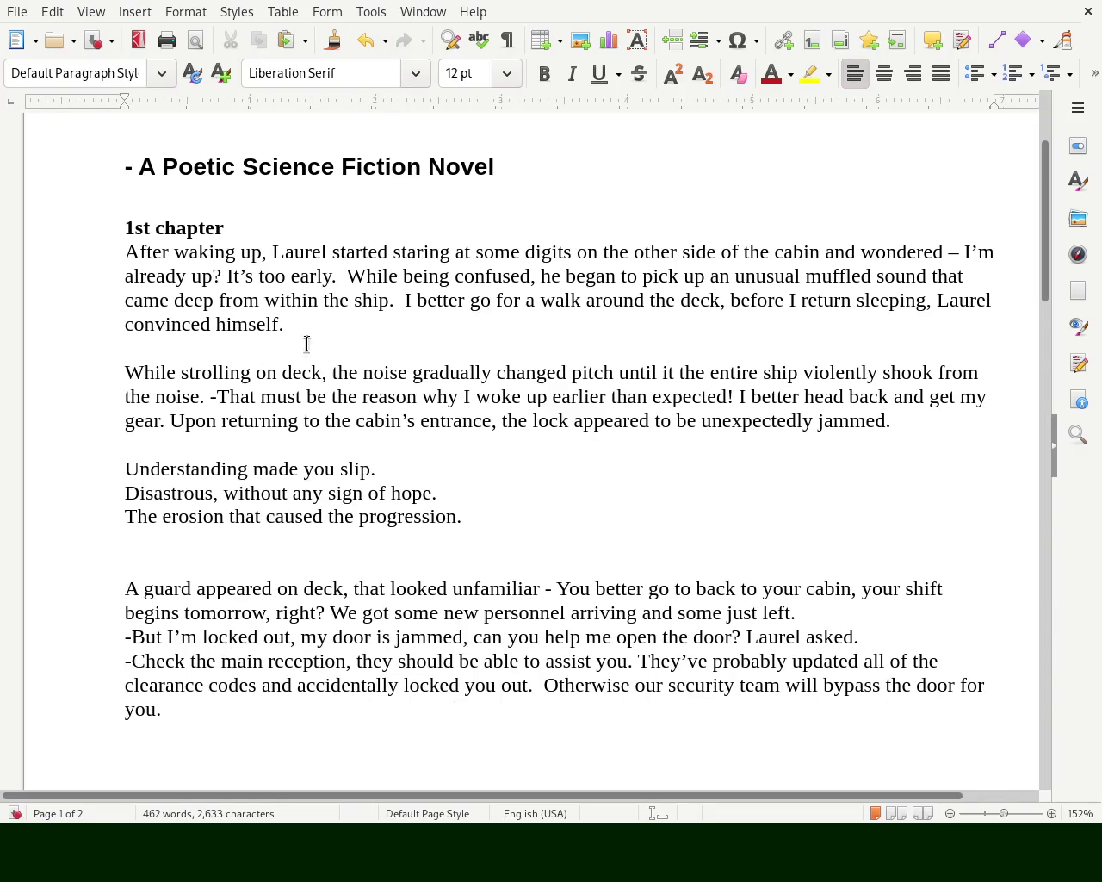
pyautogui.press('BackSpace')
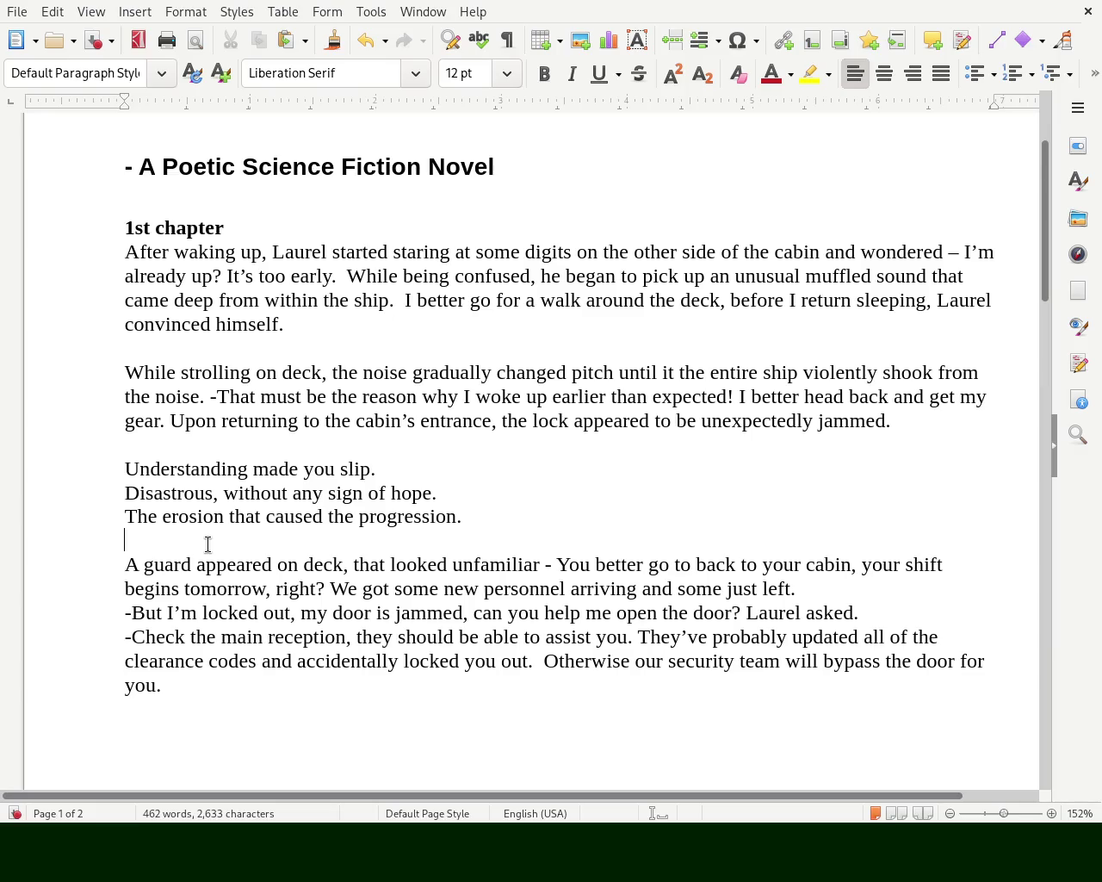
# - Italicise the three poem lines and overtype '1st chapter' with 'Chapter 1:'
pyautogui.moveTo(474, 514); pyautogui.dragTo(25, 453)
pyautogui.click(319, 532)
pyautogui.moveTo(484, 516); pyautogui.dragTo(1, 469)
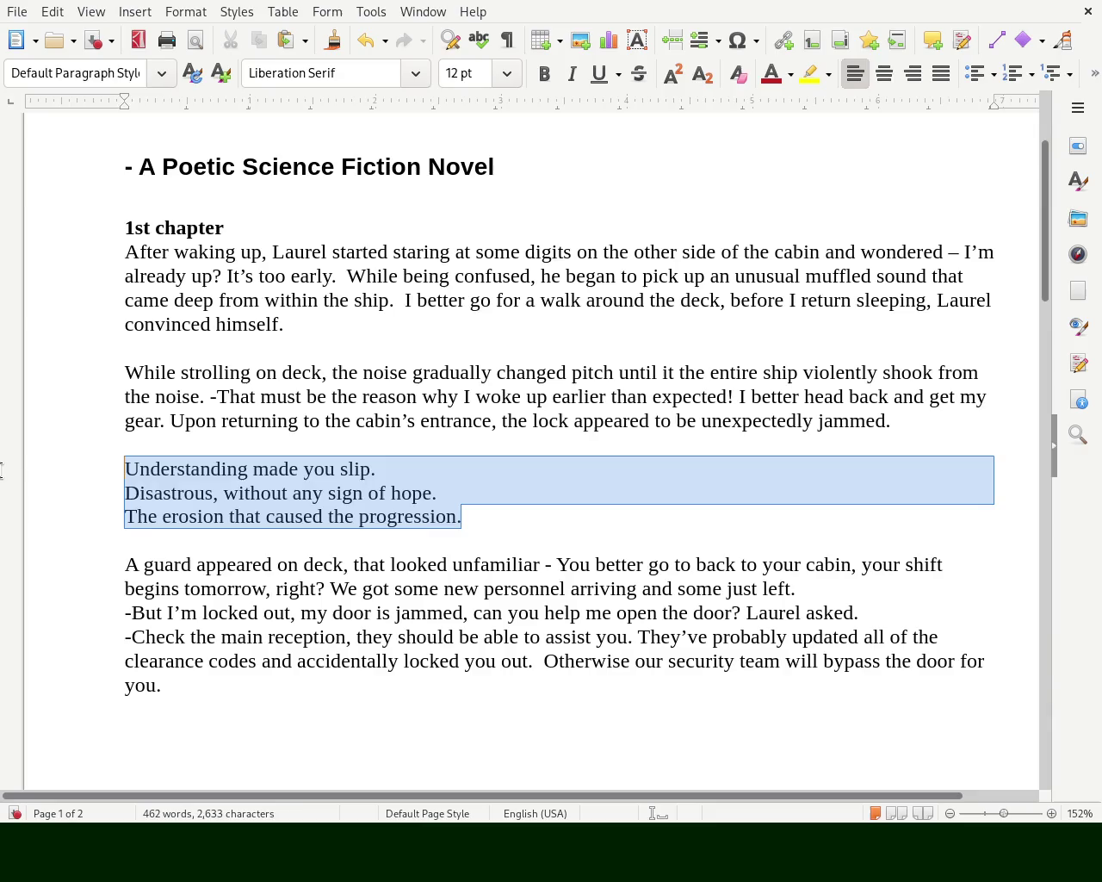
pyautogui.click(571, 73)
pyautogui.click(493, 372)
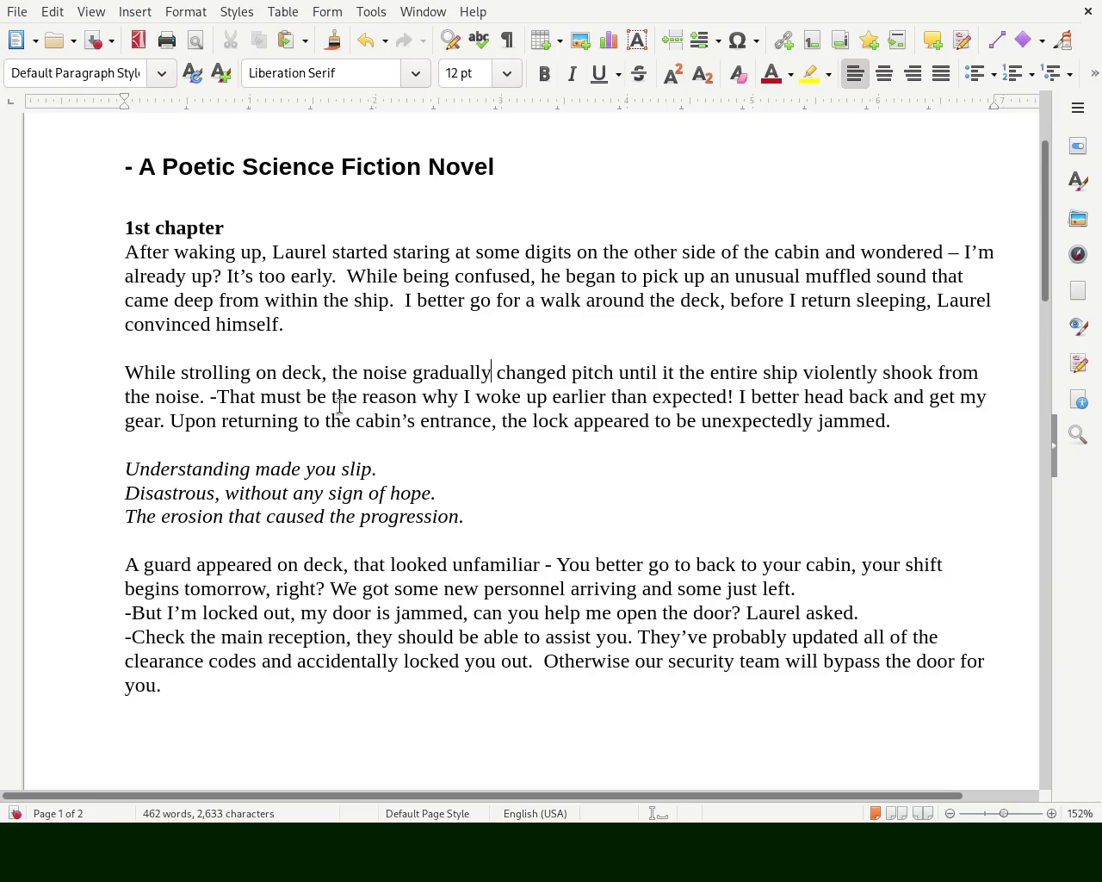
pyautogui.moveTo(241, 227); pyautogui.dragTo(89, 217)
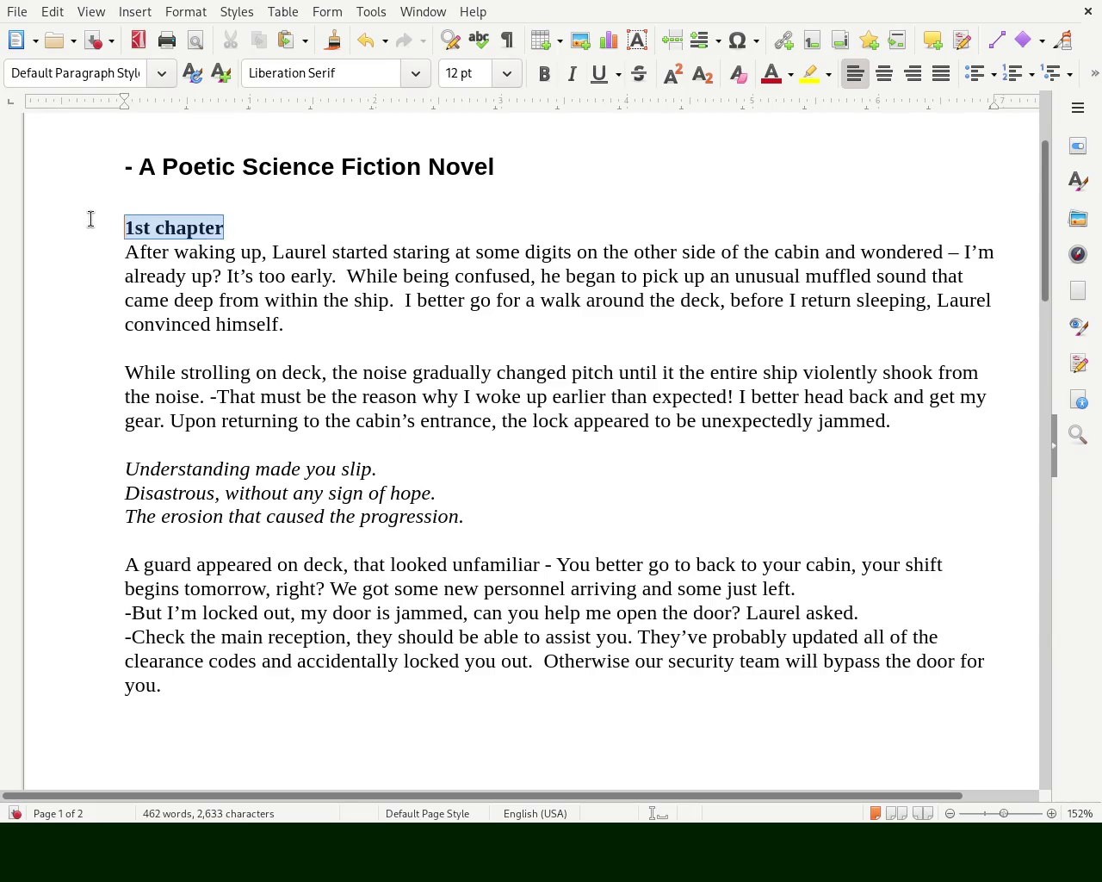
pyautogui.write('Chapter 1:')
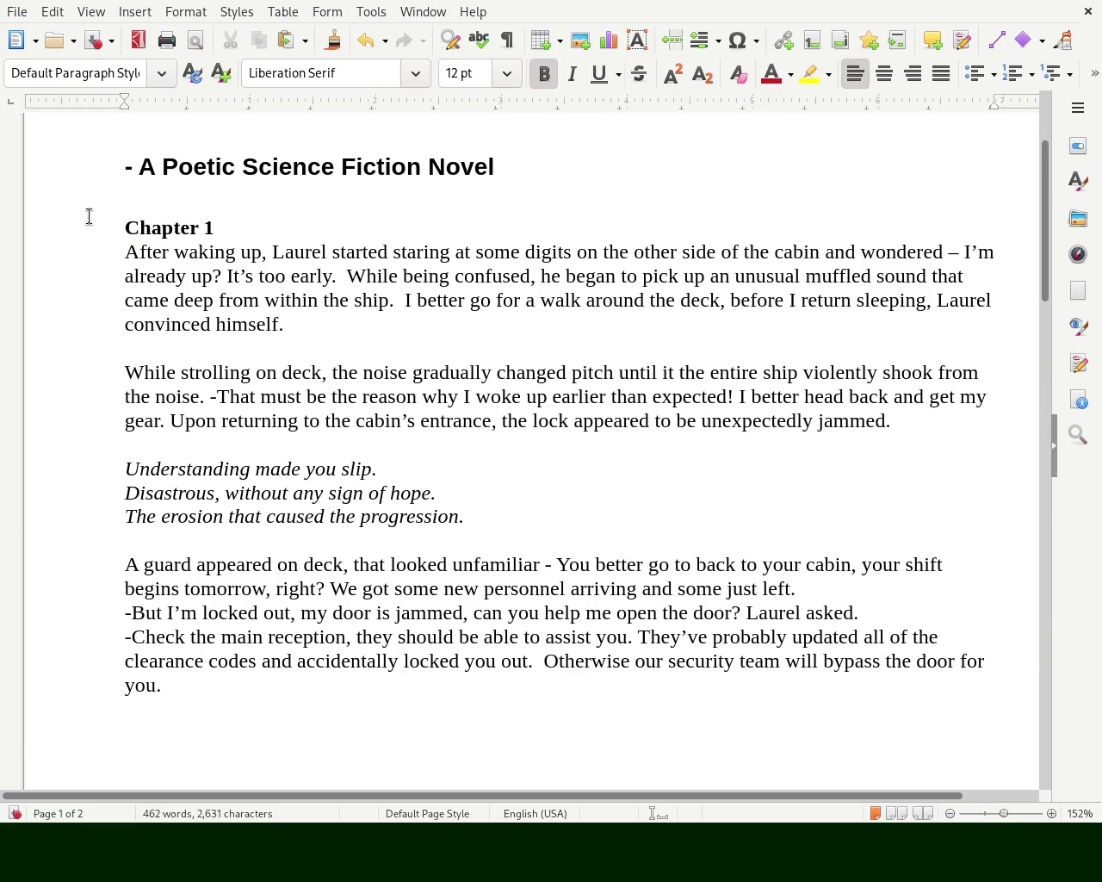